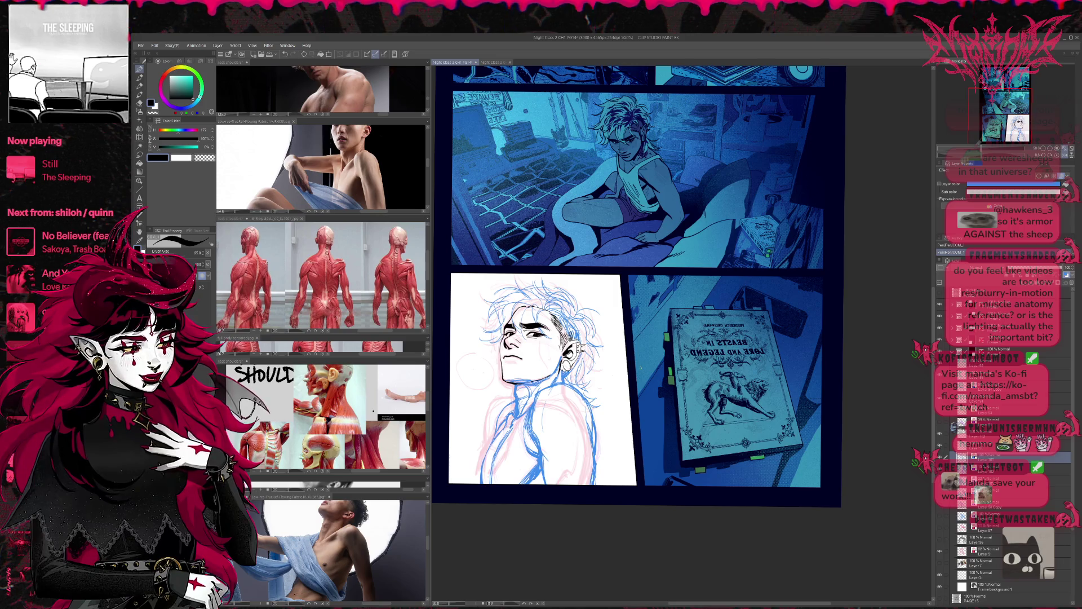
Hide the pink rough sketch layer so only the blue sketch shows, and begin a transform on it
left_click(939, 555)
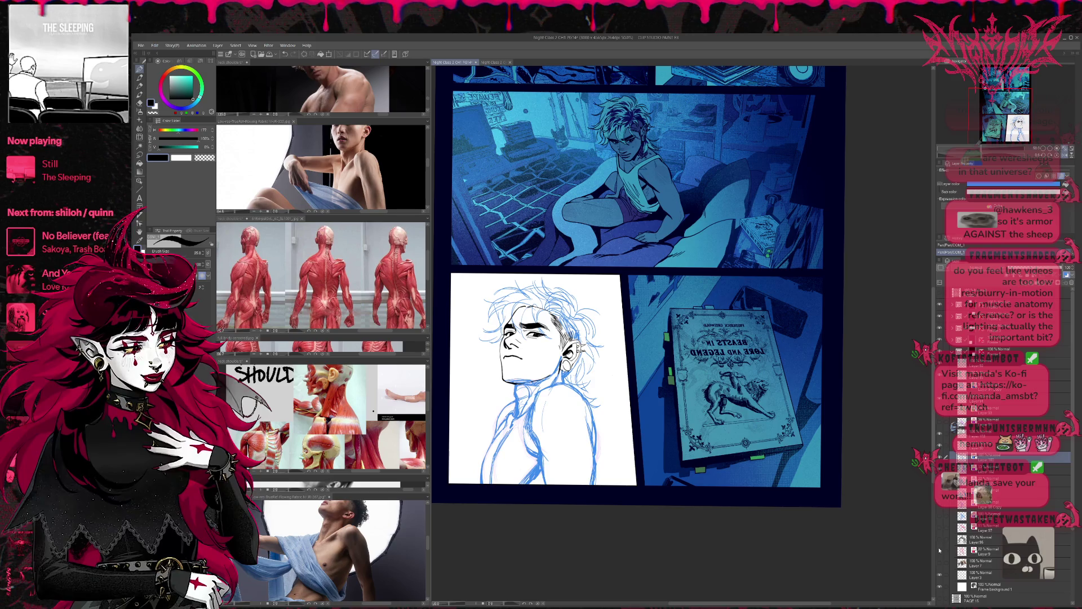
left_click(939, 551)
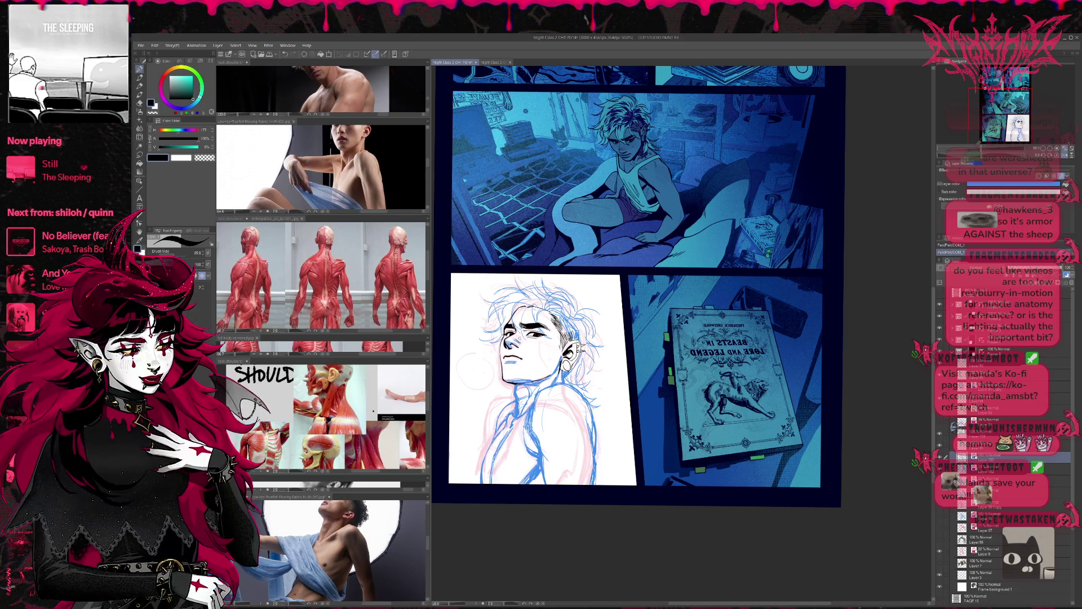
key("period")
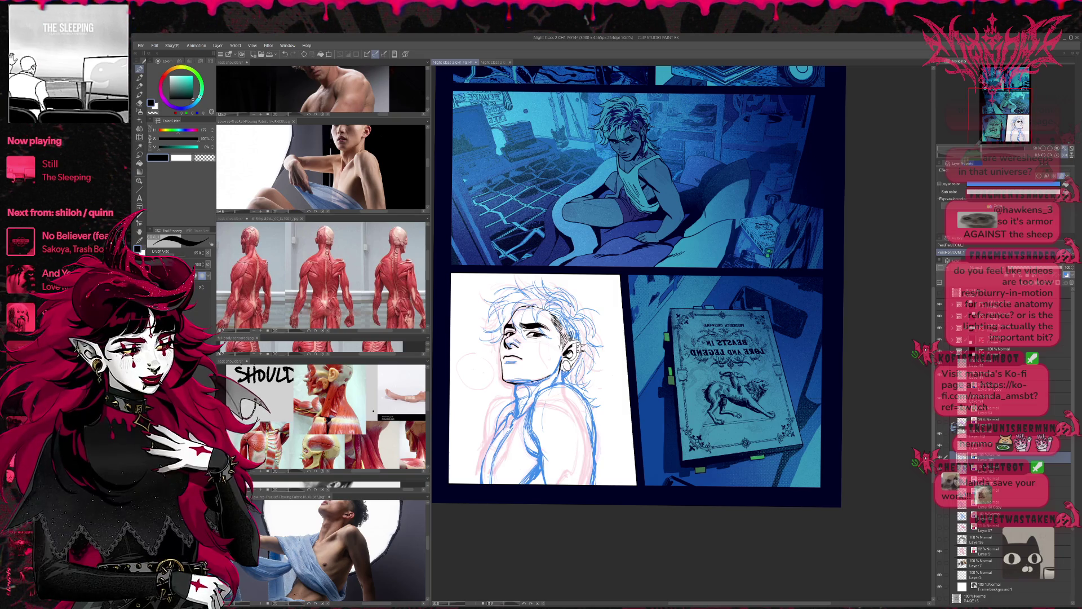
key("h")
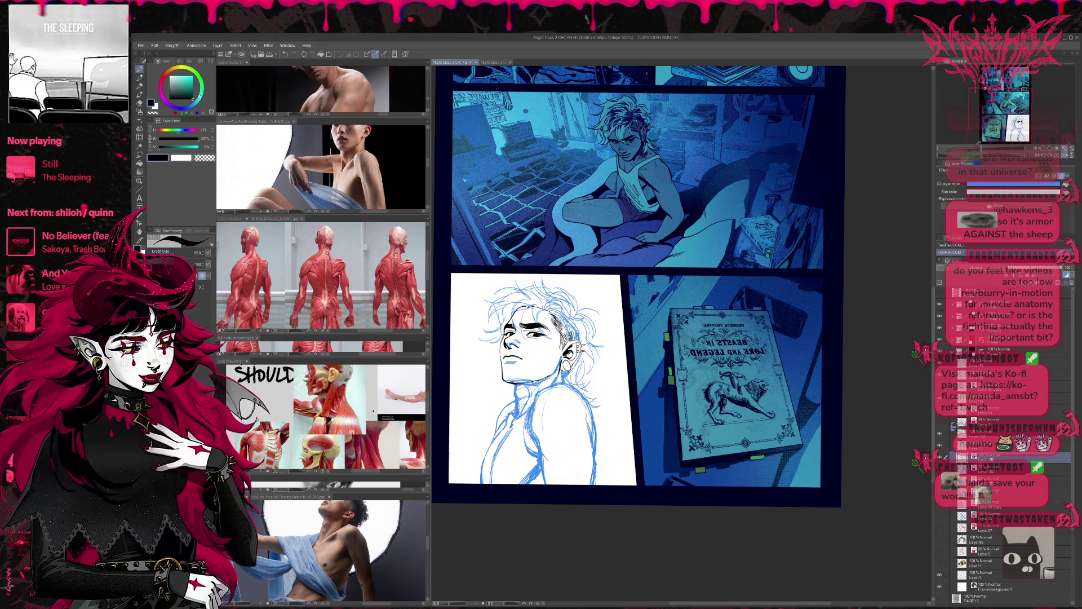
key("ctrl+t")
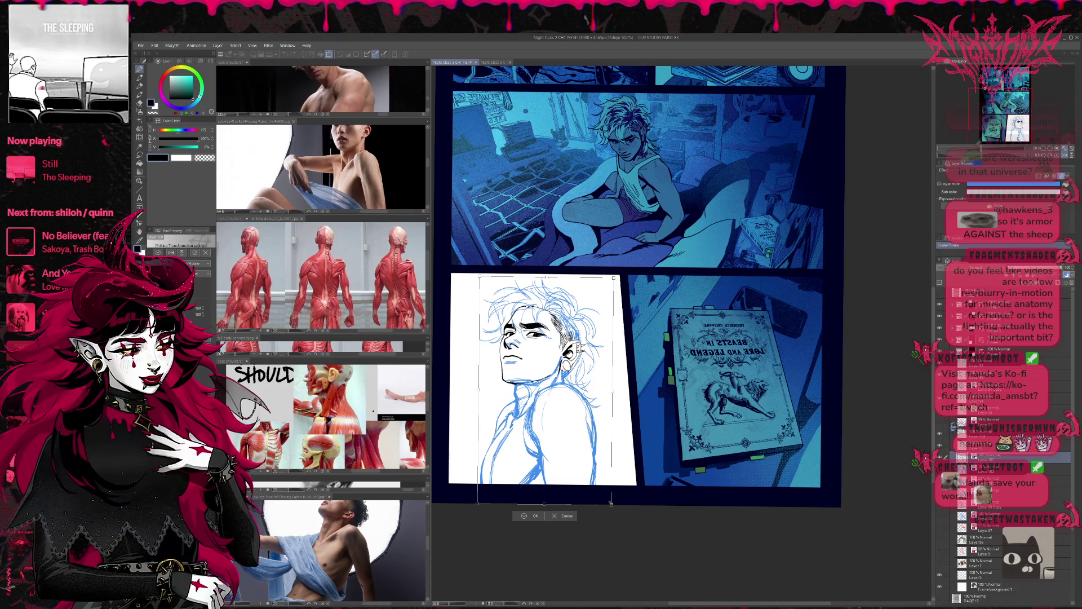
Lasso-select the torso part of the blue sketch and start a free transform on it
key("Return")
left_click(140, 153)
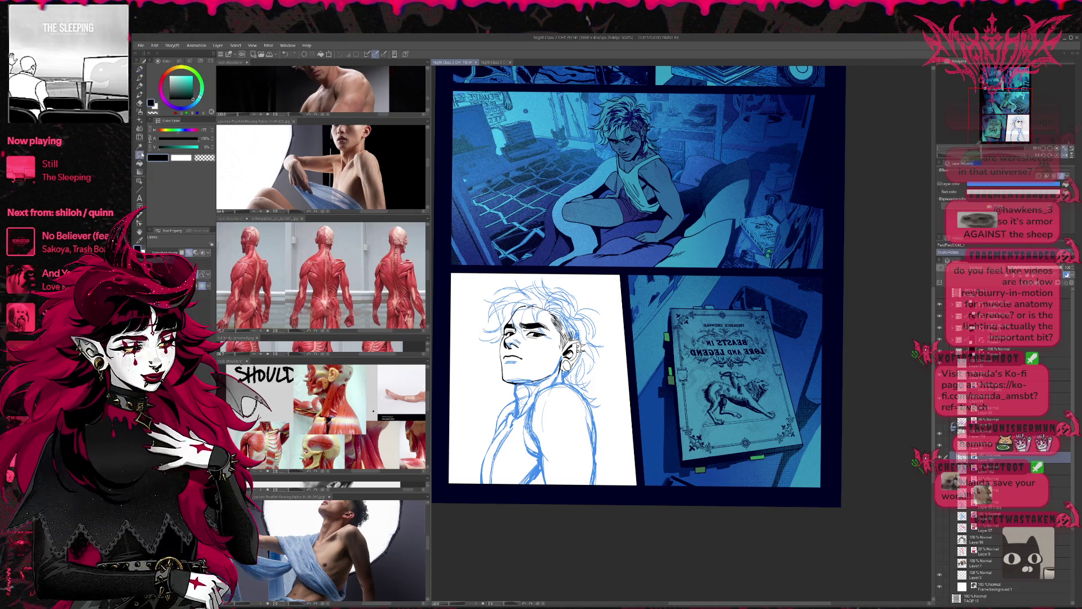
mouse_move(470, 380)
left_mouse_down()
mouse_move(627, 507)
mouse_move(621, 492)
left_mouse_up()
key("ctrl+t")
Nudge the torso sketch slightly left and into place, commit the transform and deselect
key("Left")
key("Left")
key("Left")
key("Left")
key("Right")
key("Right")
key("Right")
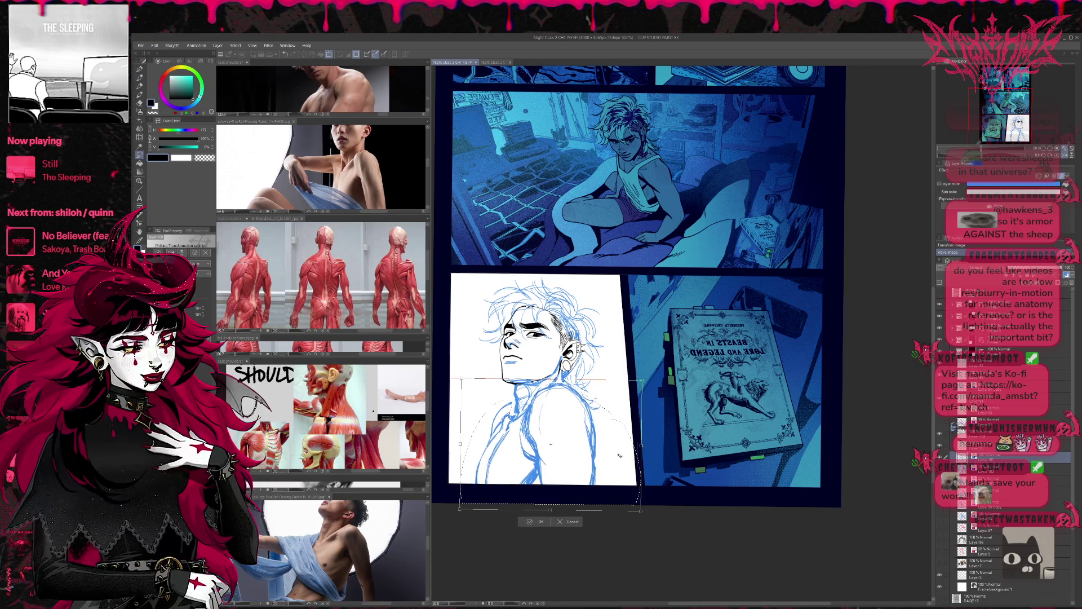
key("Up")
key("Down")
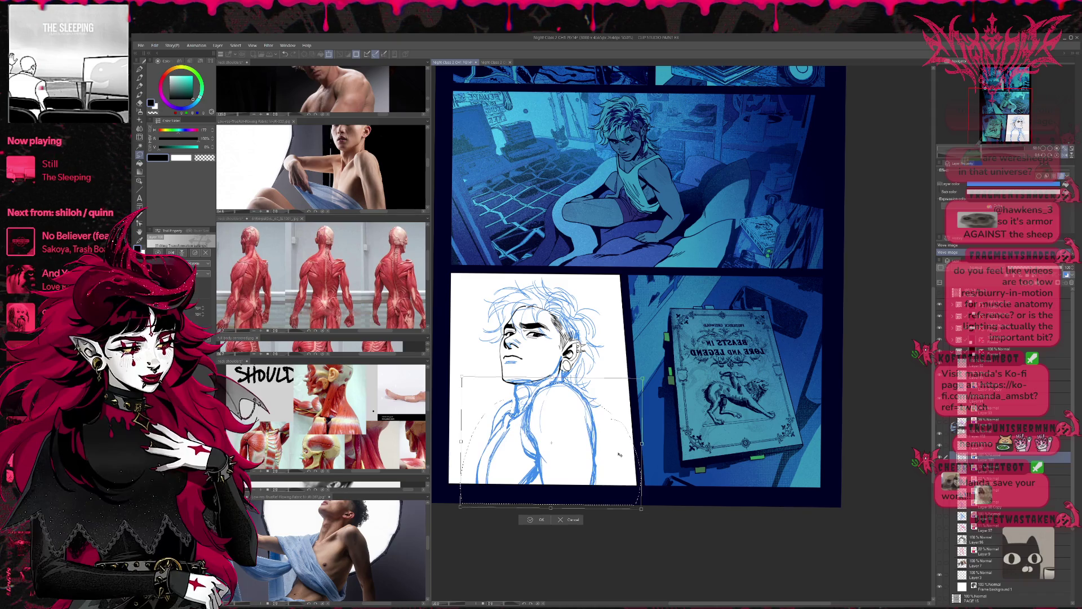
key("Left")
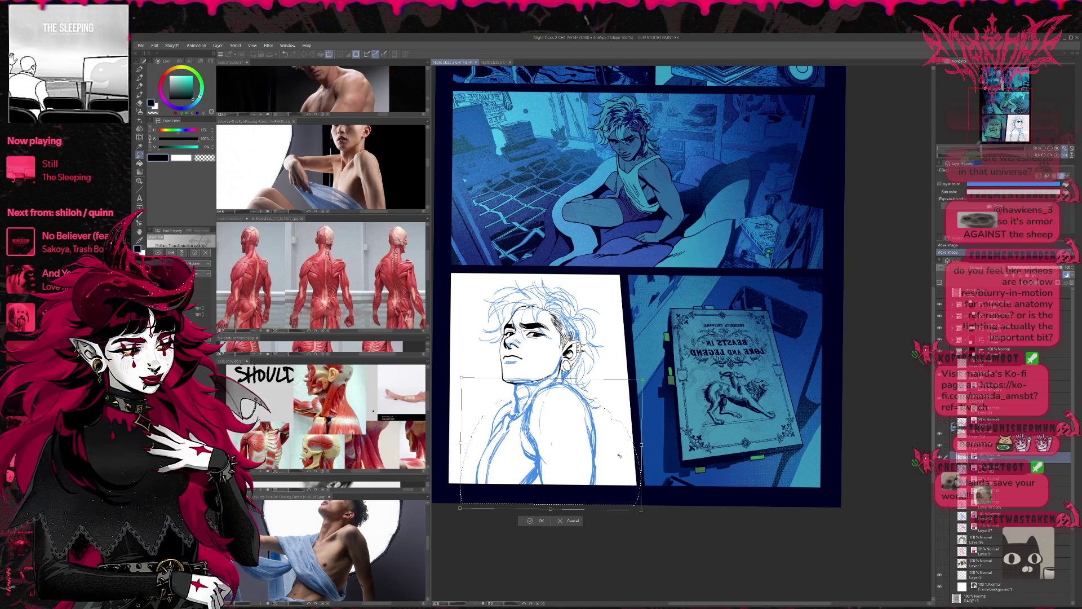
key("Left")
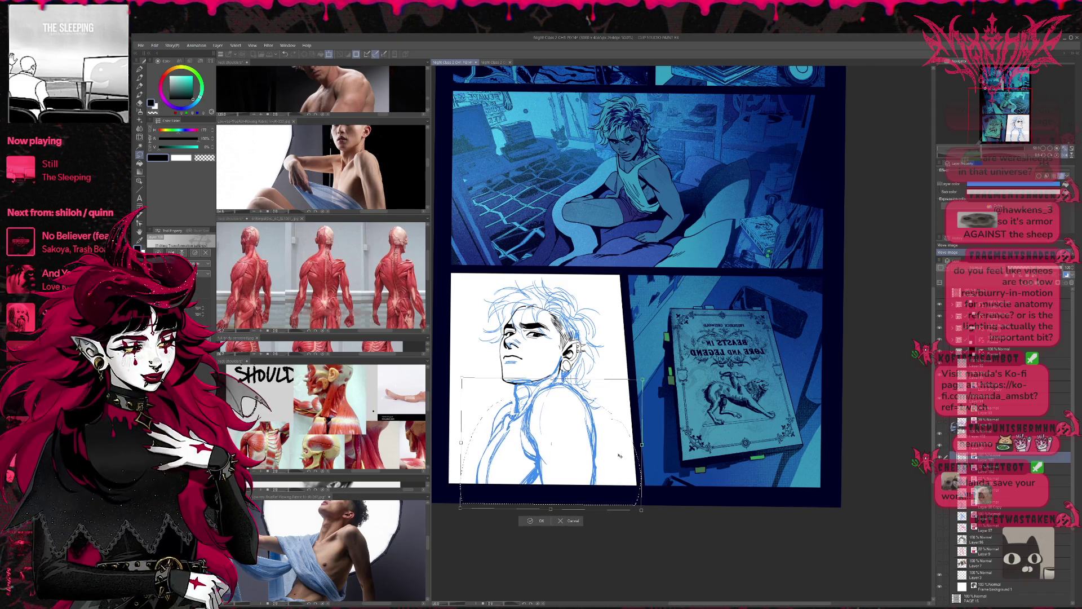
left_click_drag(618, 455, 619, 456)
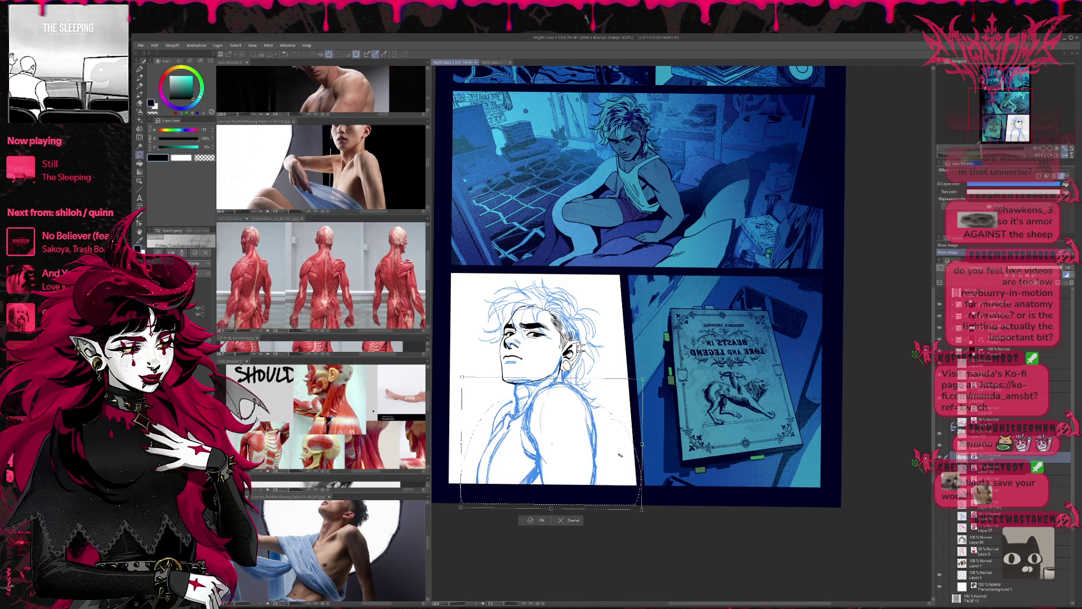
key("Up")
key("Up")
key("Down")
key("Down")
key("Up")
key("Up")
key("Up")
key("Down")
key("Down")
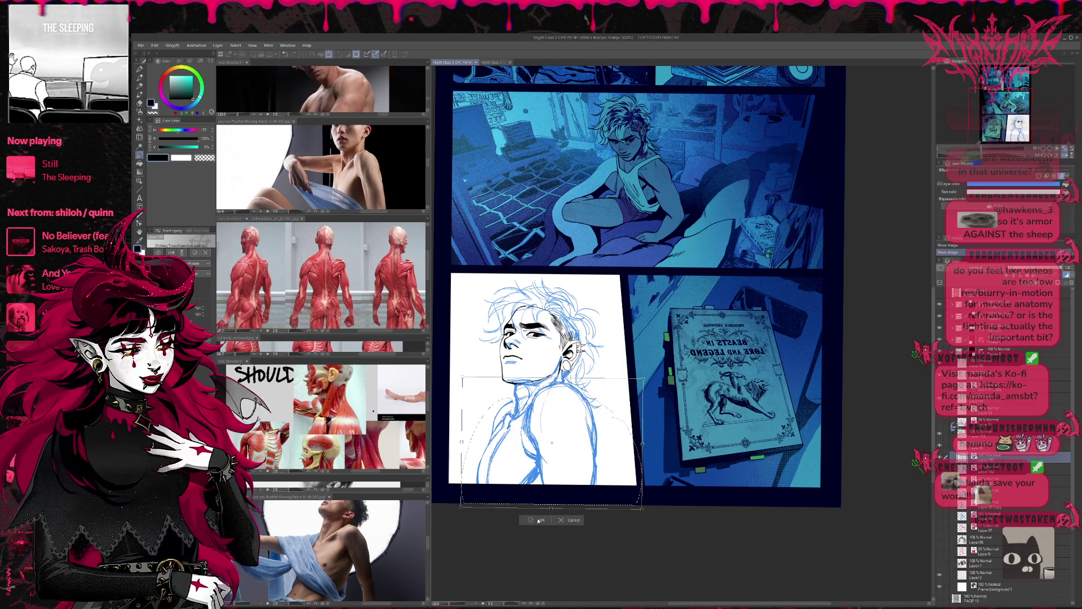
key("Return")
left_click(492, 521)
key("p")
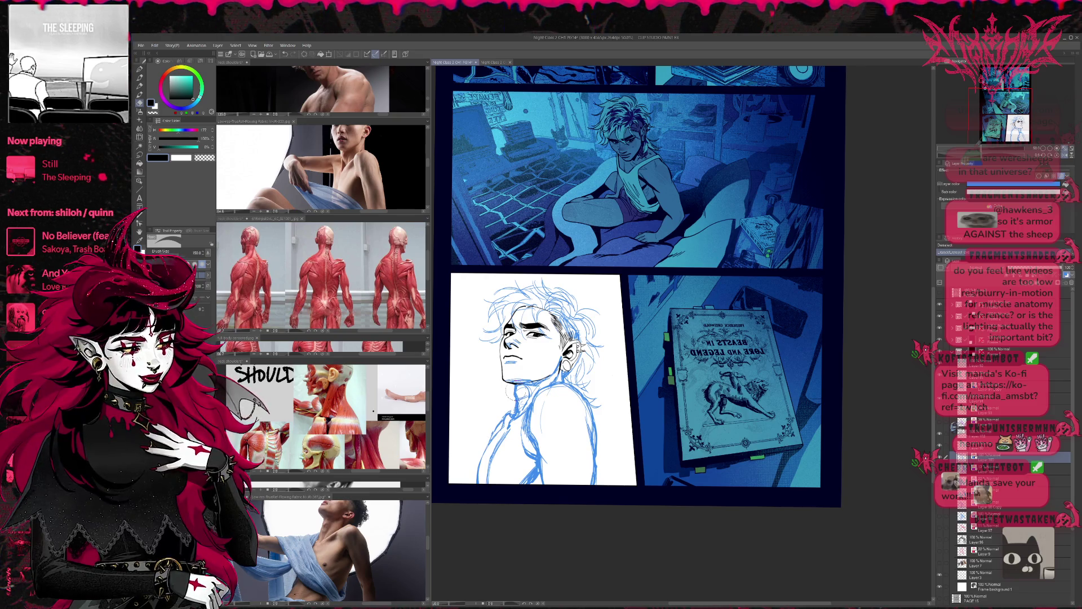
Resketch the lower right torso lines with a small pen, undoing and erasing faint strokes
key("b")
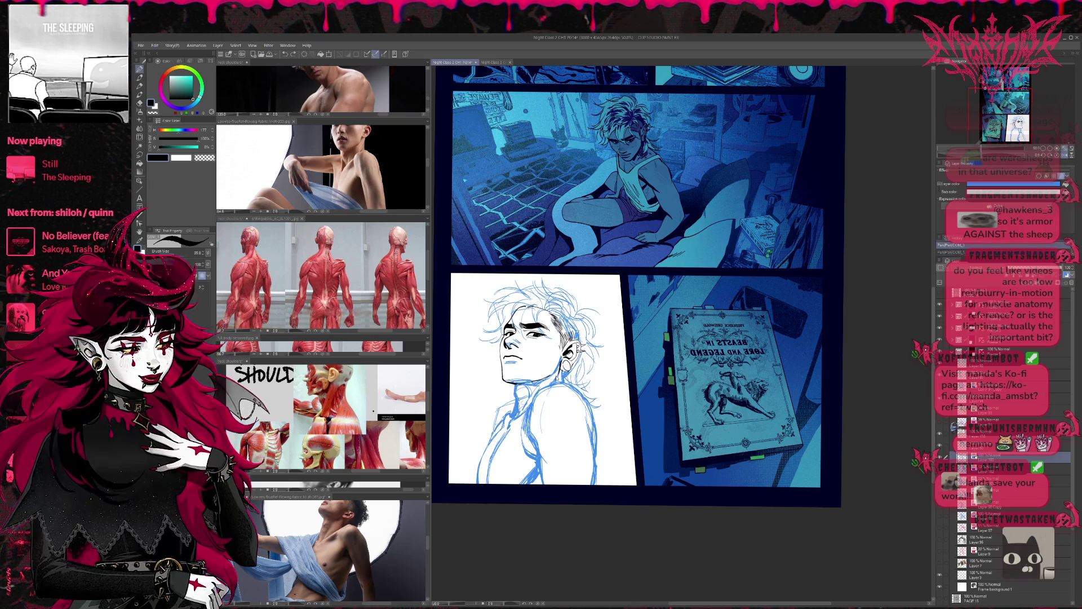
key("p")
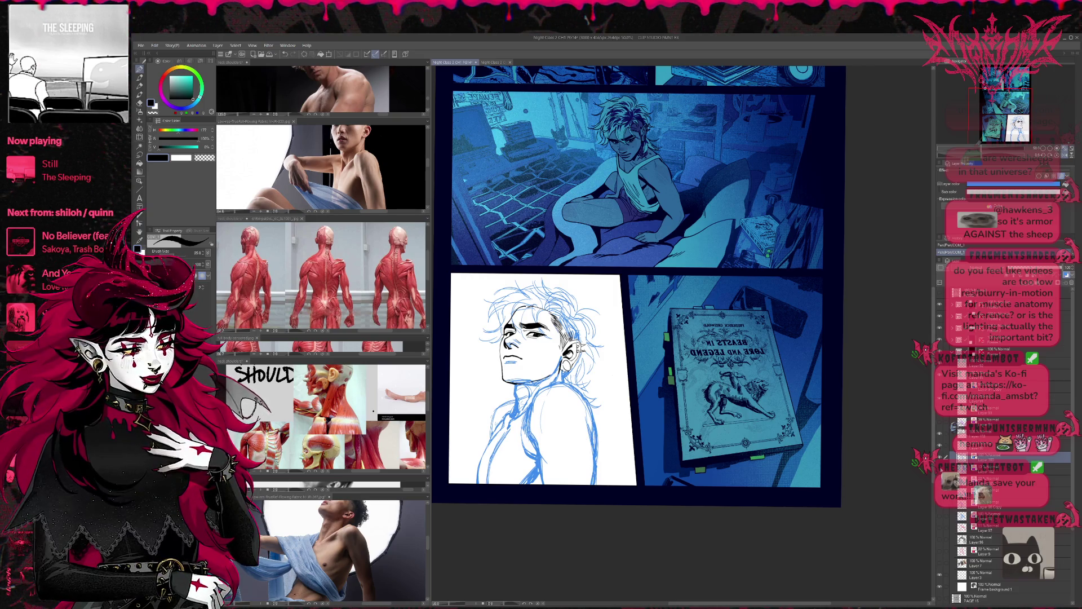
left_click_drag(596, 389, 584, 474)
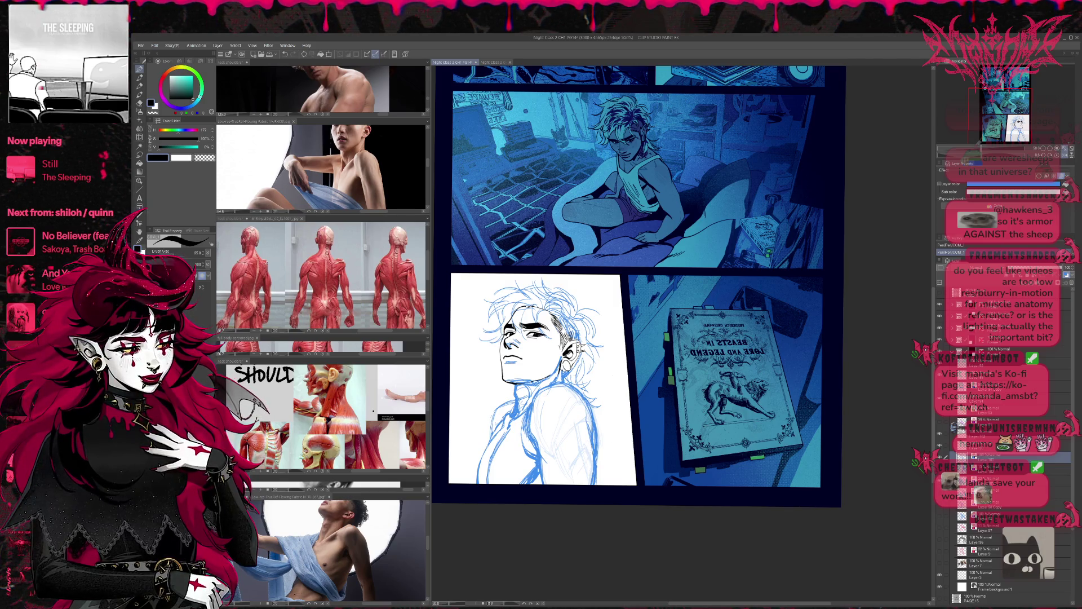
mouse_move(575, 452)
left_mouse_down()
mouse_move(570, 475)
mouse_move(589, 468)
left_mouse_up()
key("ctrl+z")
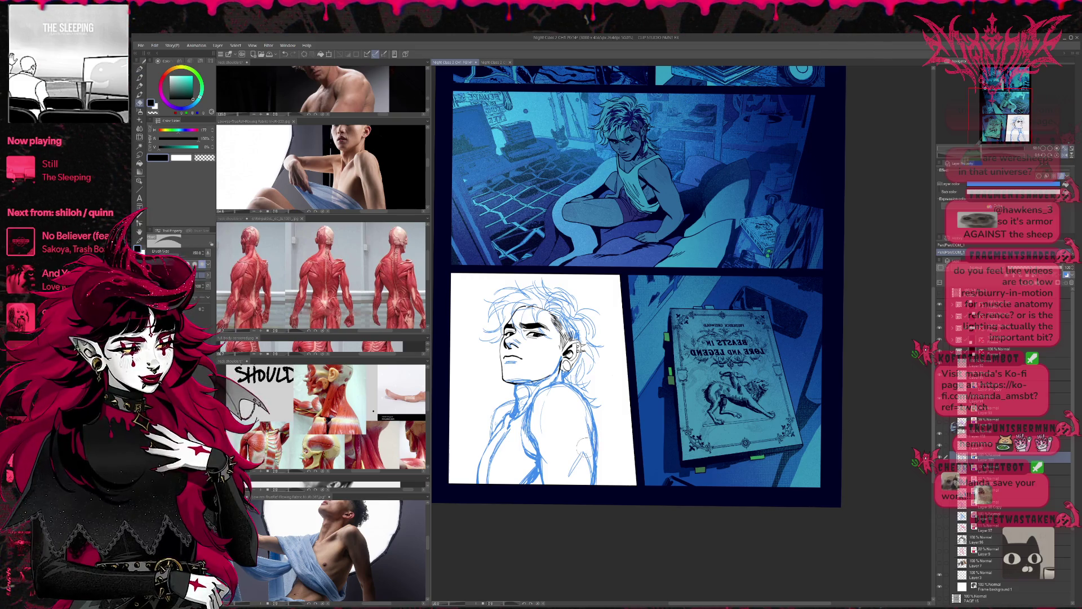
key("e")
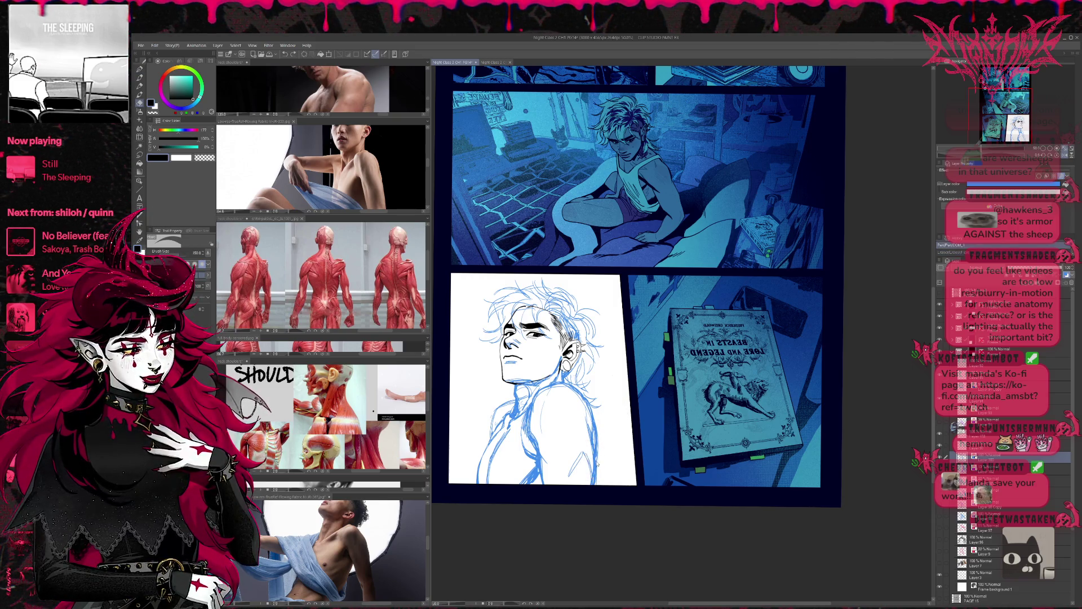
left_click_drag(575, 448, 582, 474)
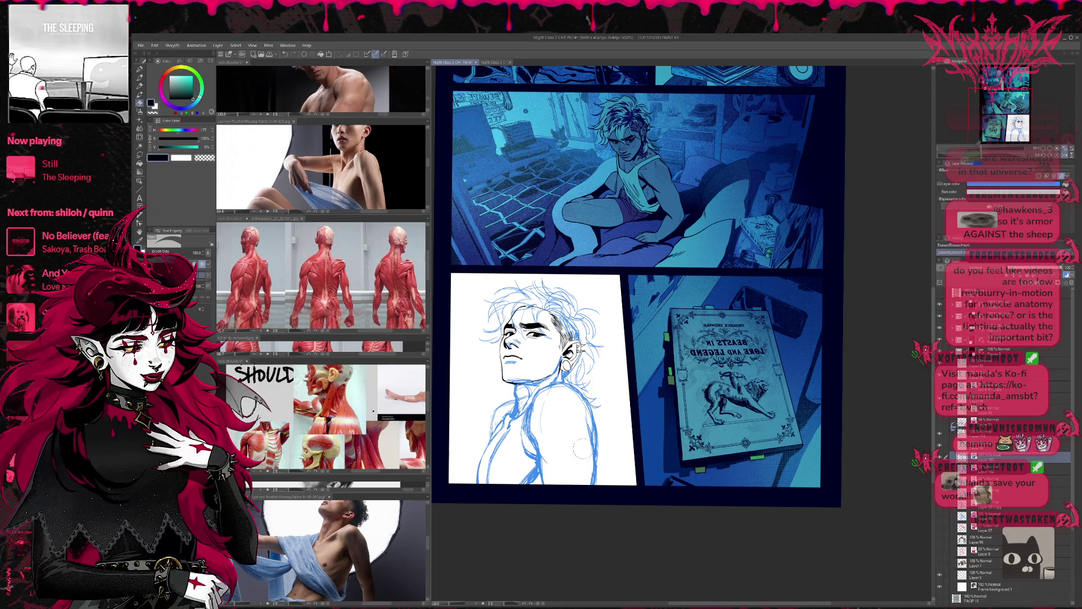
key("p")
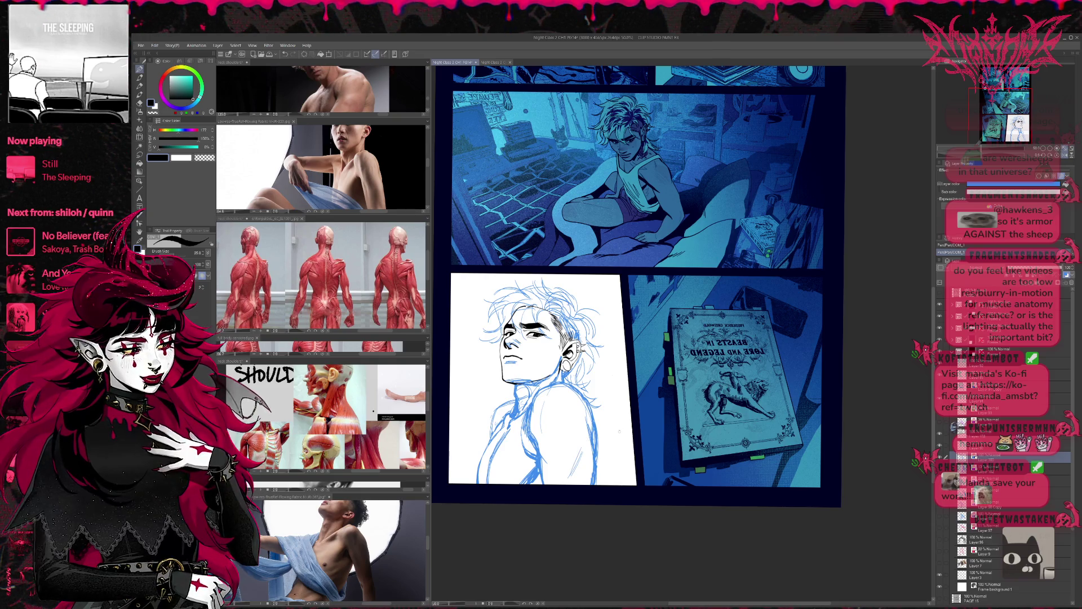
Save the comic page and lower the blue sketch layer's opacity
key("ctrl+s")
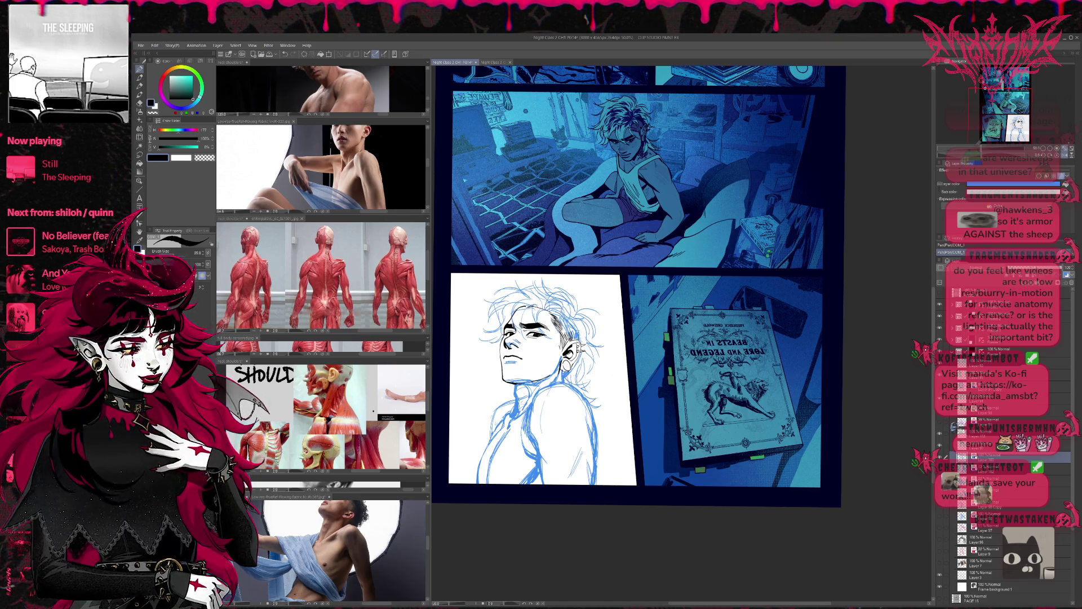
left_click(1006, 184)
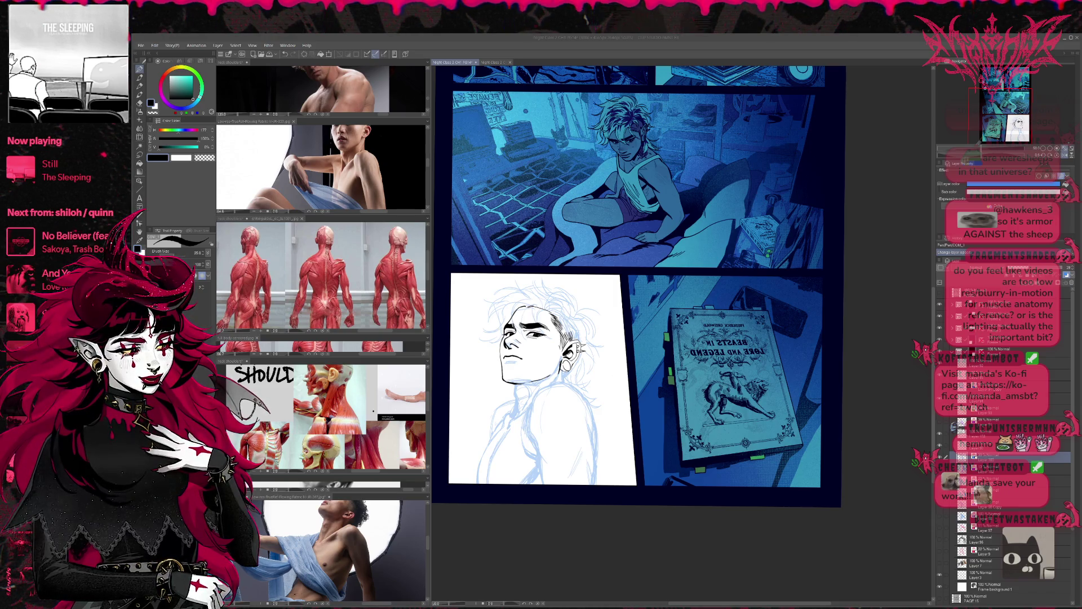
left_click(548, 406)
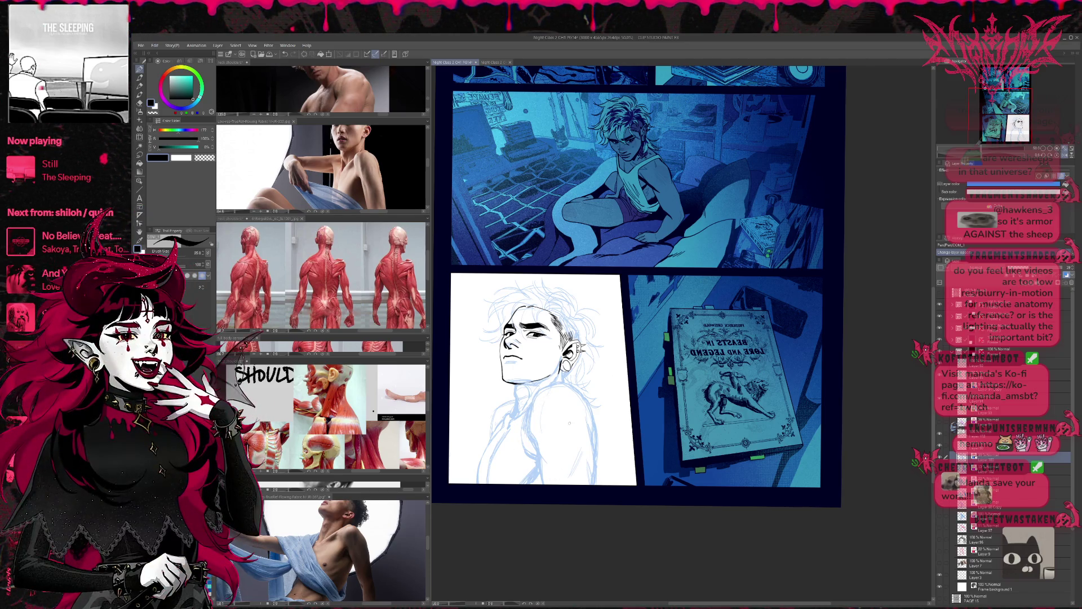
left_click(941, 449)
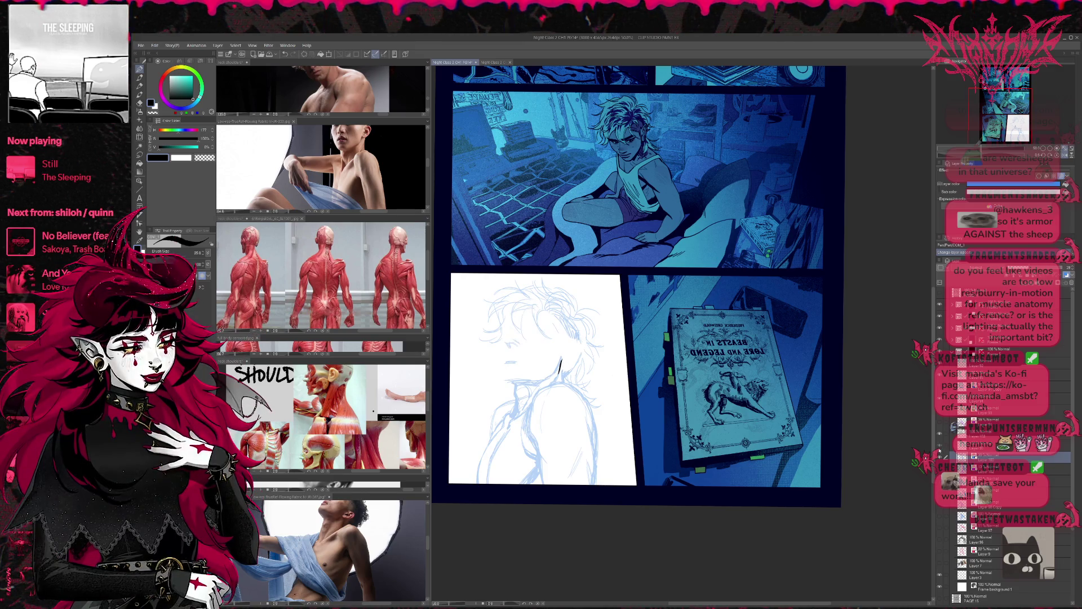
left_click(939, 446)
left_click(985, 446)
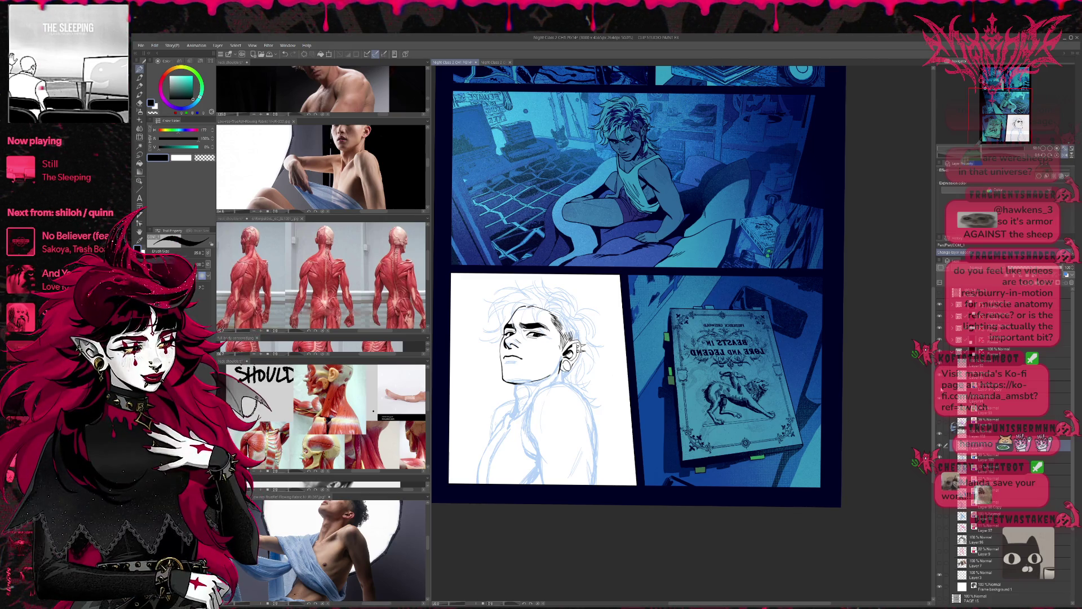
key("e")
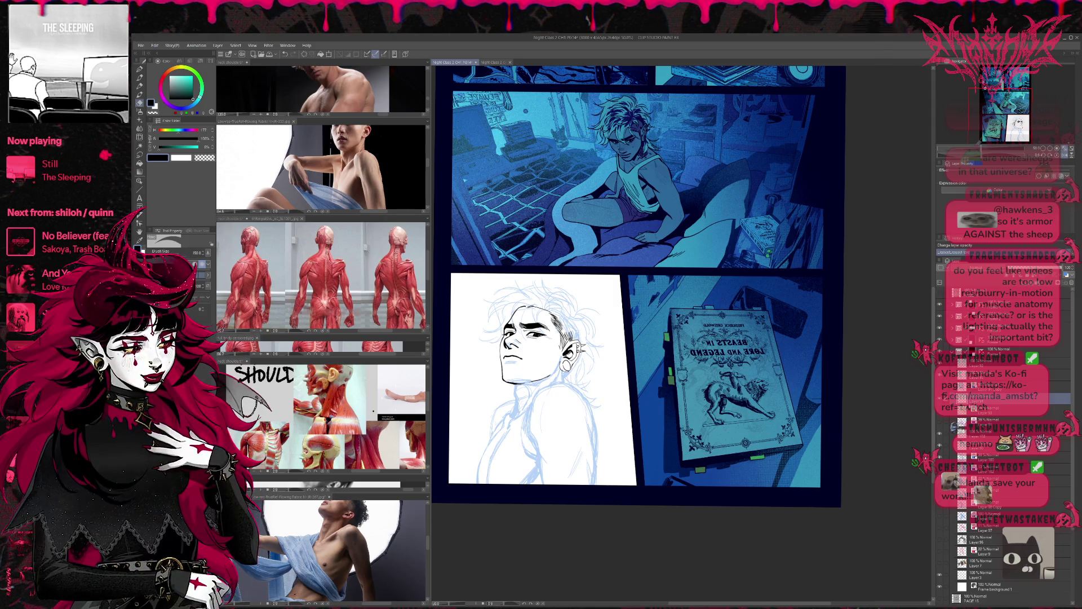
key("ctrl+z")
key("ctrl+y")
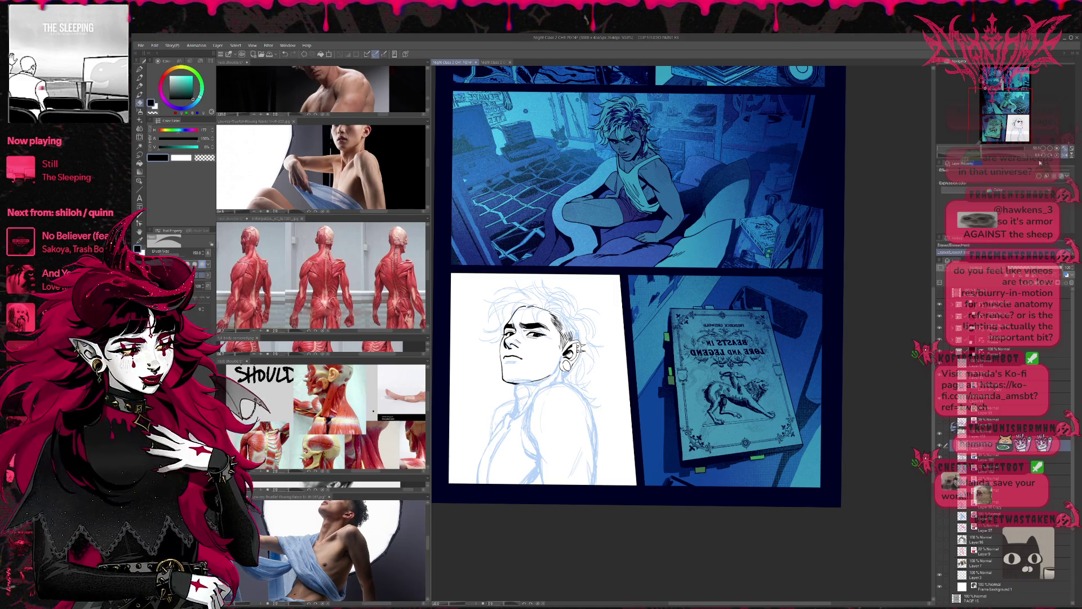
scroll(613, 284, "up", 2)
scroll(613, 284, "down", 1)
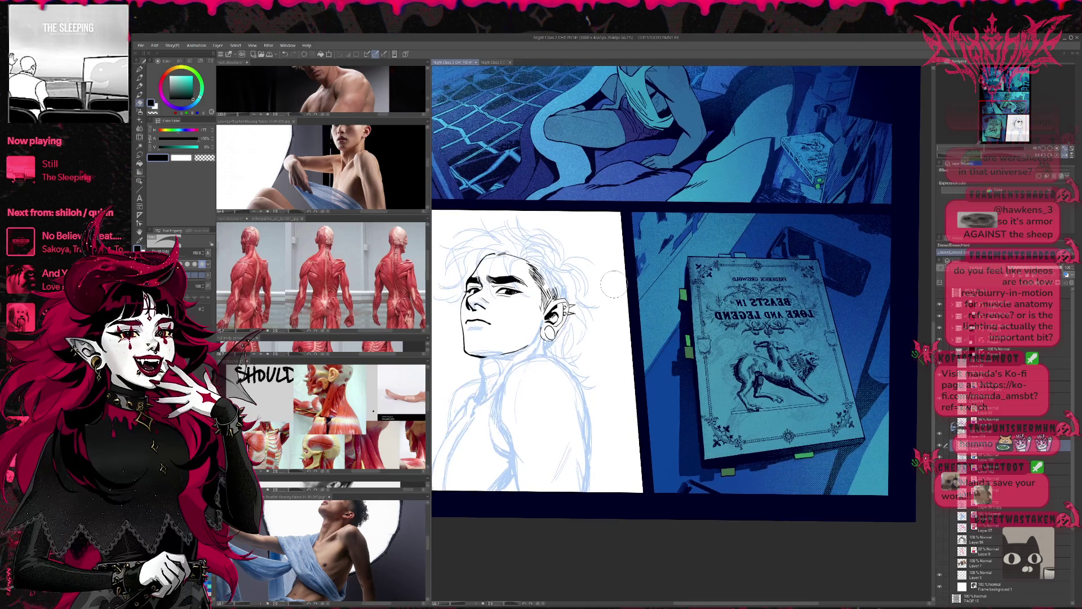
Ink the shoulder and arm outline and the right shoulder contour, redrawing an overlong stroke shorter
left_click_drag(613, 285, 594, 269)
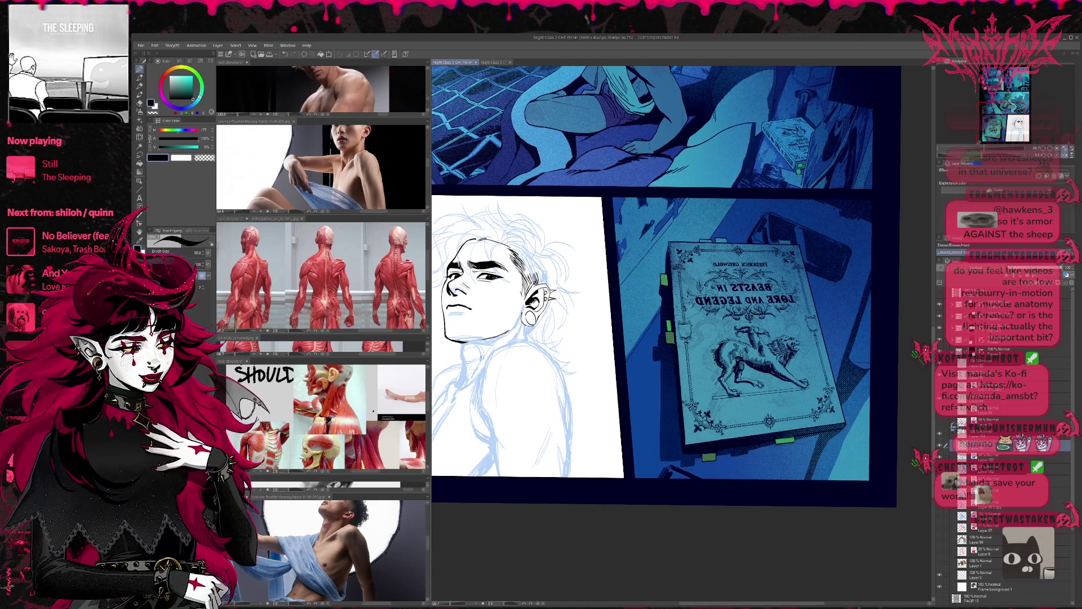
left_click_drag(479, 372, 501, 475)
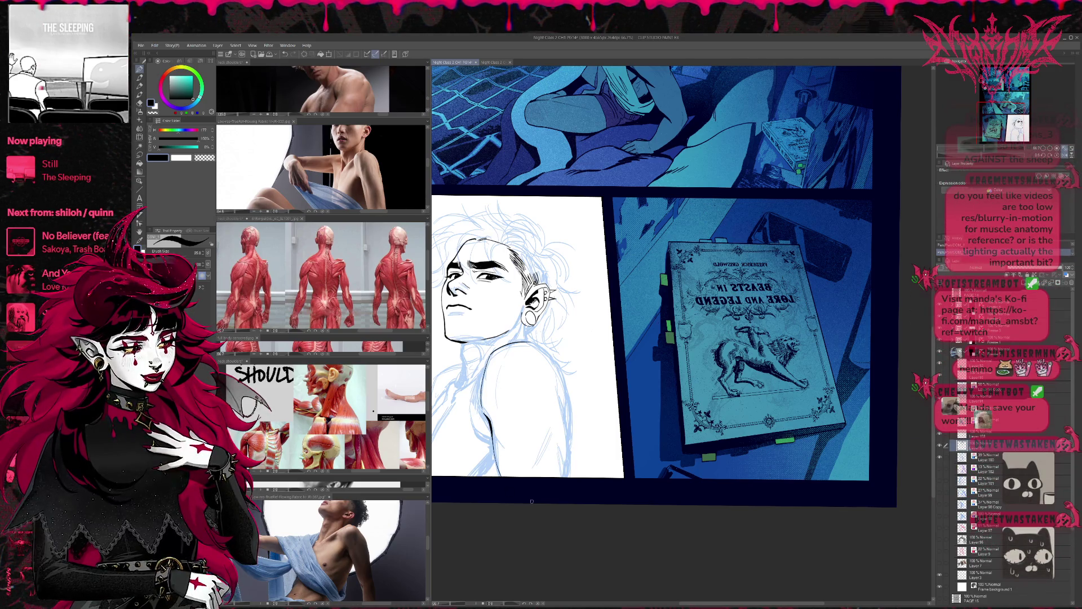
left_click_drag(567, 448, 569, 472)
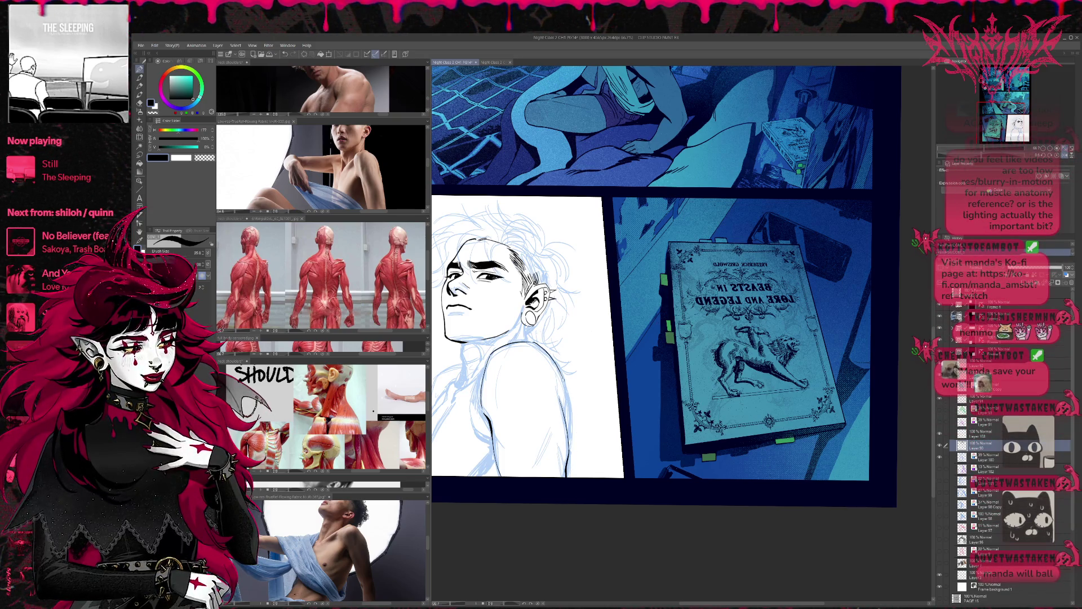
left_click_drag(565, 389, 572, 434)
key("ctrl+z")
mouse_move(566, 385)
left_mouse_down()
mouse_move(569, 420)
mouse_move(597, 377)
left_mouse_up()
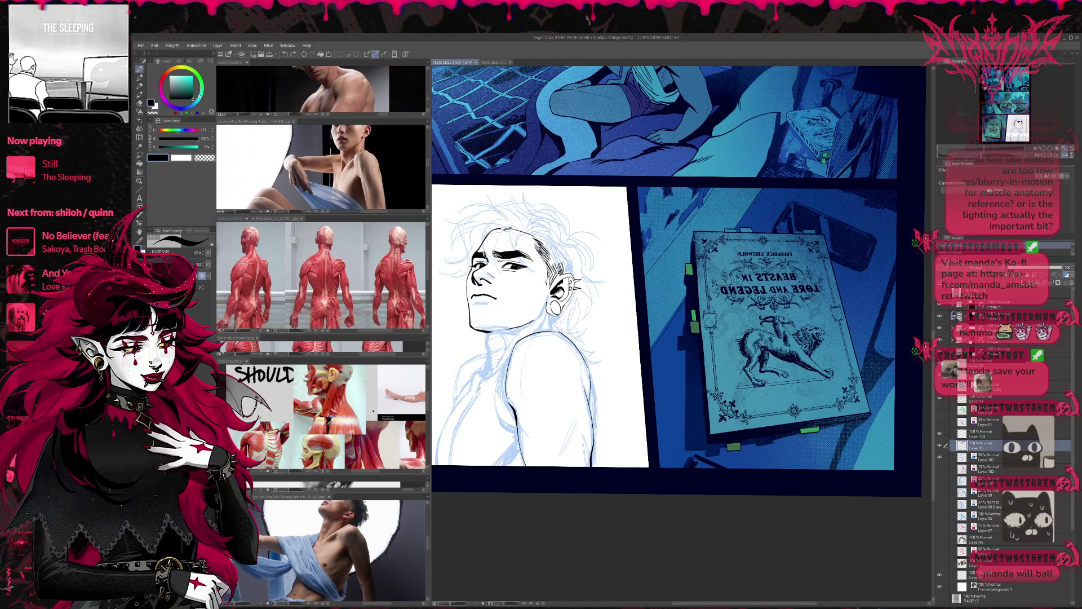
key("ctrl+z")
key("ctrl+y")
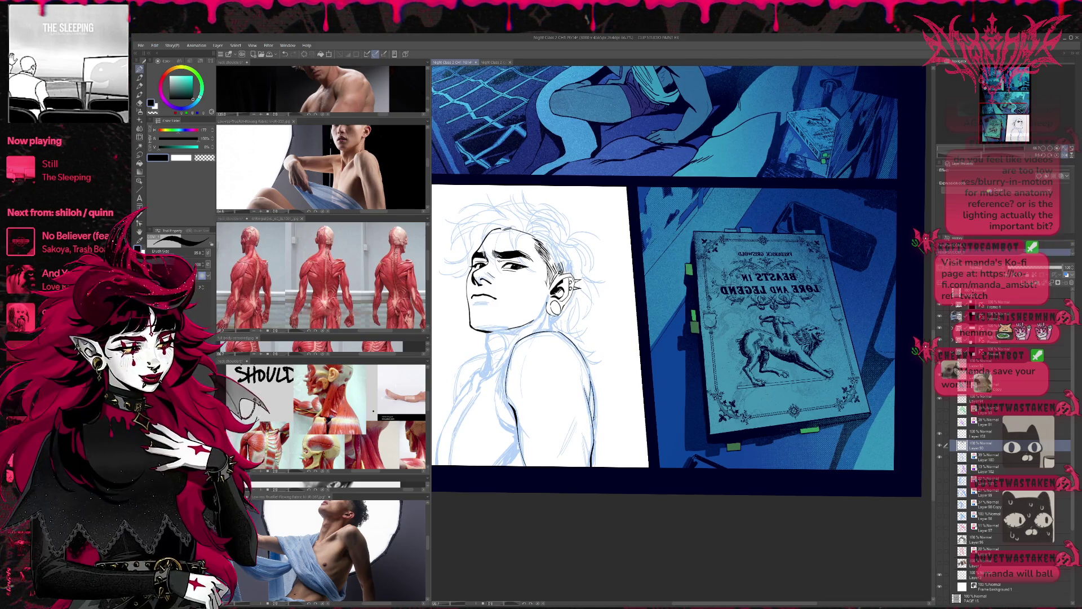
Try short ink strokes along the chest contour, undoing most and re-inking the torso line
mouse_move(514, 407)
left_mouse_down()
mouse_move(499, 431)
mouse_move(516, 429)
left_mouse_up()
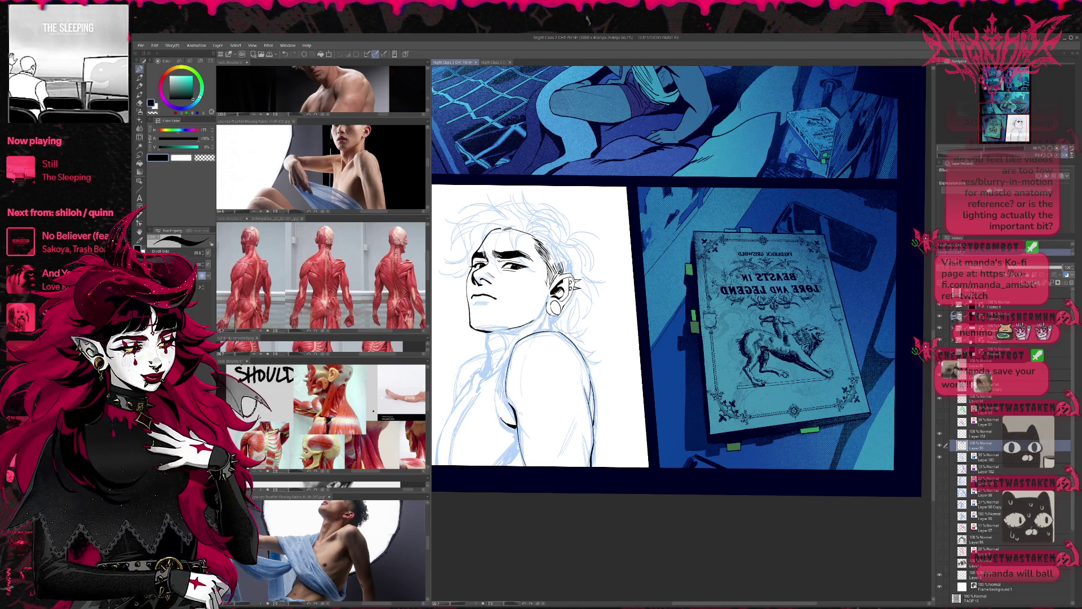
left_click_drag(495, 362, 507, 405)
key("ctrl+z")
left_click_drag(513, 352, 499, 424)
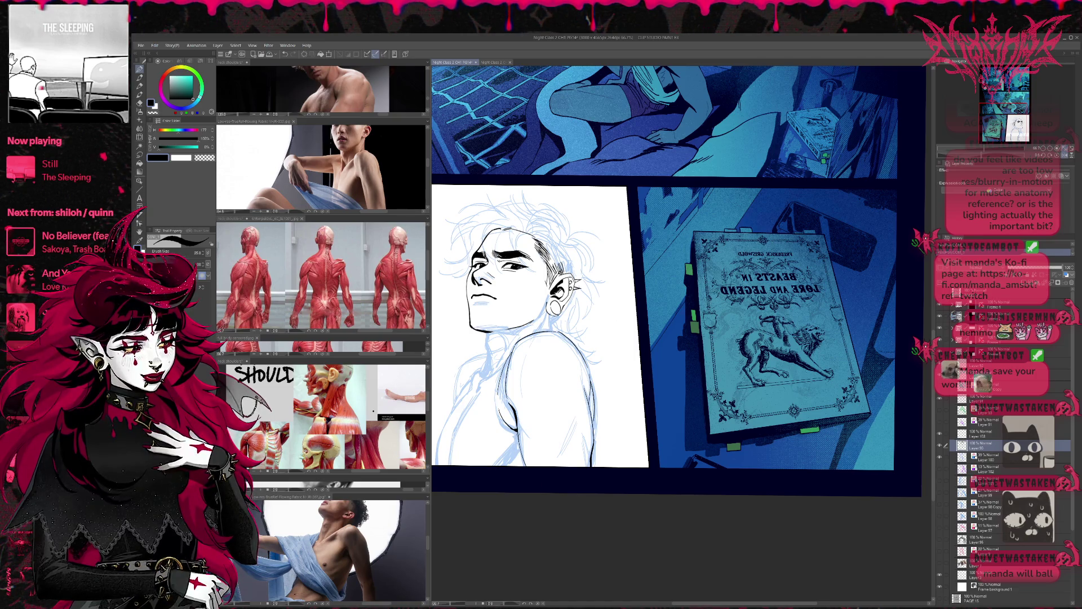
key("ctrl+z")
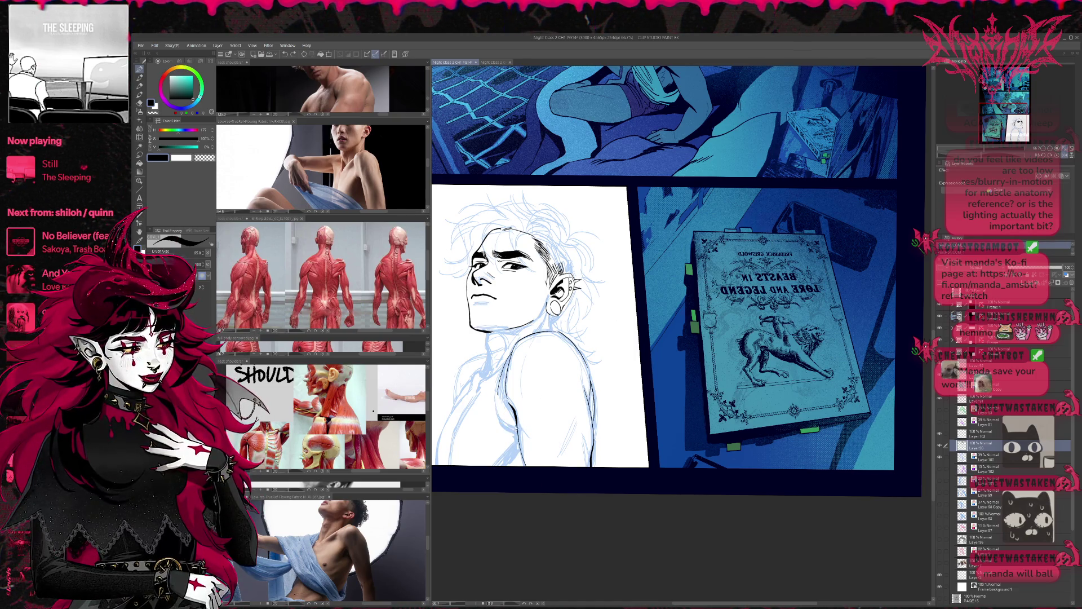
key("ctrl+z")
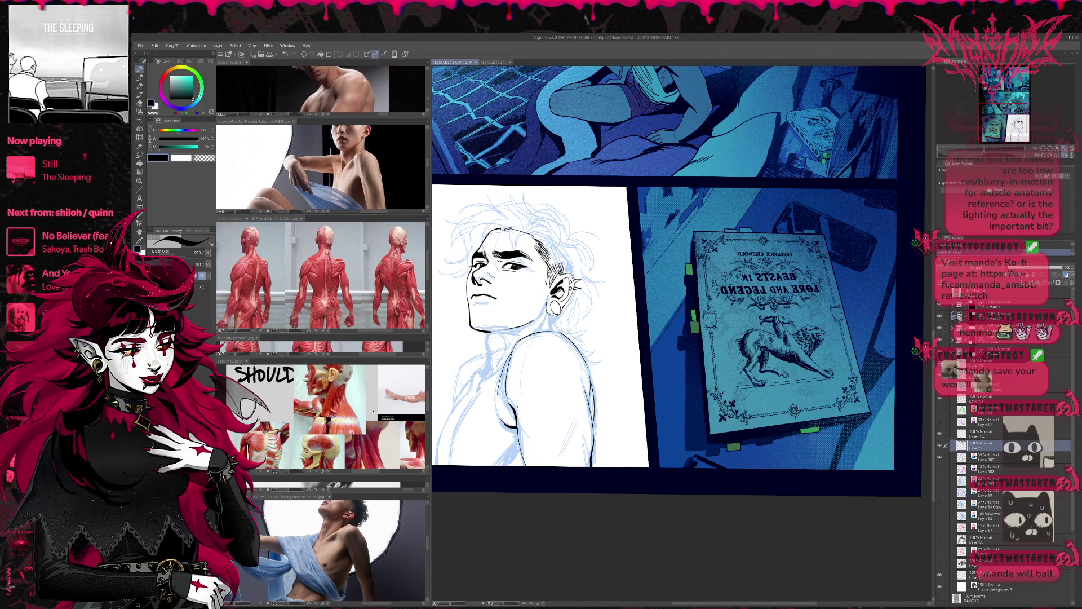
key("ctrl+z")
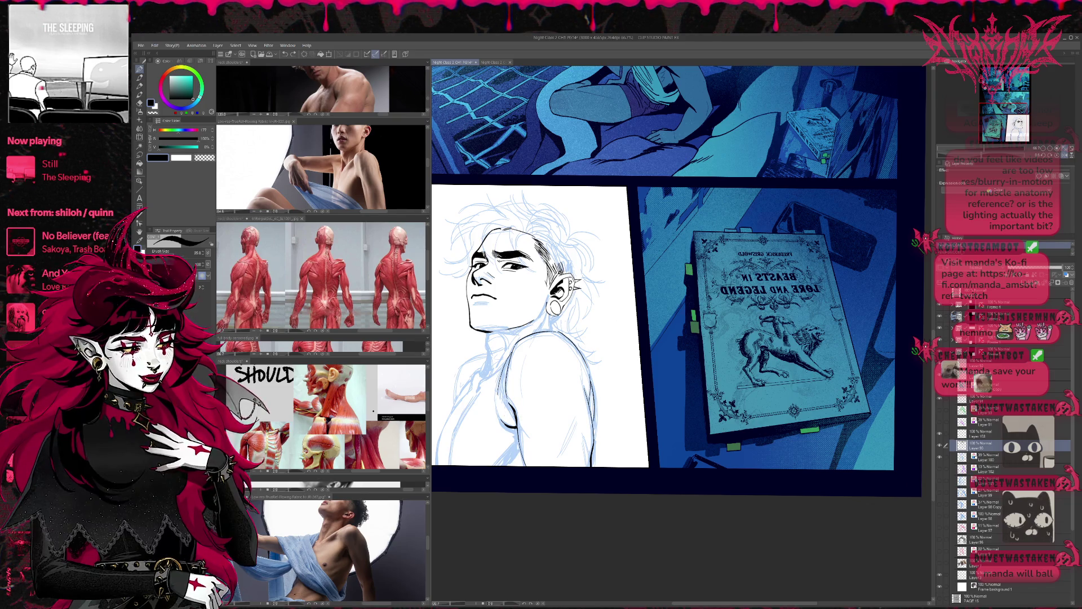
key("ctrl+z")
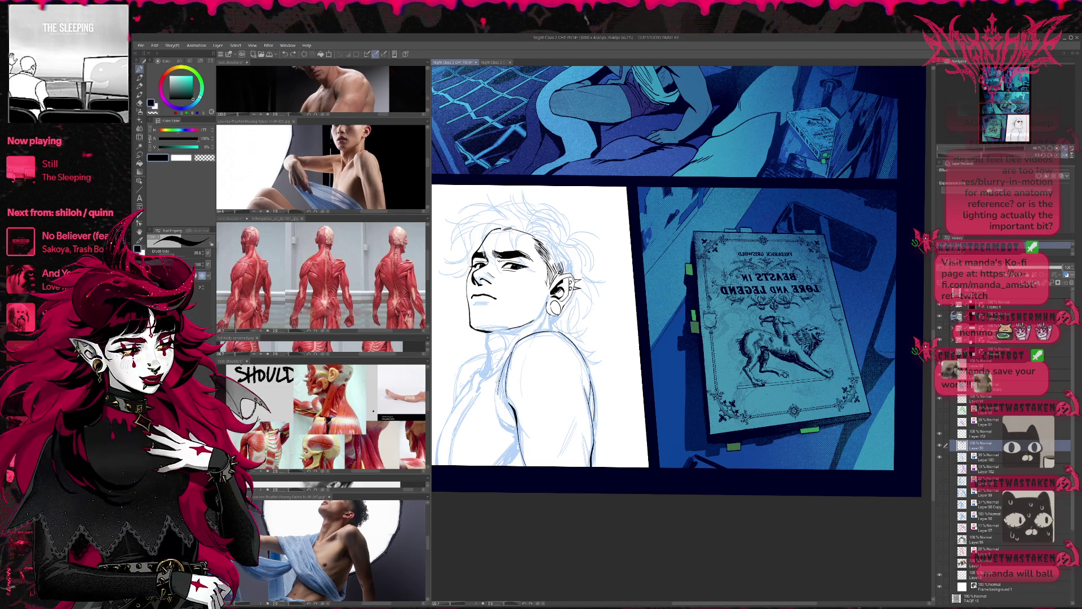
left_click_drag(500, 396, 508, 428)
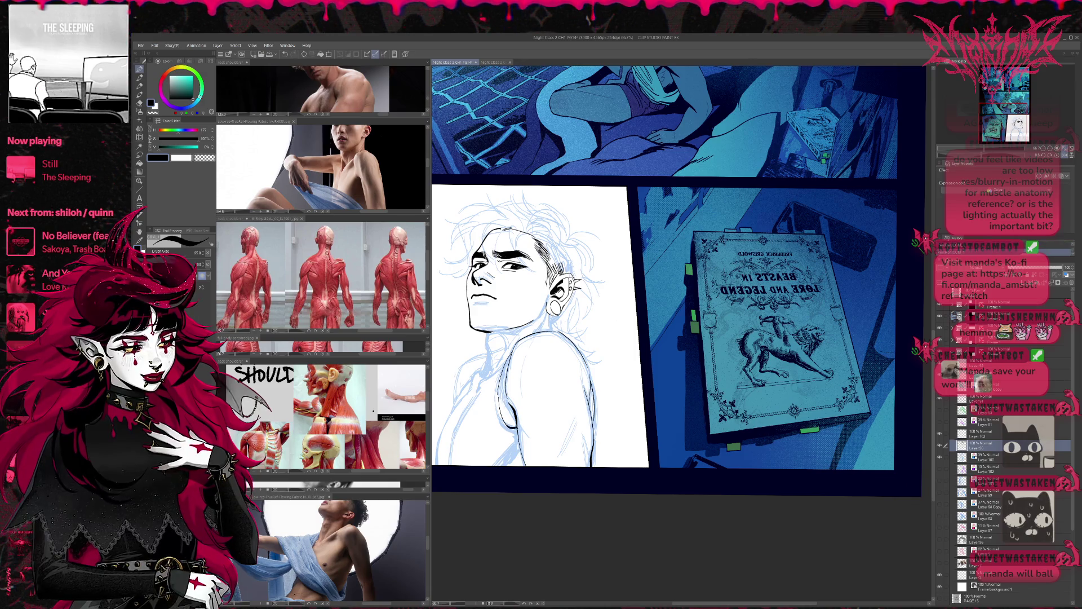
scroll(540, 387, "up", 1)
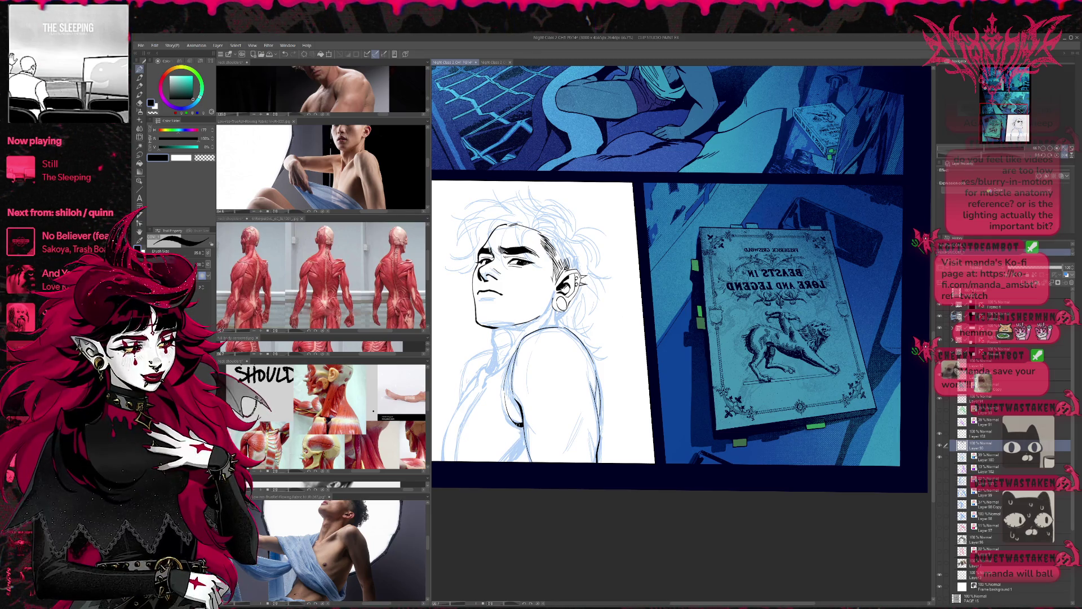
key("ctrl+z")
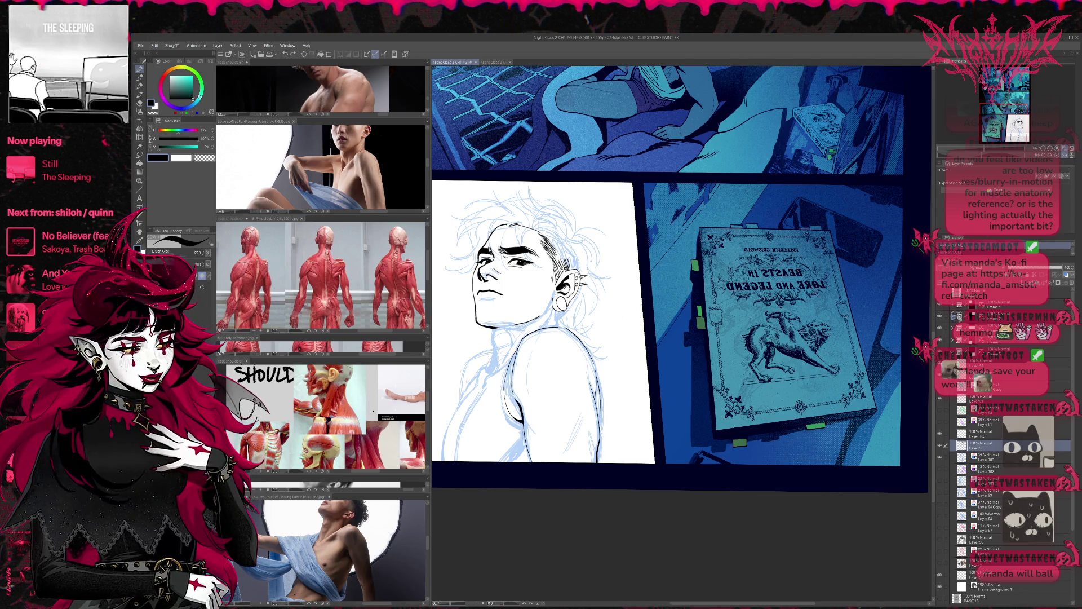
mouse_move(559, 386)
left_mouse_down()
mouse_move(579, 392)
mouse_move(567, 373)
left_mouse_up()
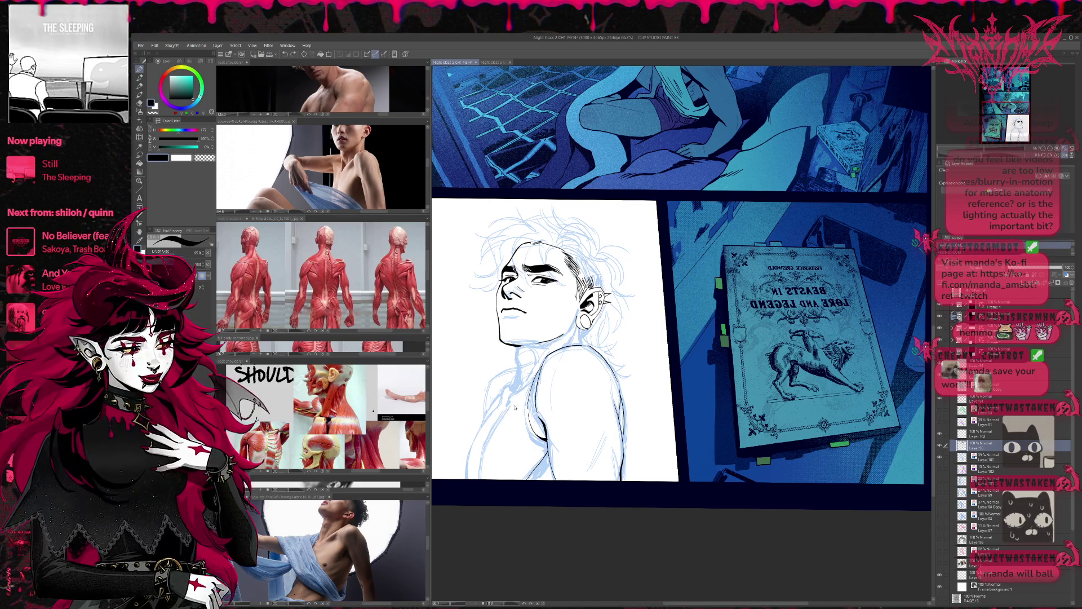
Compare the shoulder stroke with undo/redo, leave it removed, and ink short lines on the chest
key("ctrl+y")
key("ctrl+y")
key("ctrl+z")
key("ctrl+y")
key("ctrl+z")
key("ctrl+y")
key("ctrl+z")
key("ctrl+y")
scroll(640, 383, "up", 2)
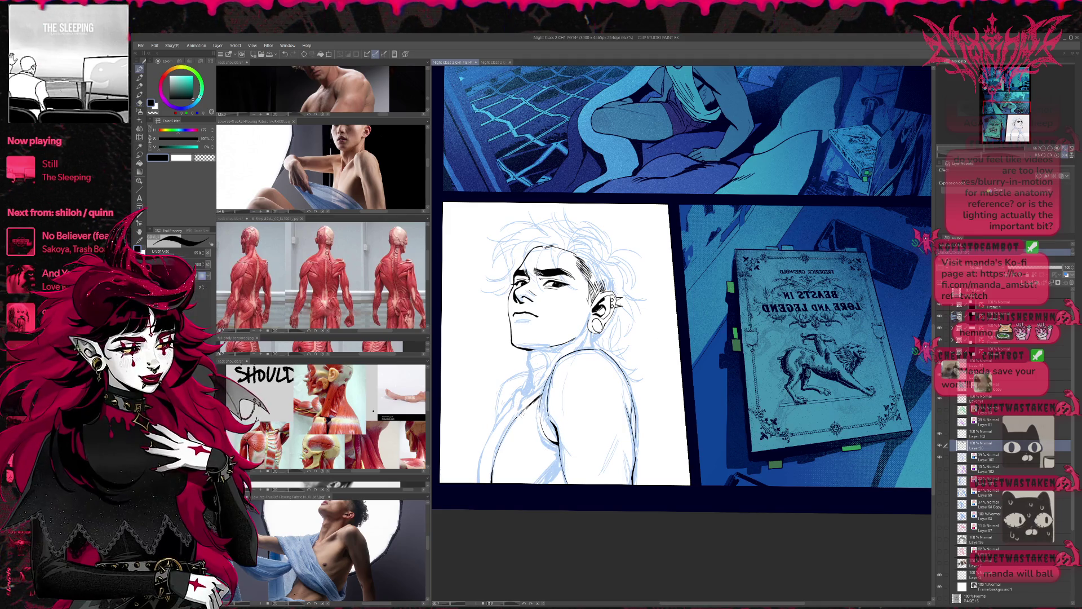
mouse_move(523, 400)
left_mouse_down()
mouse_move(538, 390)
mouse_move(527, 404)
left_mouse_up()
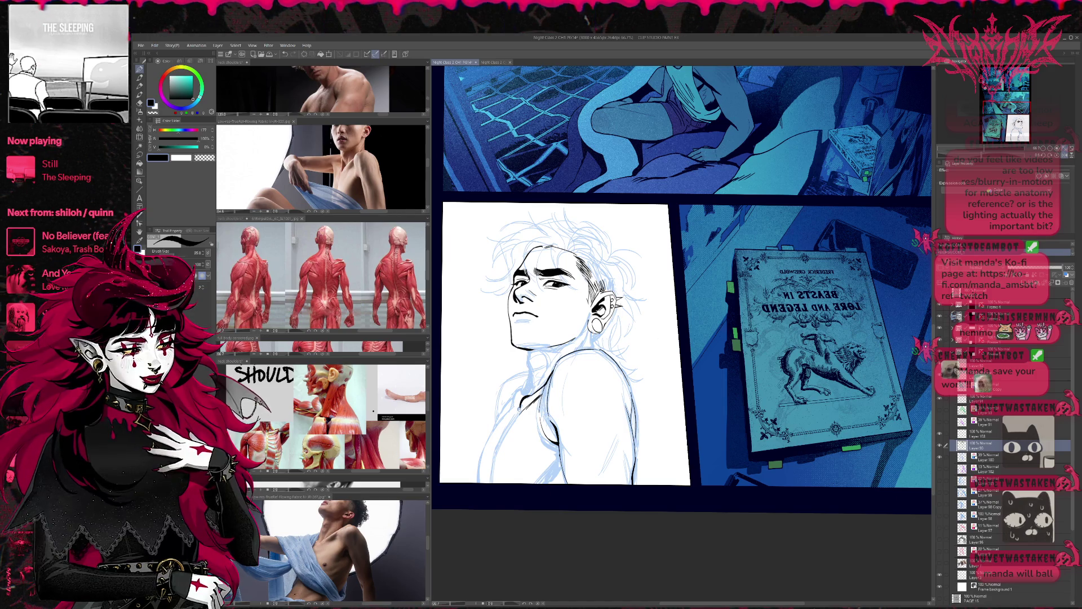
left_click_drag(507, 414, 493, 483)
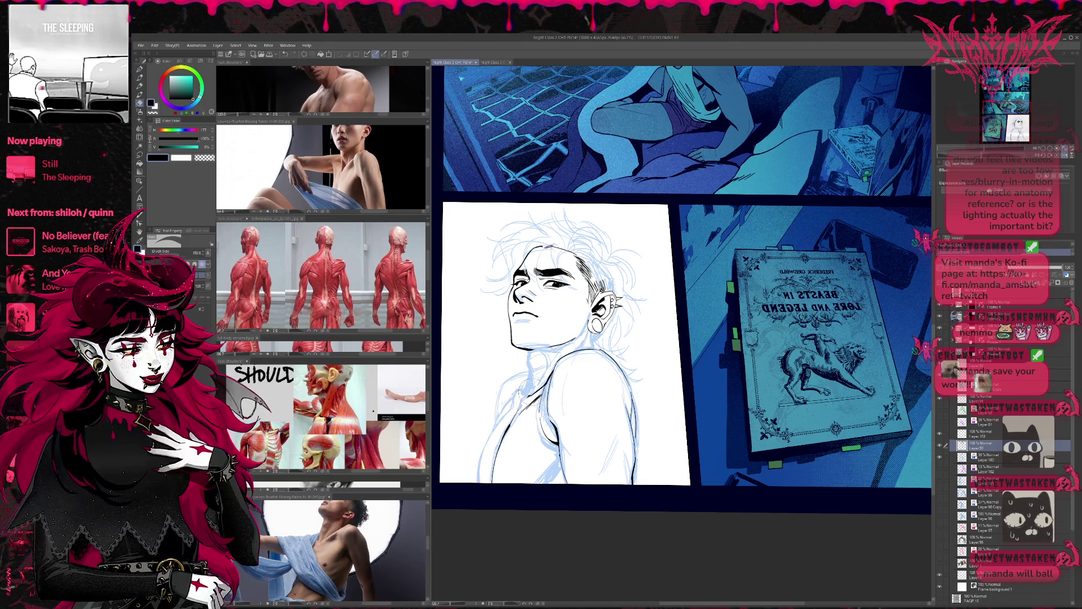
Paint a stroke along the neck with a hard brush and ink a small line at the jaw
key("e")
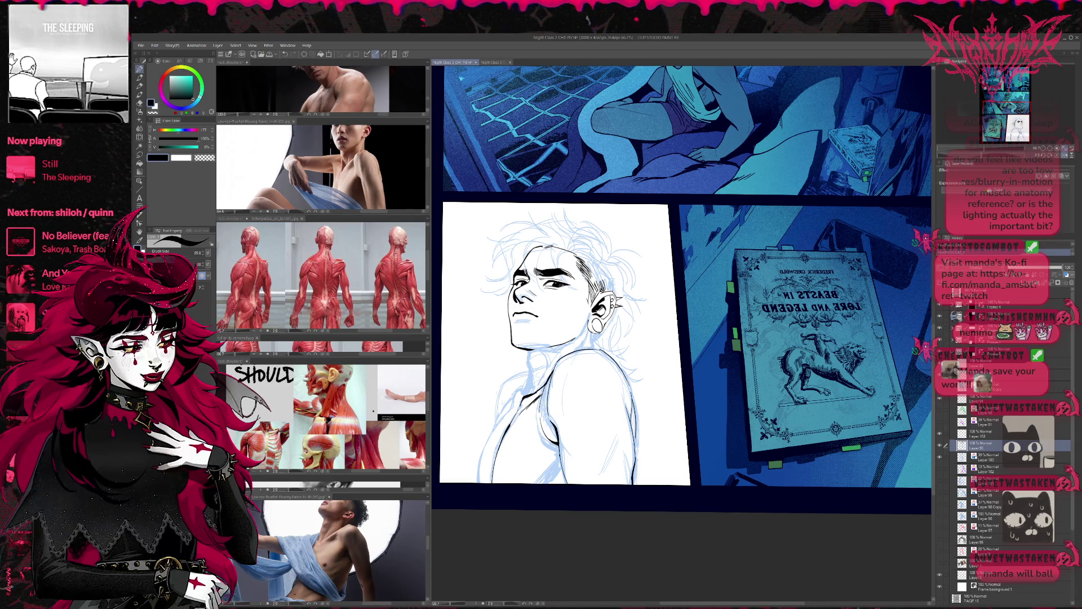
key("e")
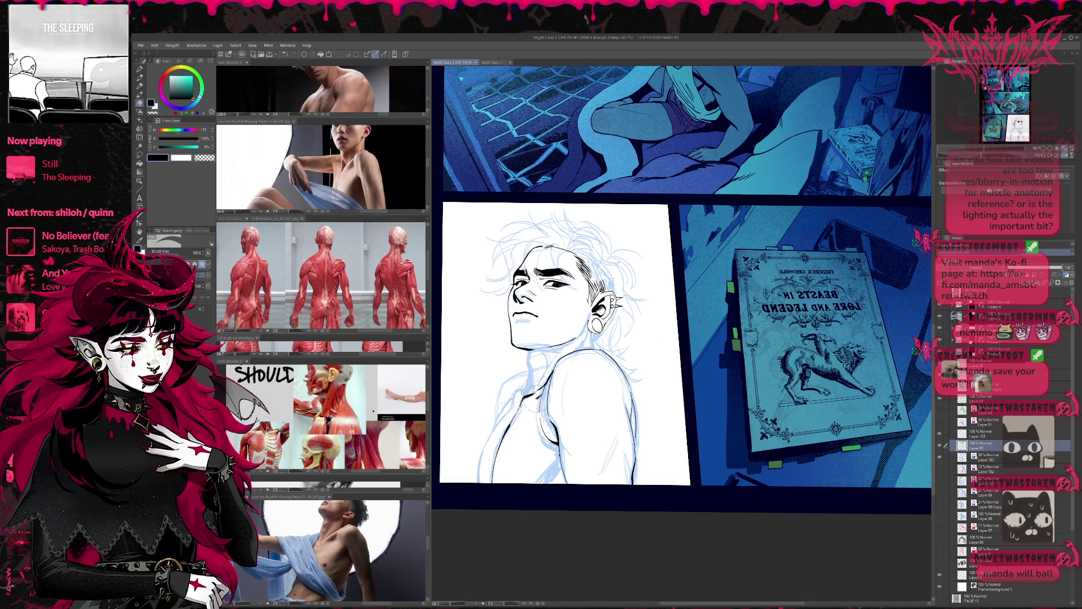
key("b")
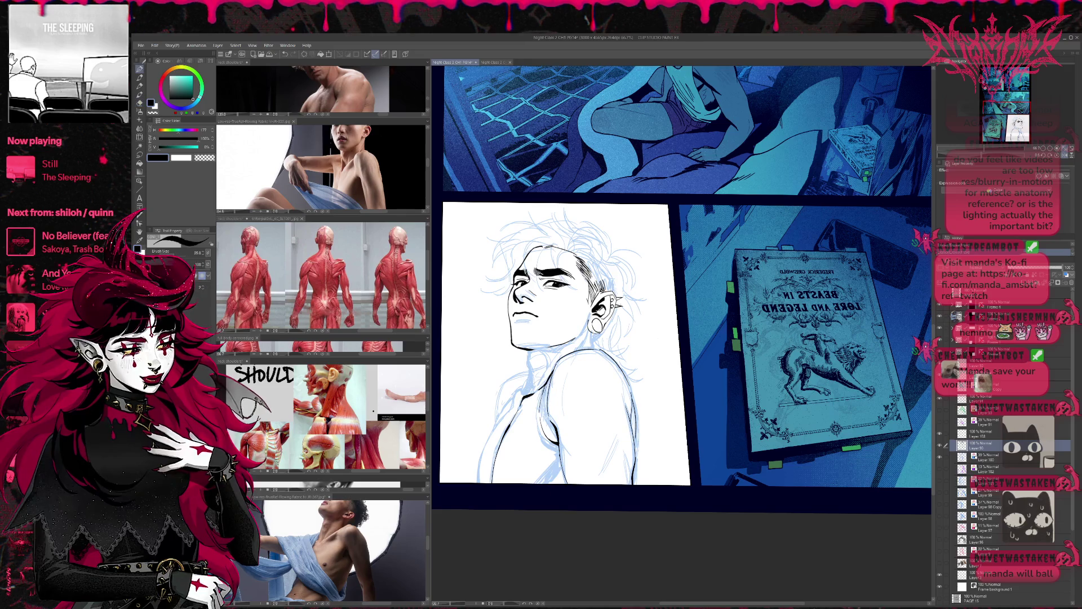
left_click_drag(572, 343, 535, 386)
mouse_move(68, 63)
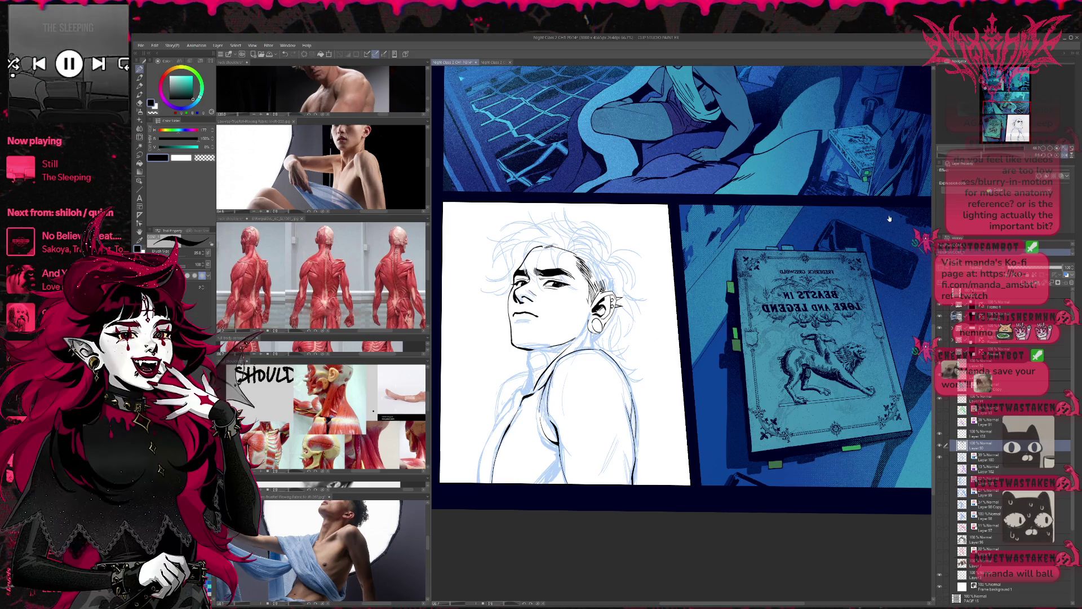
left_click(98, 63)
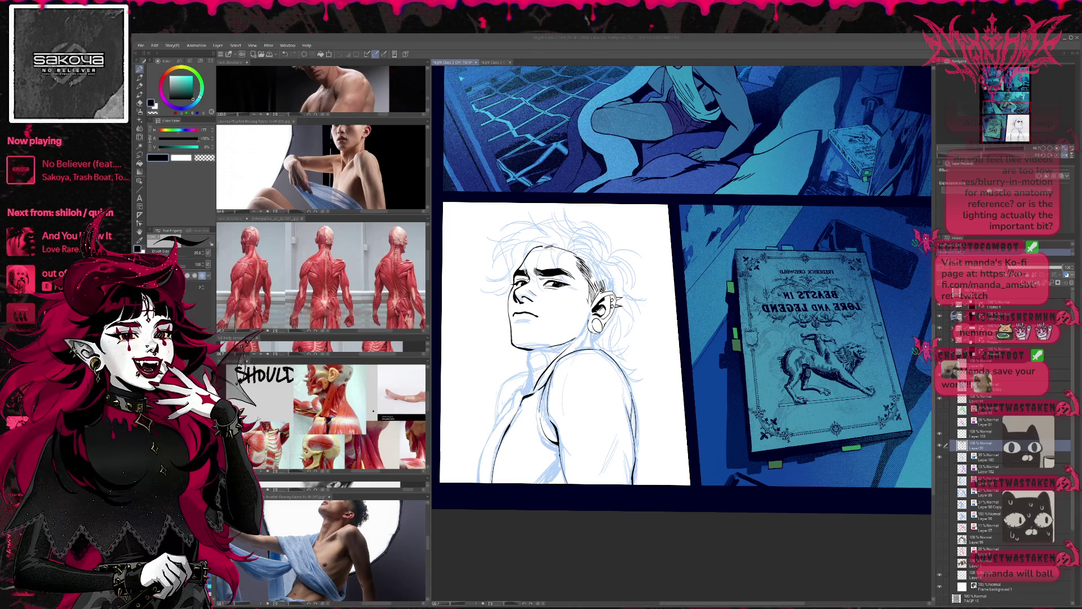
key("alt+Tab")
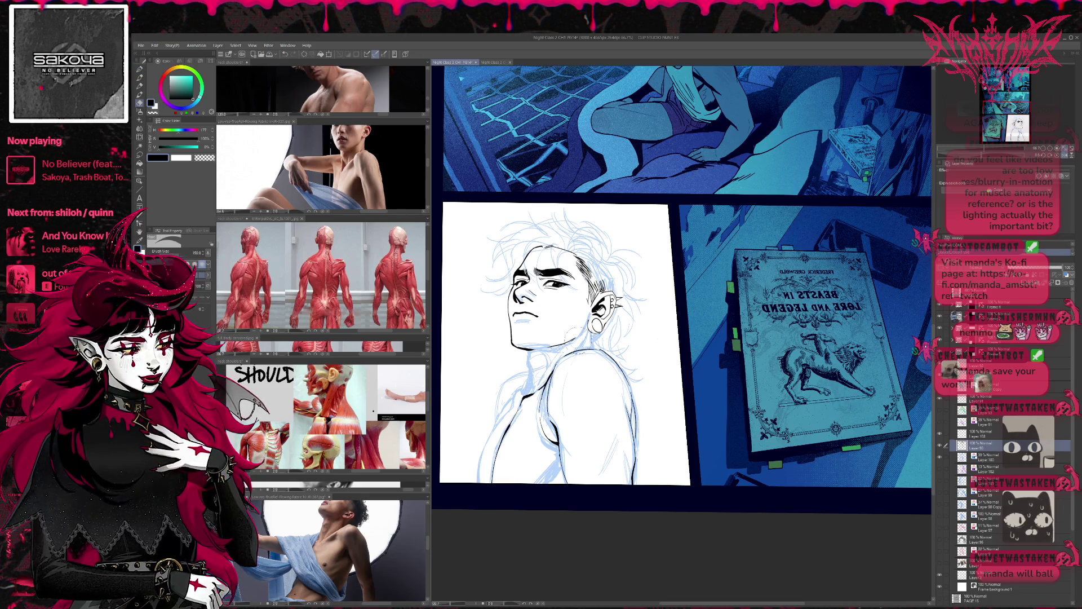
key("p")
scroll(681, 279, "up", 1)
scroll(680, 285, "up", 1)
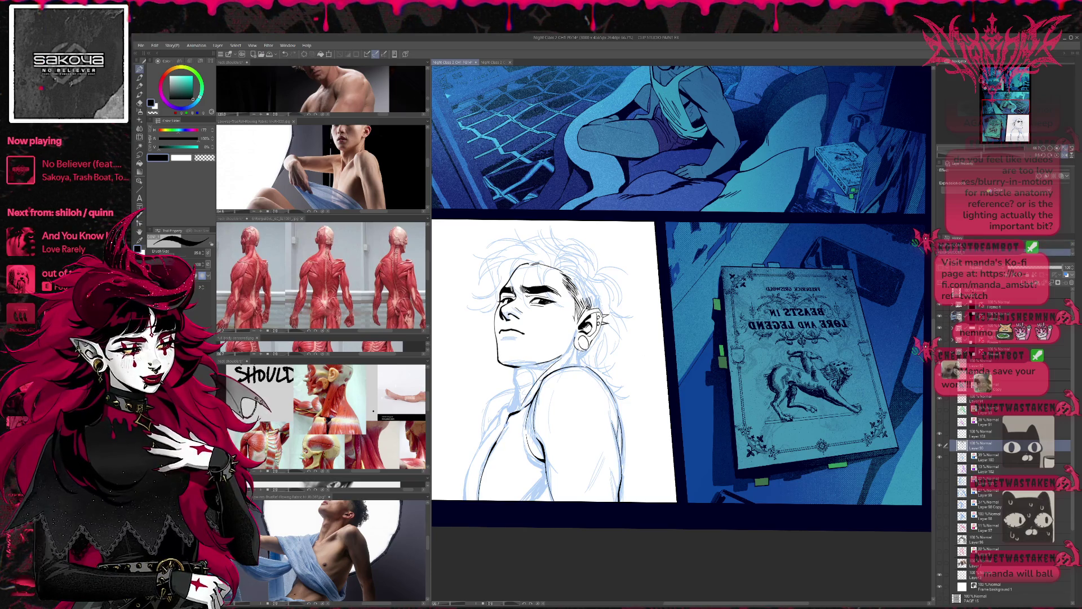
key("ctrl+z")
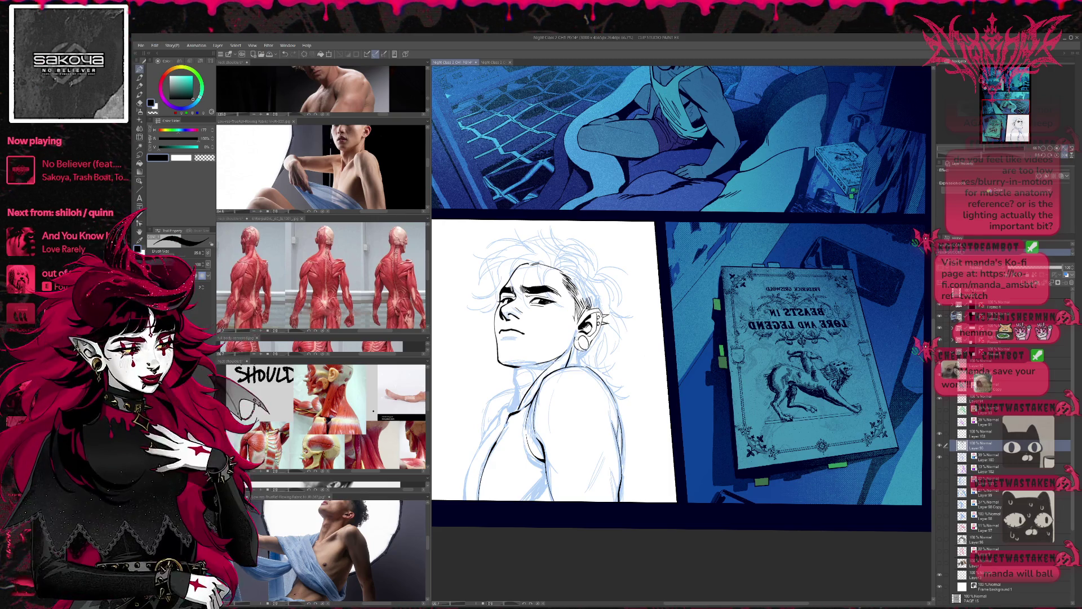
left_click_drag(568, 348, 575, 364)
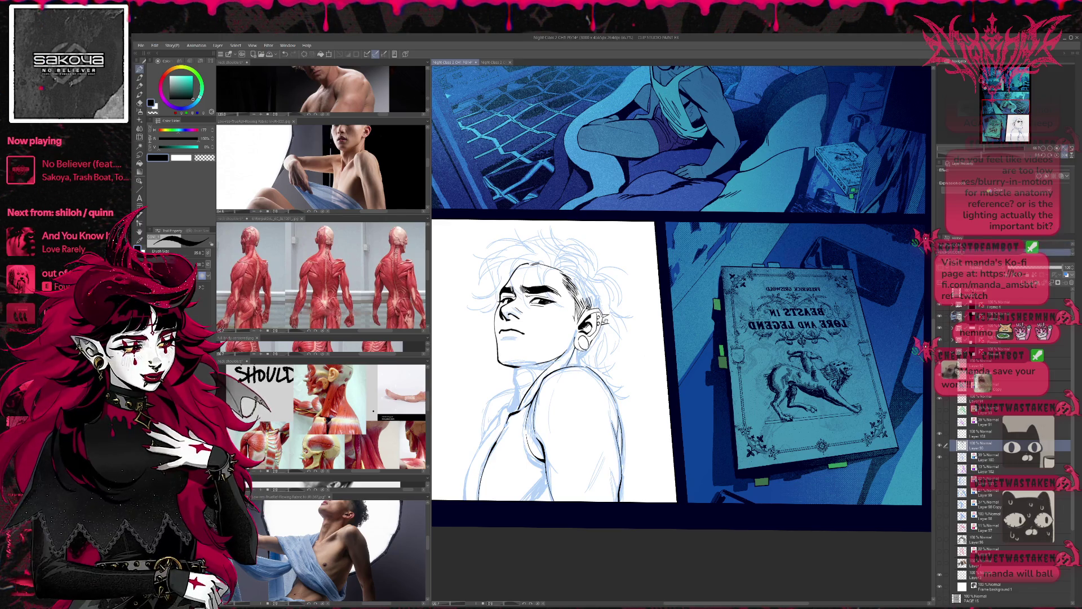
left_click_drag(676, 355, 669, 351)
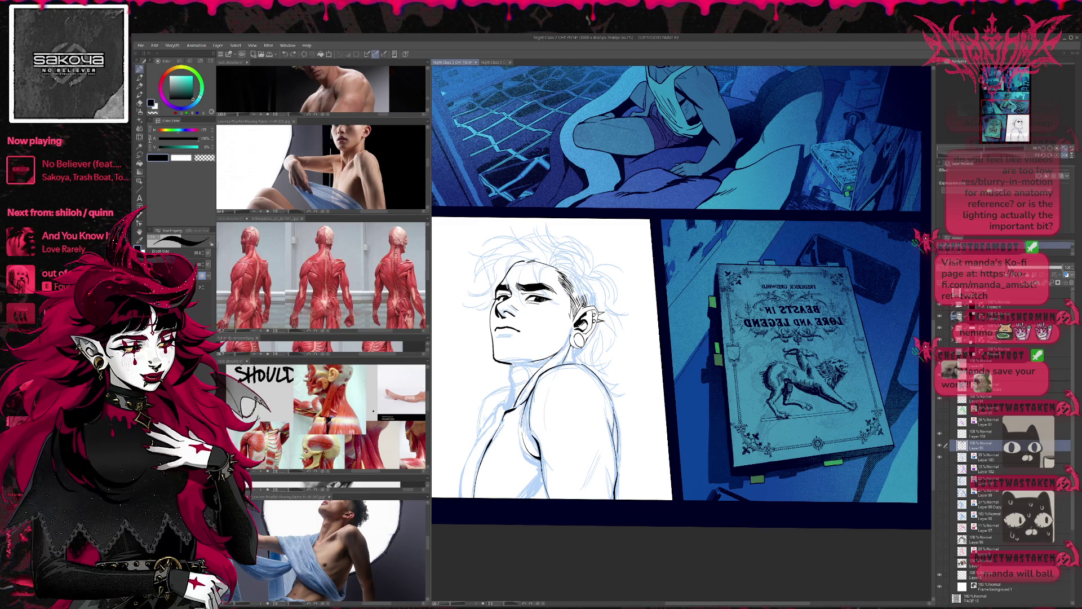
Erase faint sketch lines at the chin and neck, pick a bolder pen and mirror the canvas view
key("e")
mouse_move(502, 347)
left_mouse_down()
mouse_move(526, 377)
mouse_move(526, 347)
left_mouse_up()
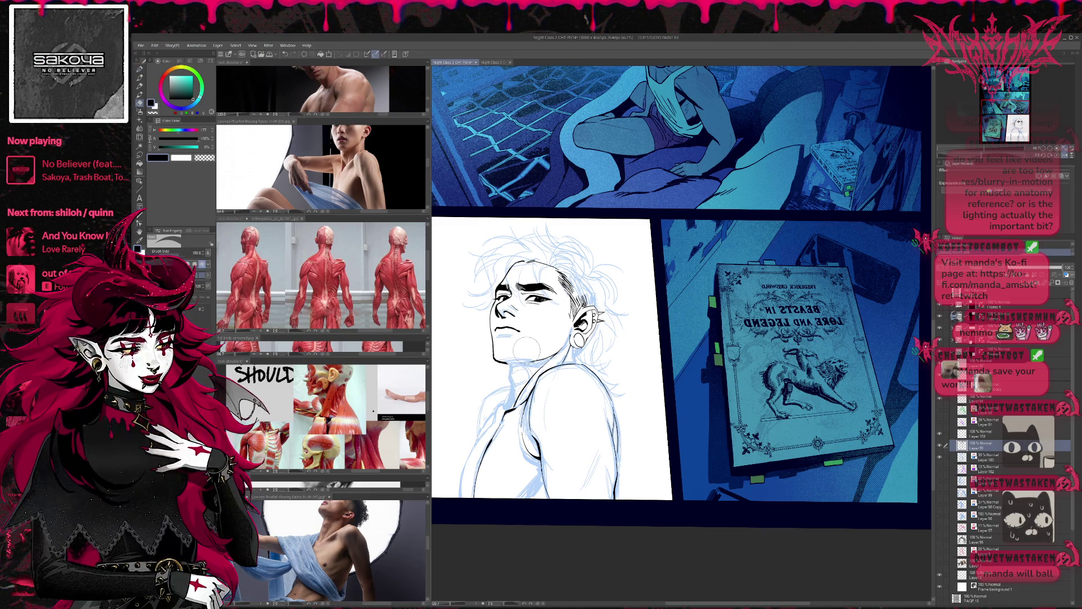
key("p")
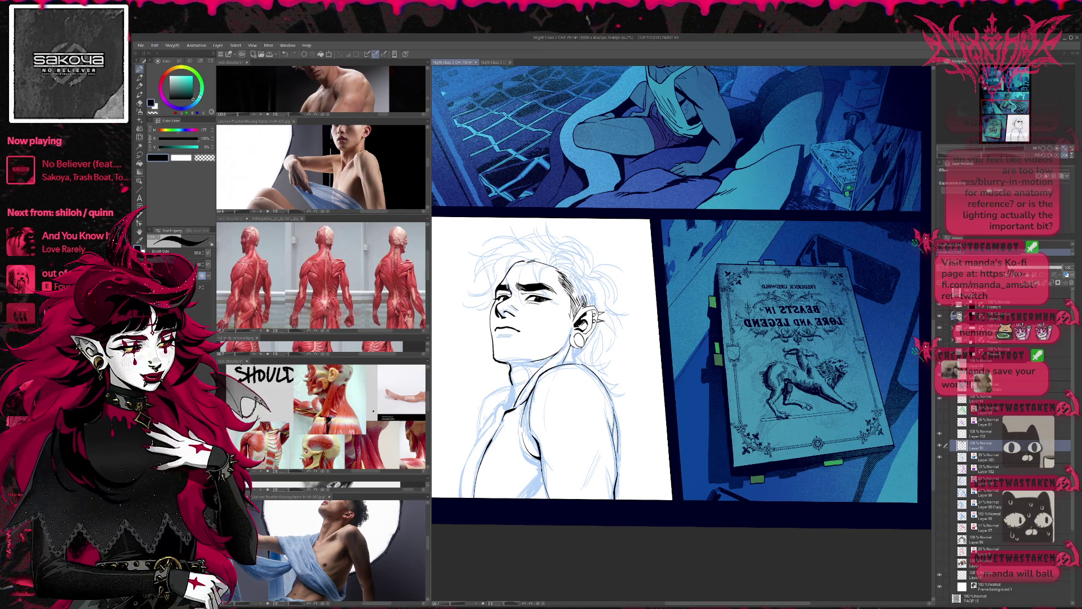
key("e")
key("p")
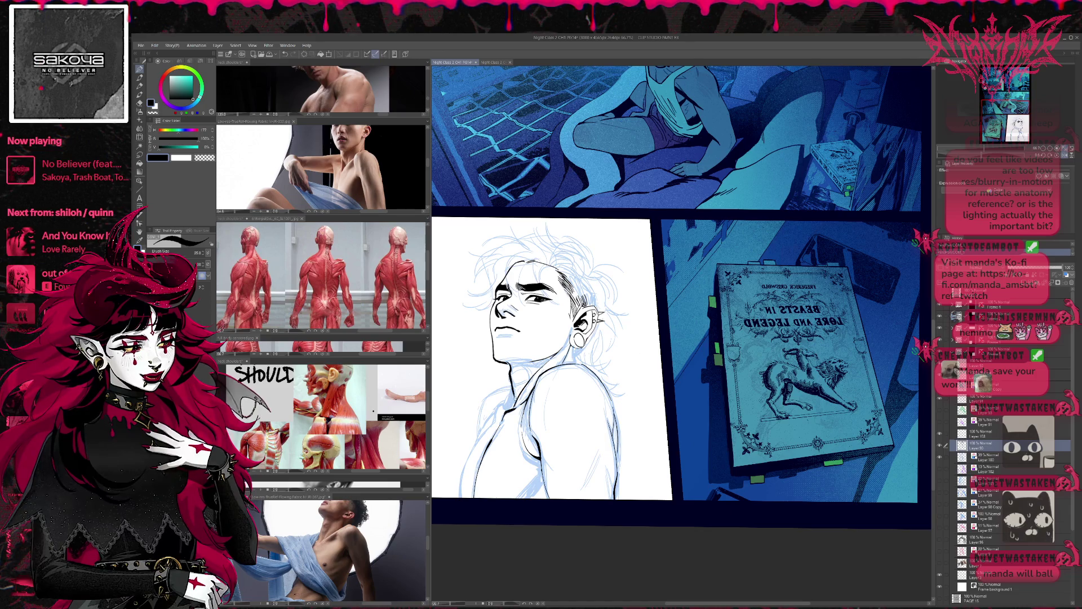
key("p")
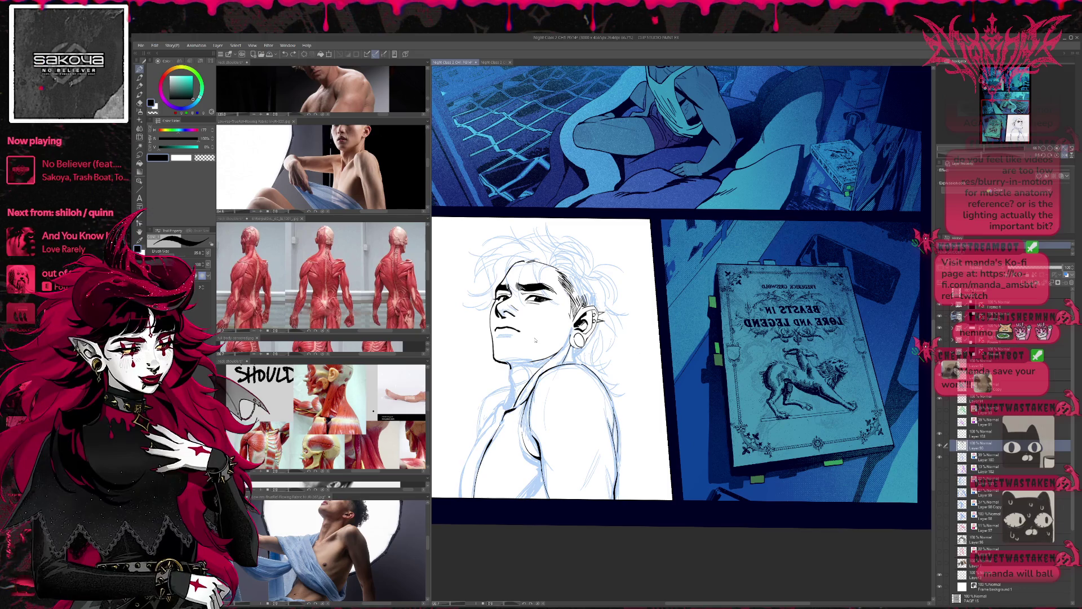
key("h")
left_click_drag(890, 290, 648, 283)
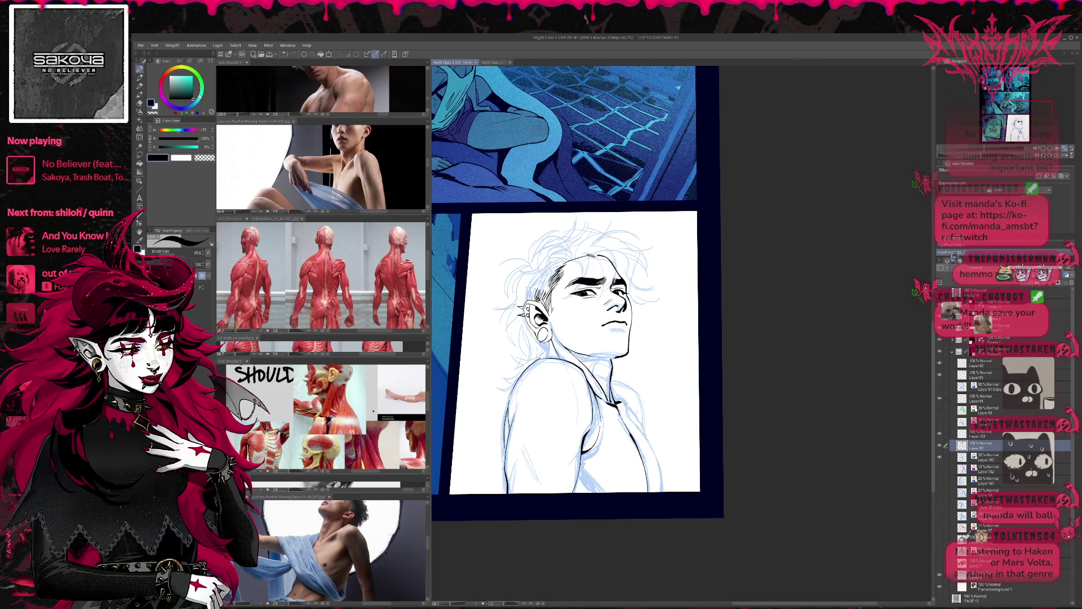
Redraw the short inked line beside the tank-top strap and flip the canvas view back
left_click_drag(635, 377, 604, 354)
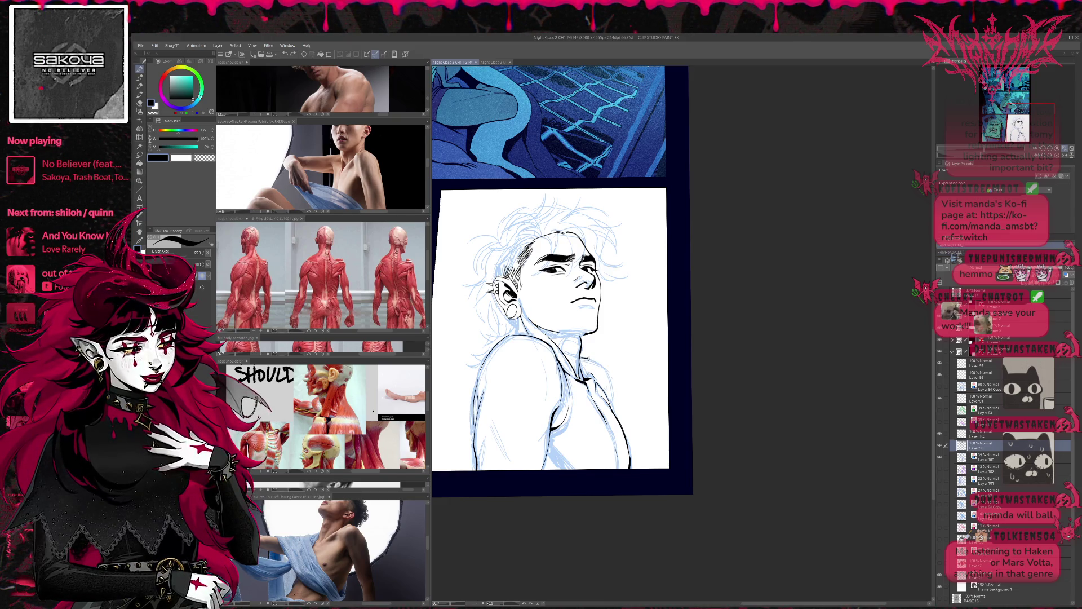
key("ctrl+z")
left_click_drag(605, 377, 612, 409)
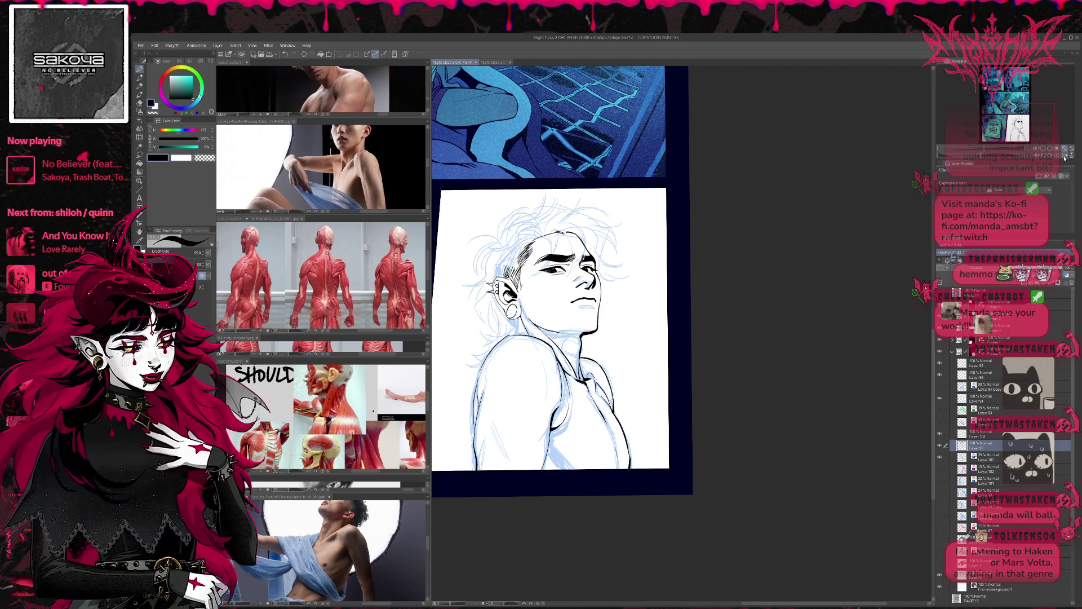
key("h")
scroll(628, 355, "down", 2)
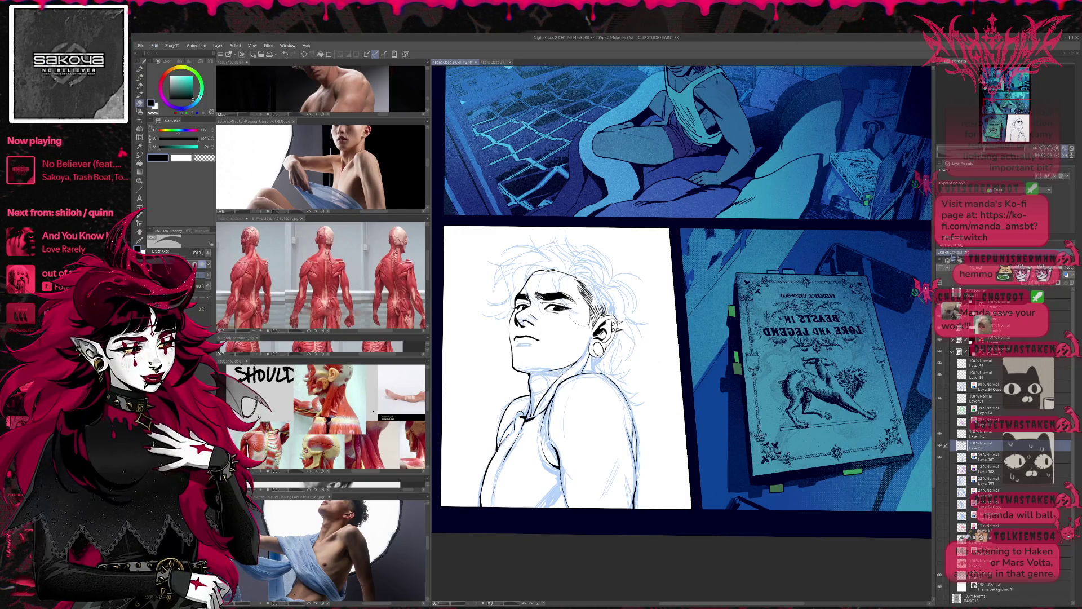
Switch pens and rotate the canvas counter-clockwise to a comfortable angle for inking the arm
key("p")
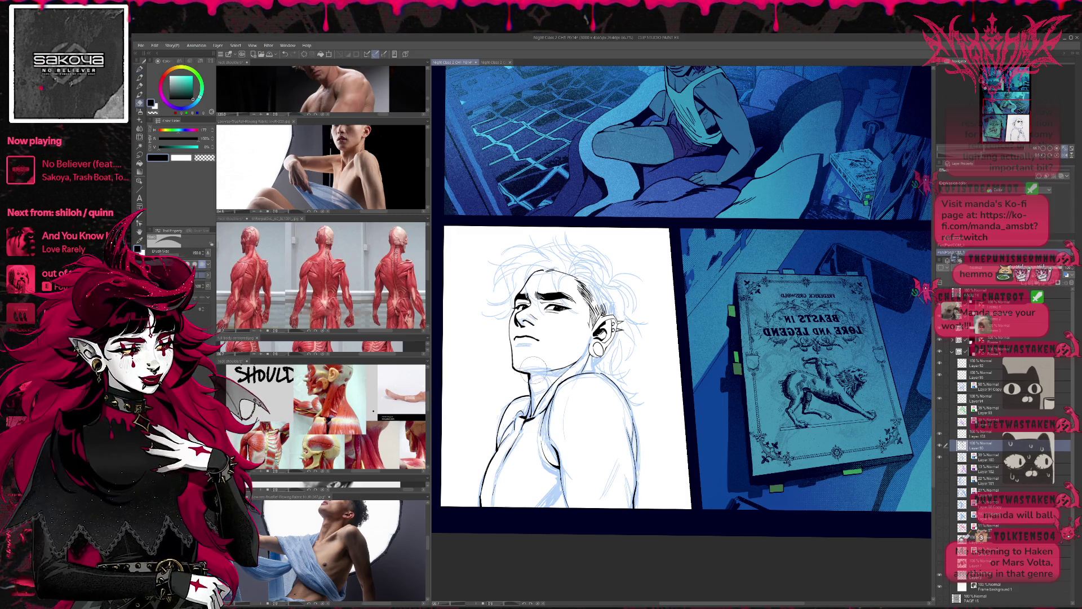
key("b")
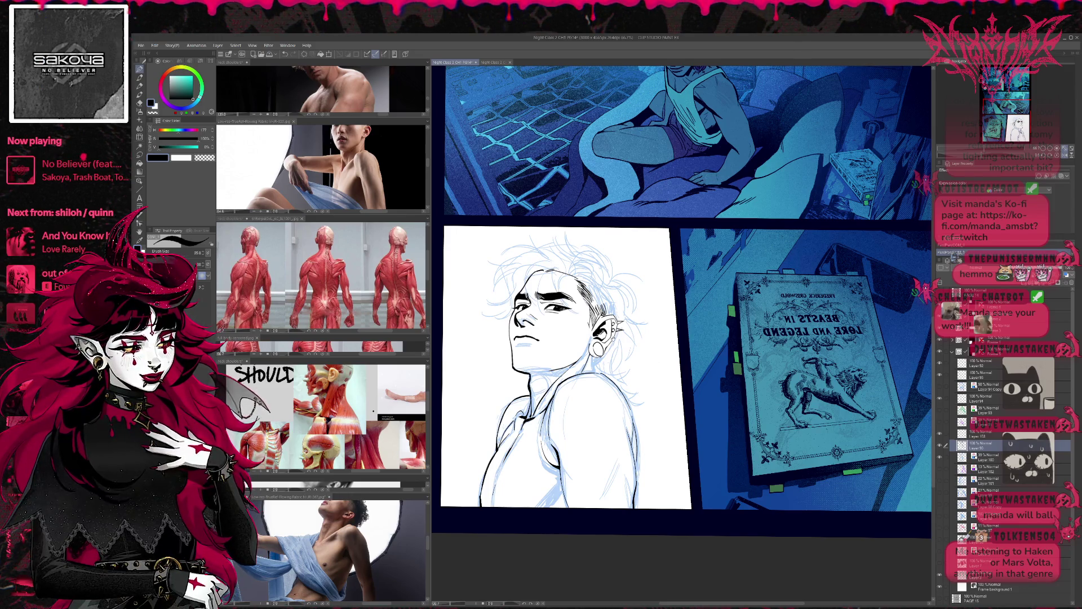
scroll(556, 372, "up", 1)
scroll(556, 372, "up", 1)
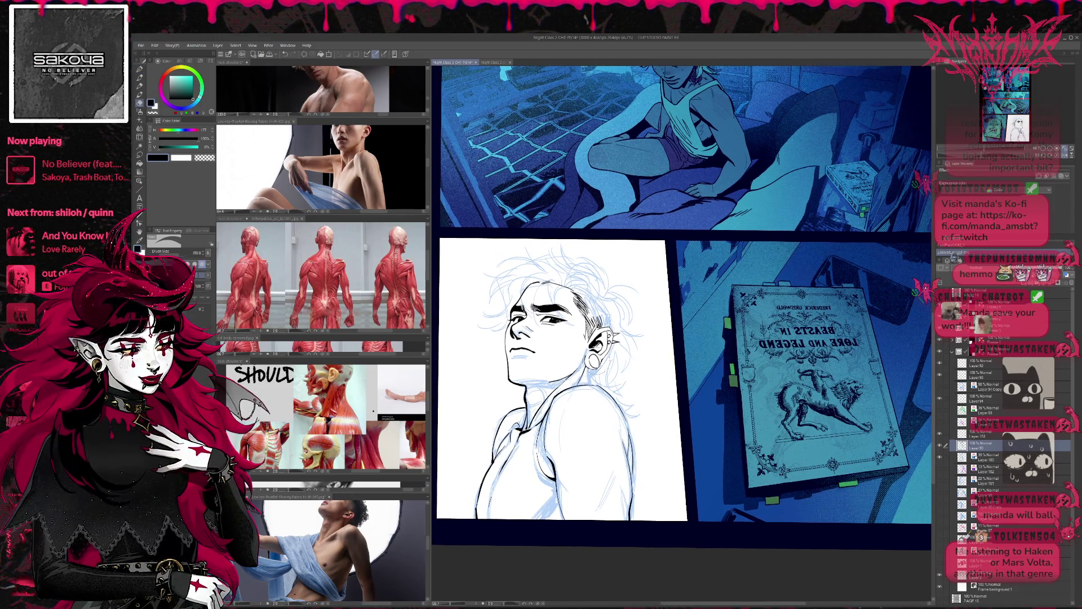
key("p")
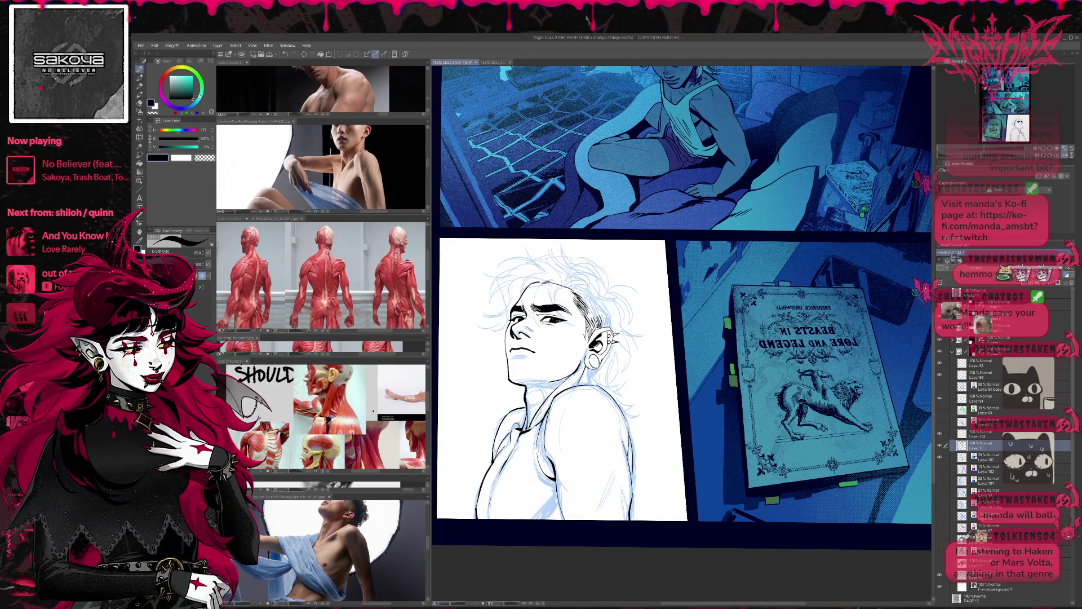
key("r")
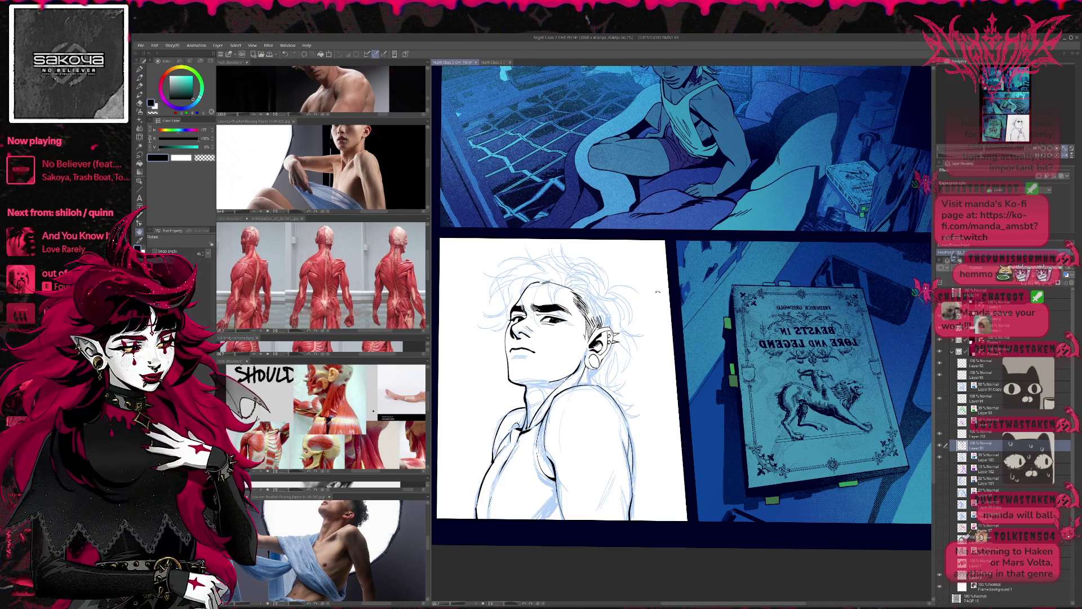
left_click_drag(657, 292, 632, 291)
key("p")
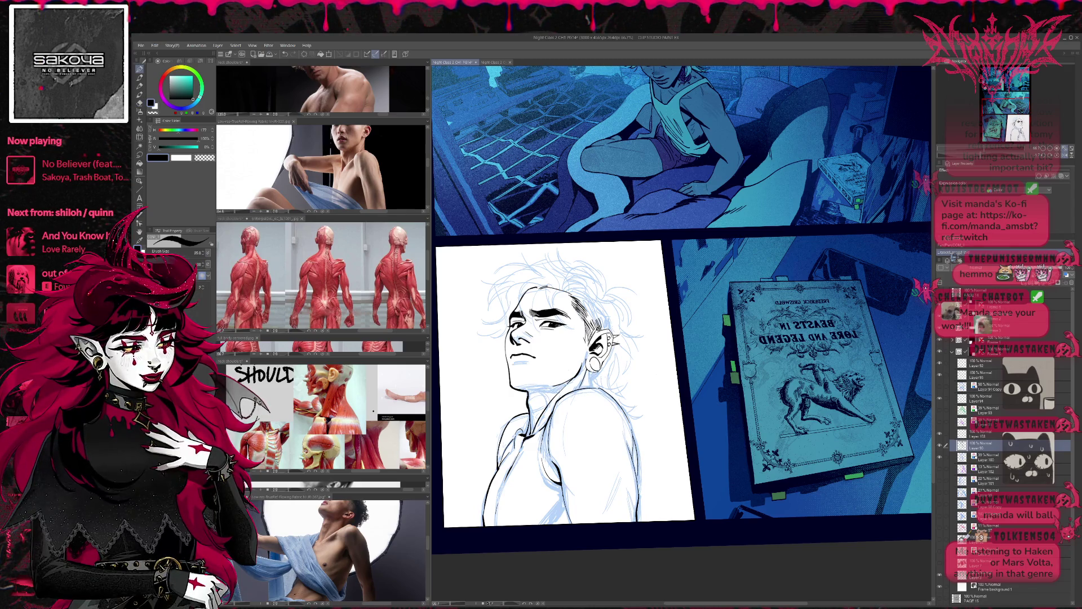
key("e")
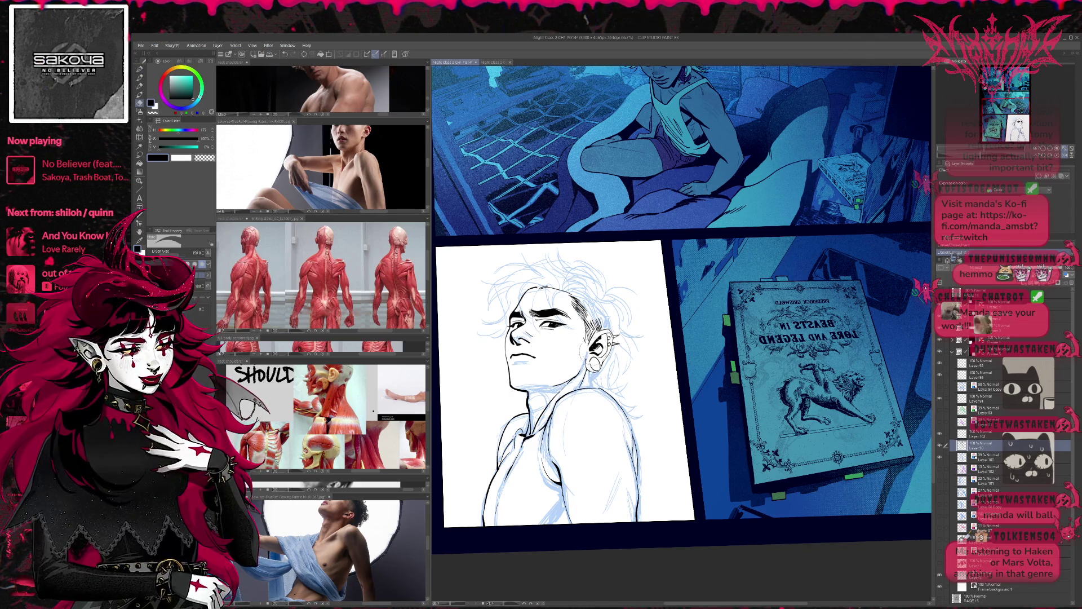
mouse_move(642, 329)
left_mouse_down()
mouse_move(628, 292)
mouse_move(667, 287)
left_mouse_up()
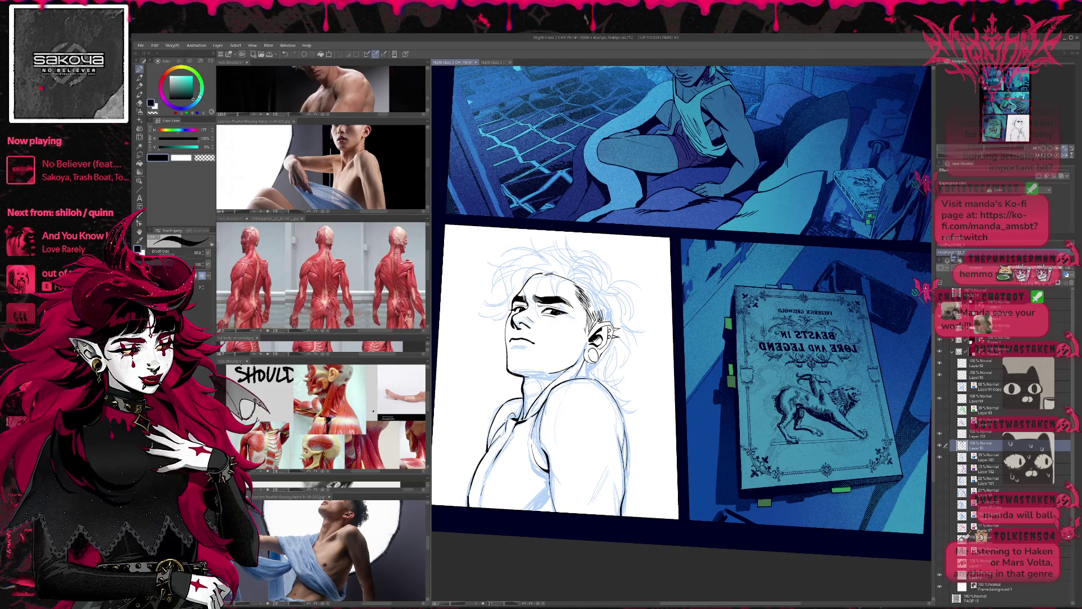
left_click_drag(677, 304, 672, 313)
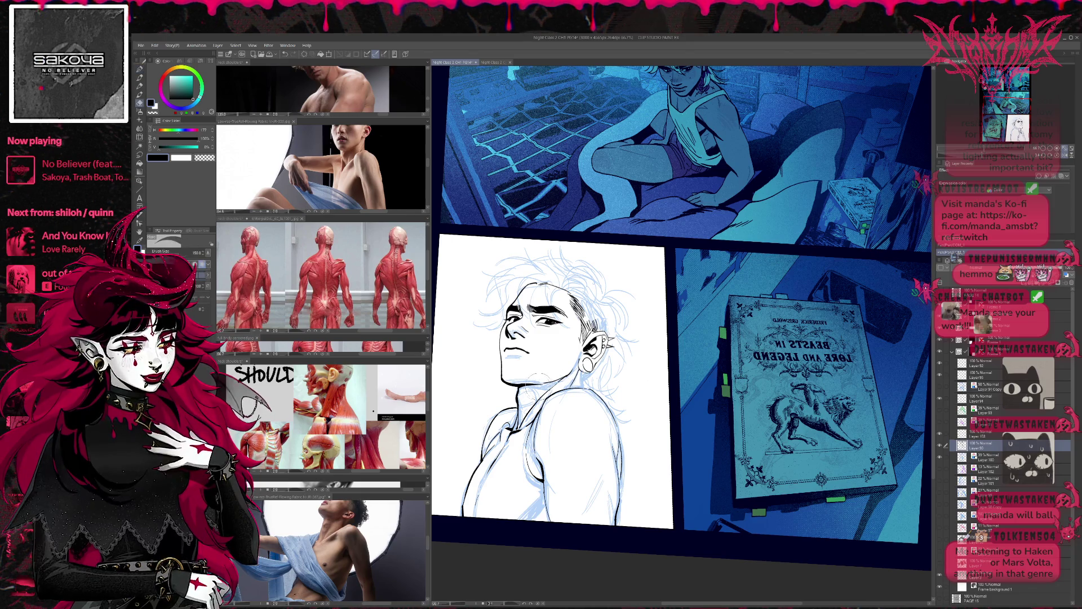
left_click_drag(478, 478, 561, 422)
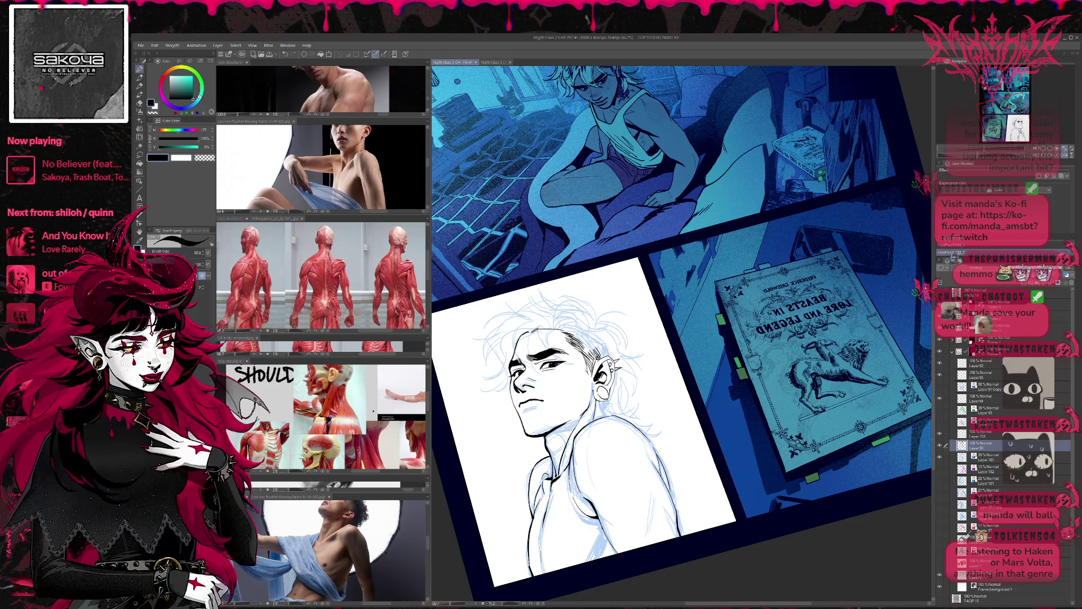
Reveal the pink rough sketch over the figure
left_click(940, 554)
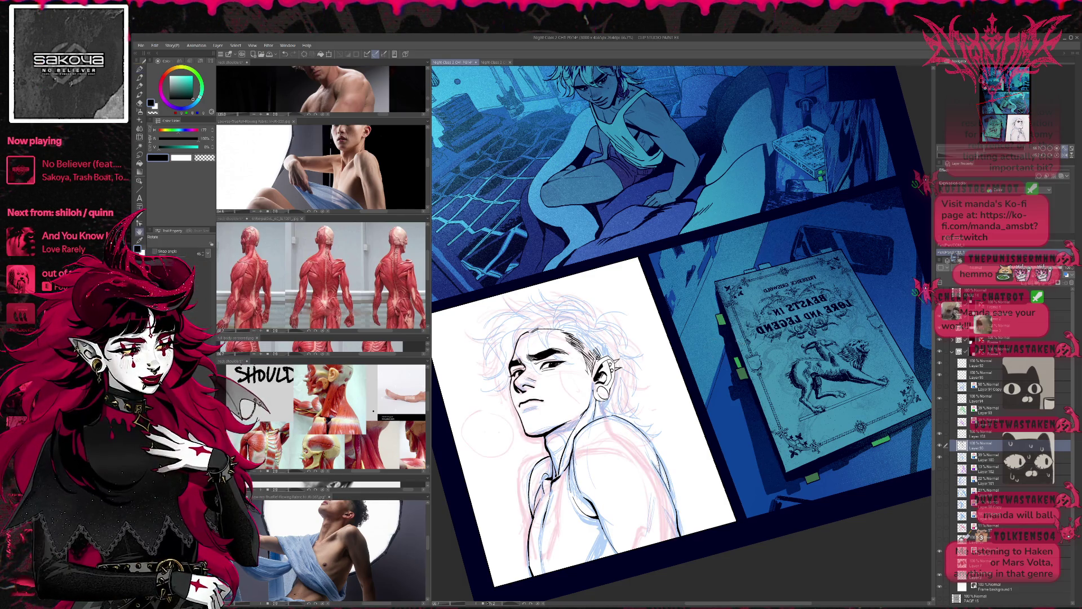
Level the canvas, pick the inking pen, then flip the view and pan the figure into place
left_click_drag(487, 430, 562, 373)
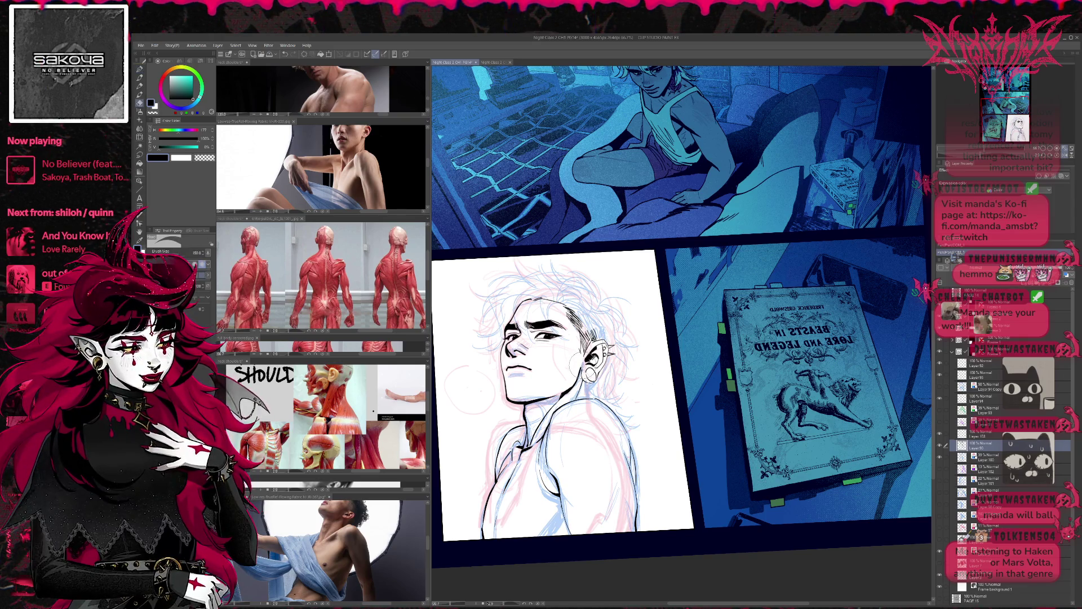
key("p")
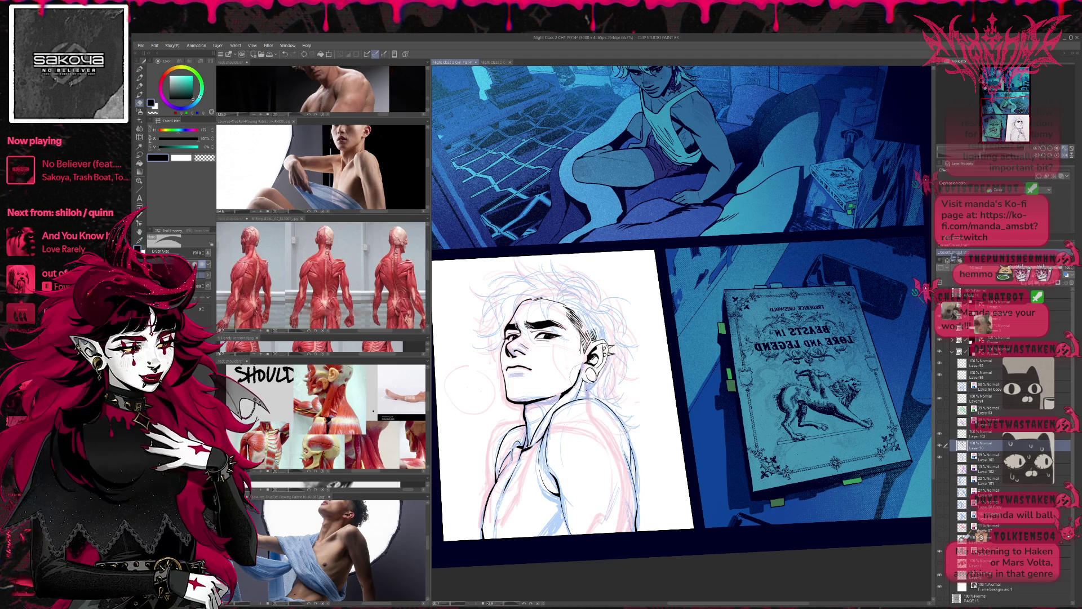
key("p")
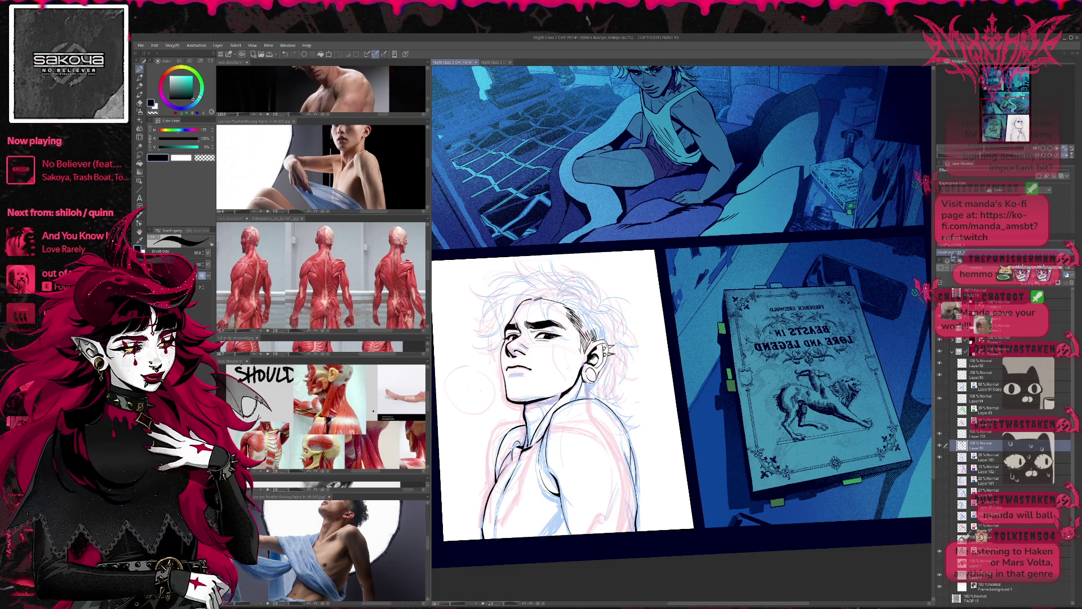
left_click_drag(676, 339, 667, 336)
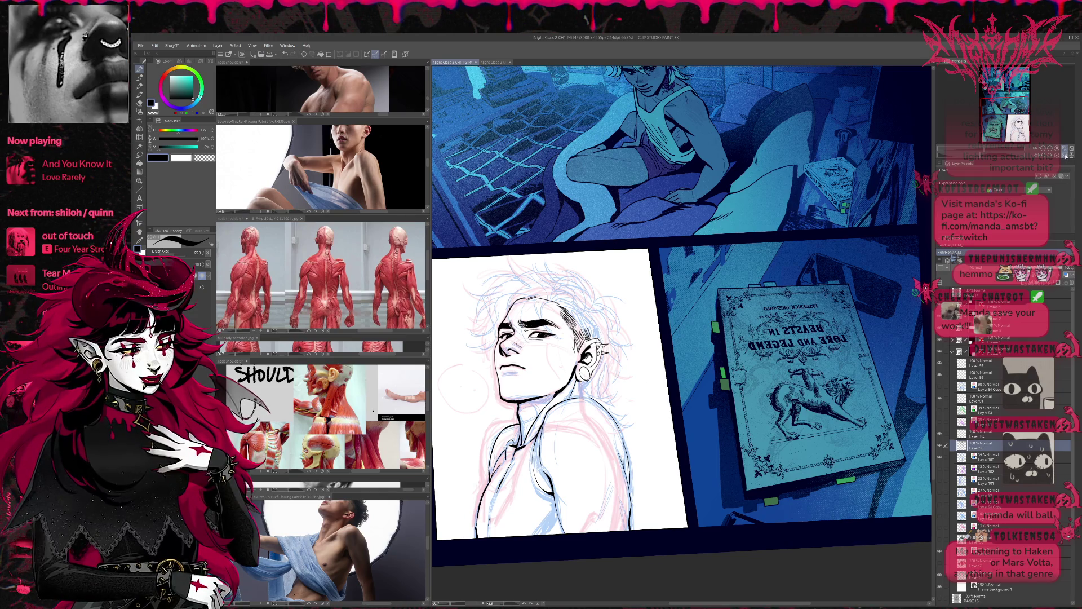
key("h")
left_click_drag(905, 312, 682, 308)
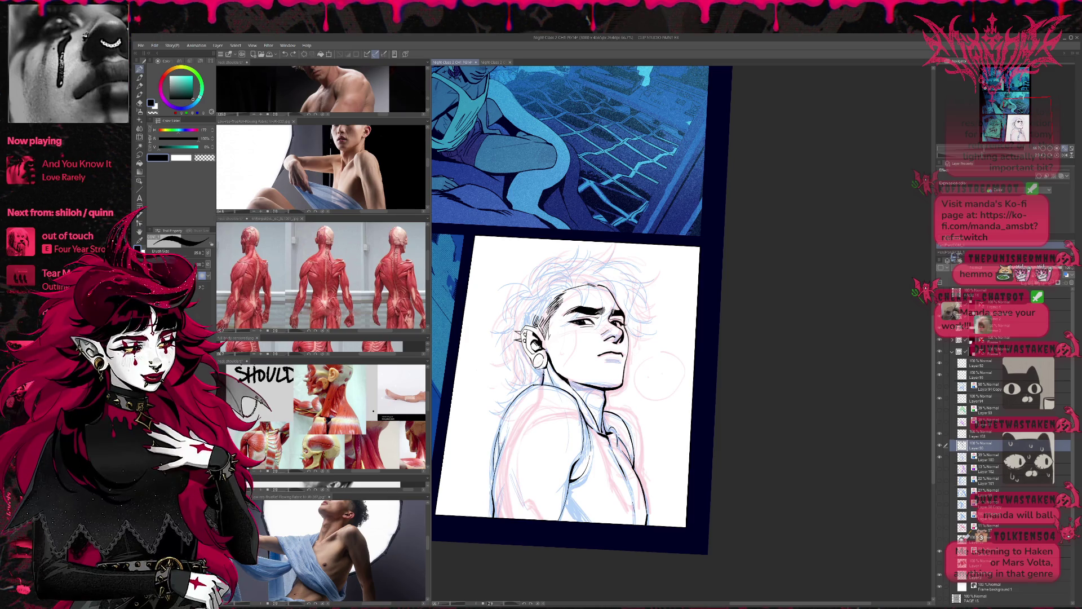
Pan over the figure's side with the small inking pen selected and flip the view back
left_click_drag(667, 397, 647, 371)
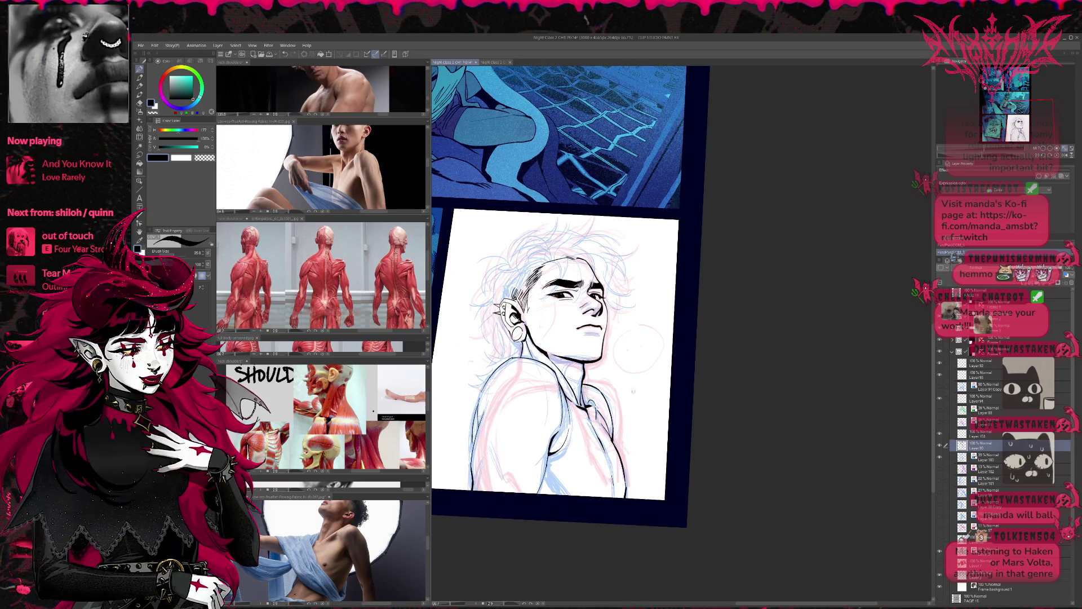
left_click_drag(645, 370, 662, 374)
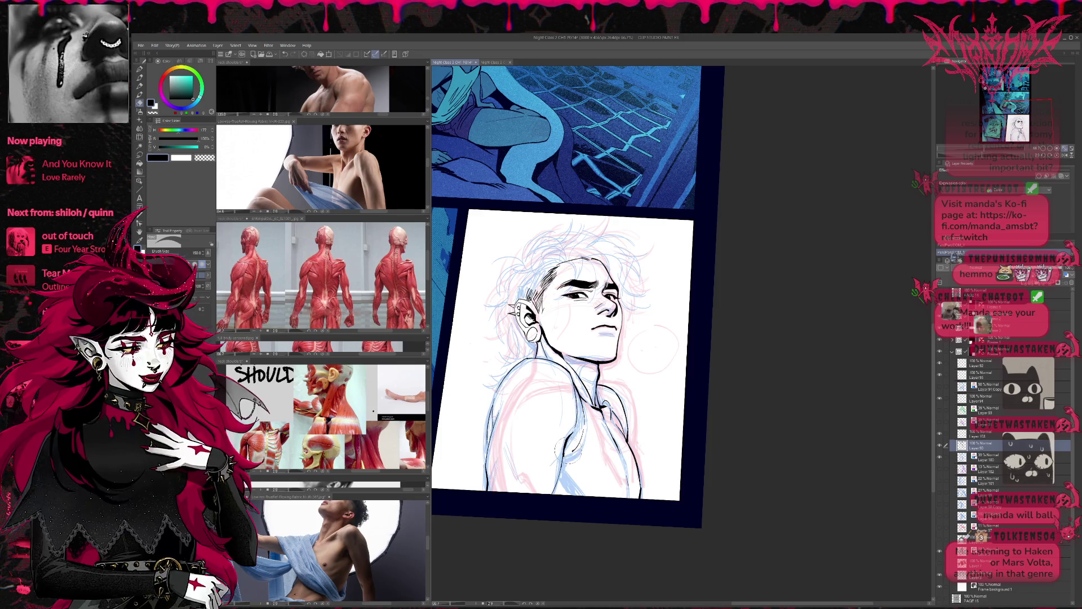
key("p")
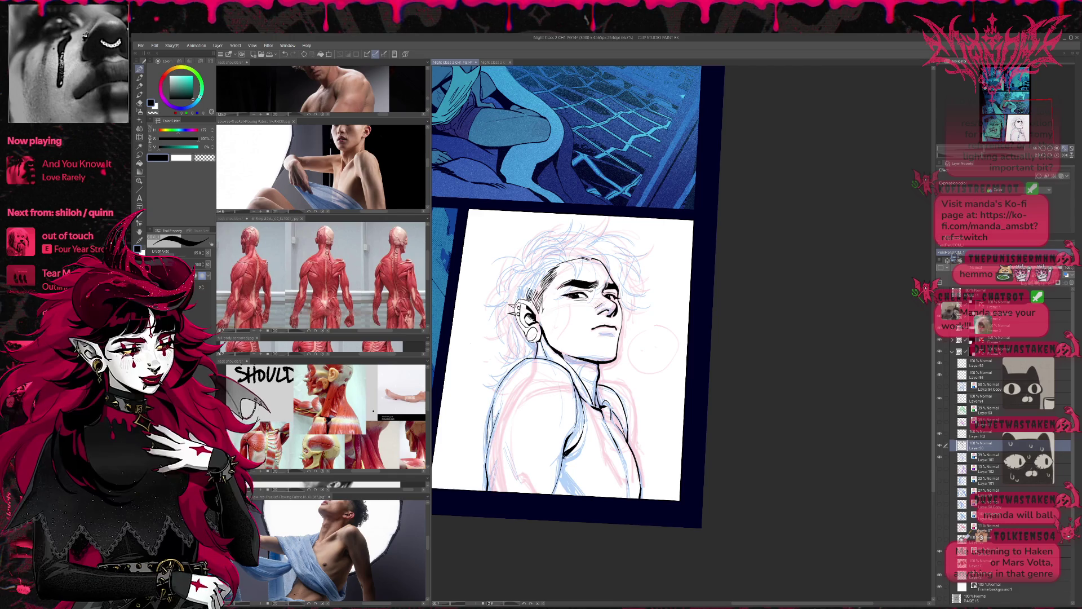
left_click_drag(680, 355, 673, 353)
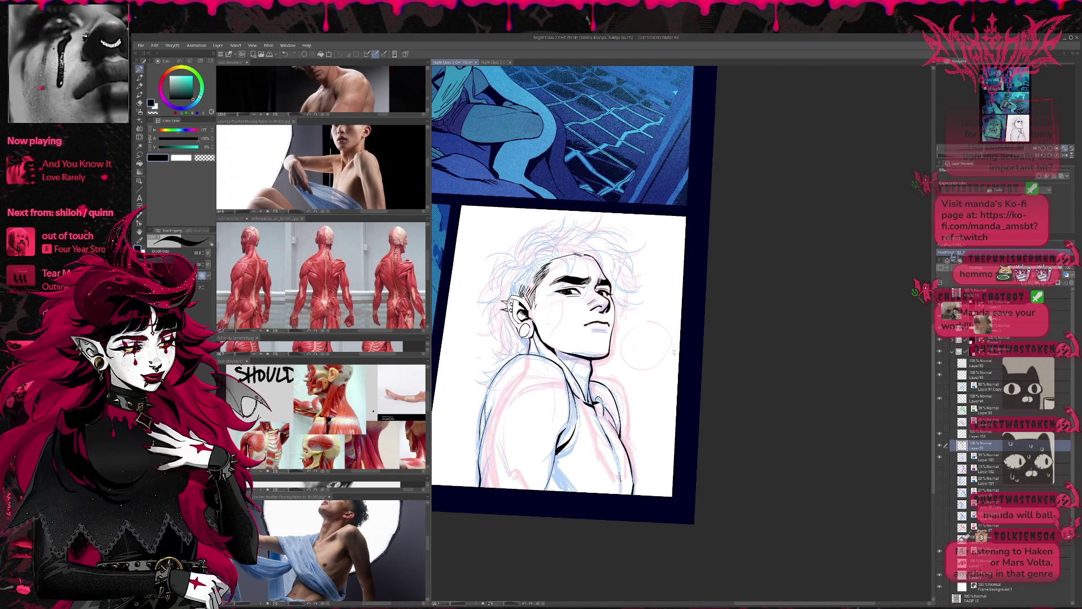
key("h")
scroll(646, 342, "down", 2)
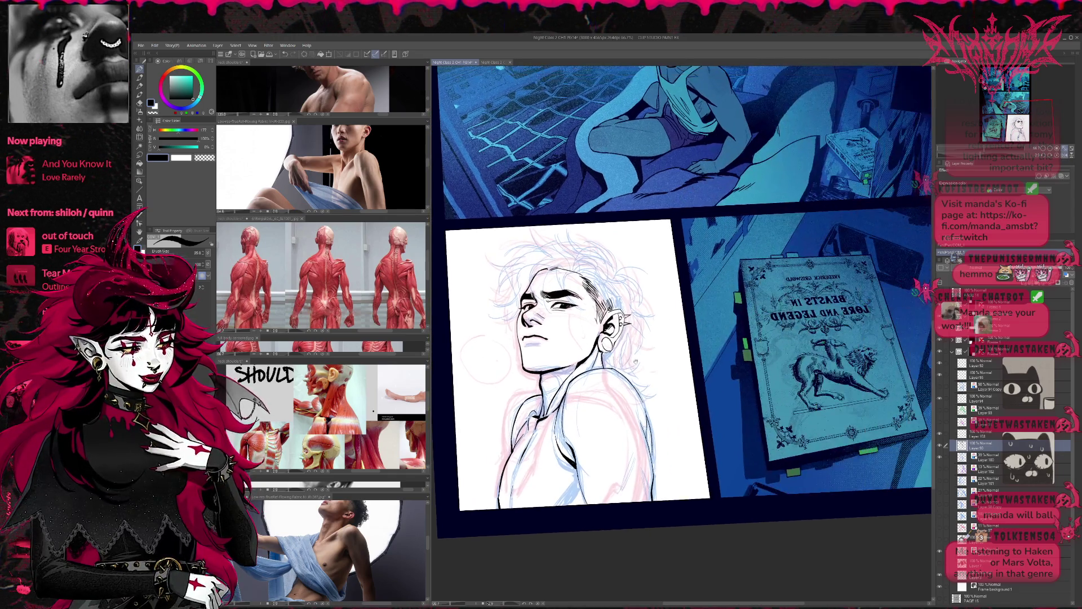
Rotate the canvas and hide both the pink and blue sketch layers so only black ink shows
key("p")
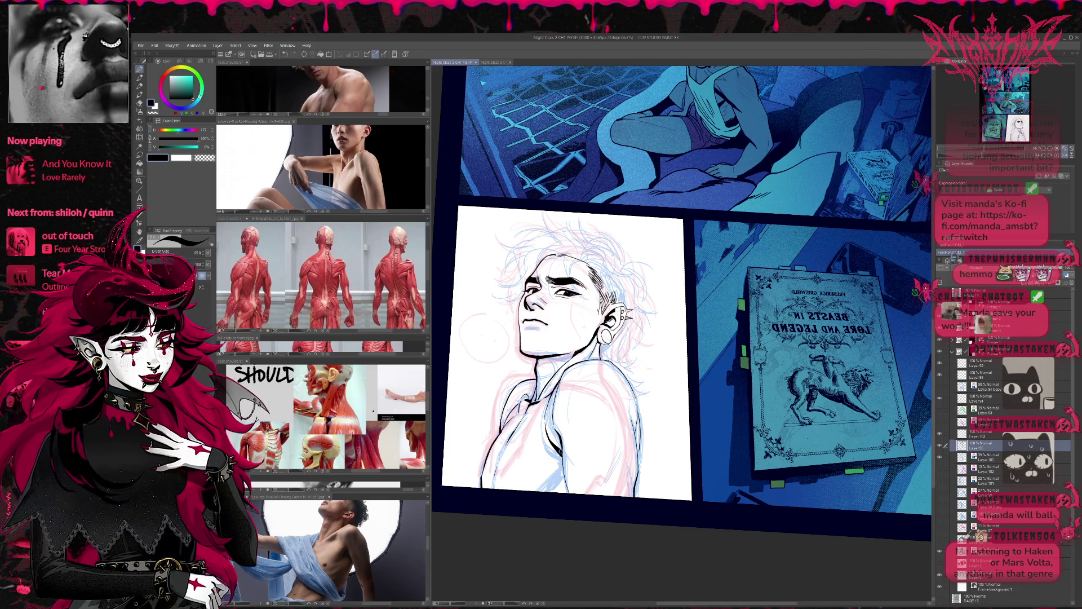
key("e")
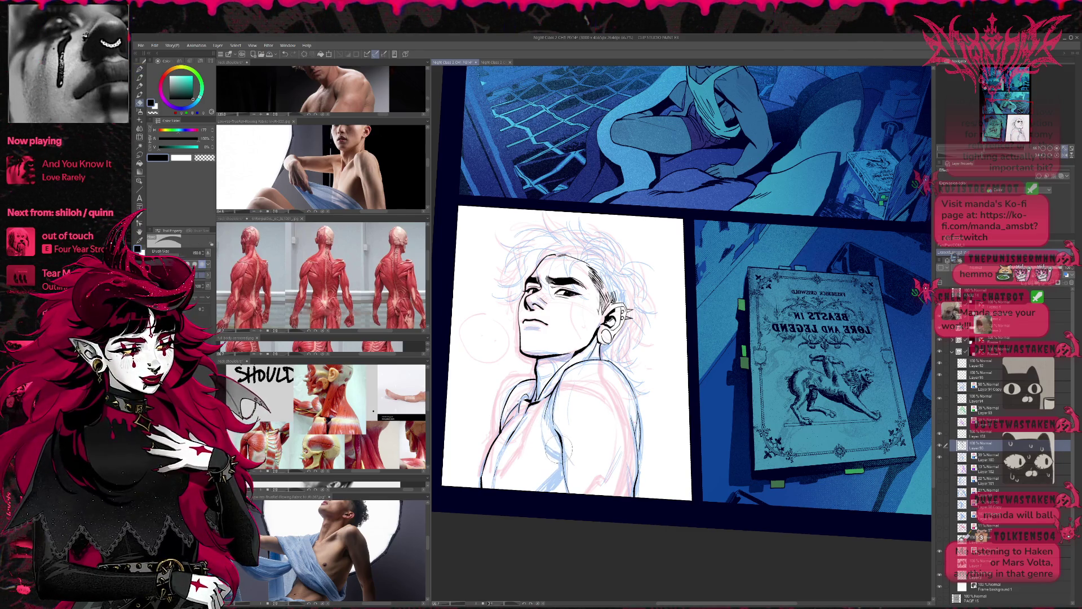
key("p")
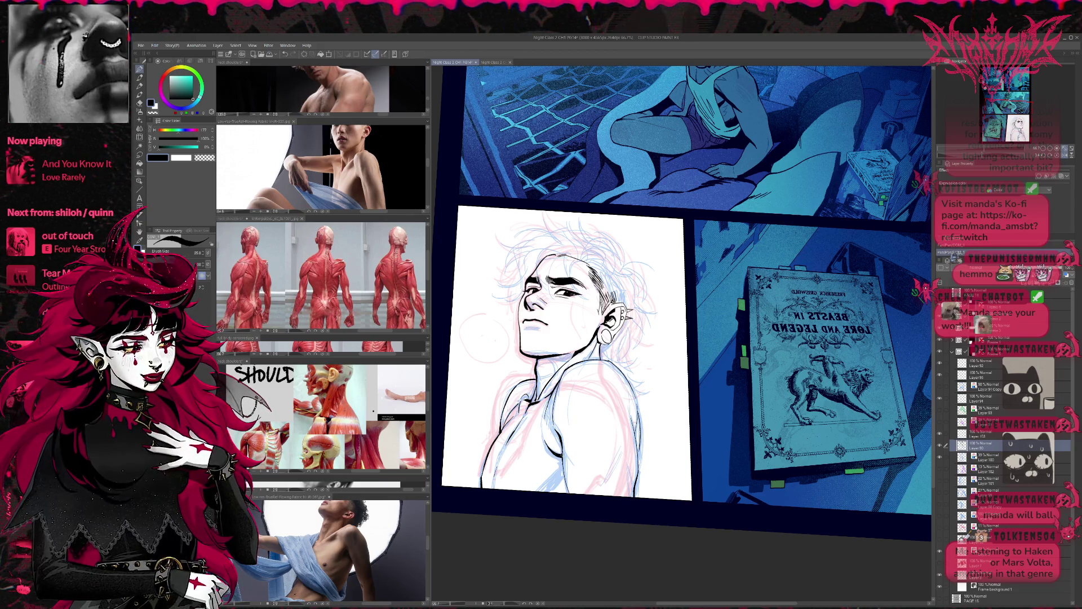
left_click_drag(576, 417, 578, 415)
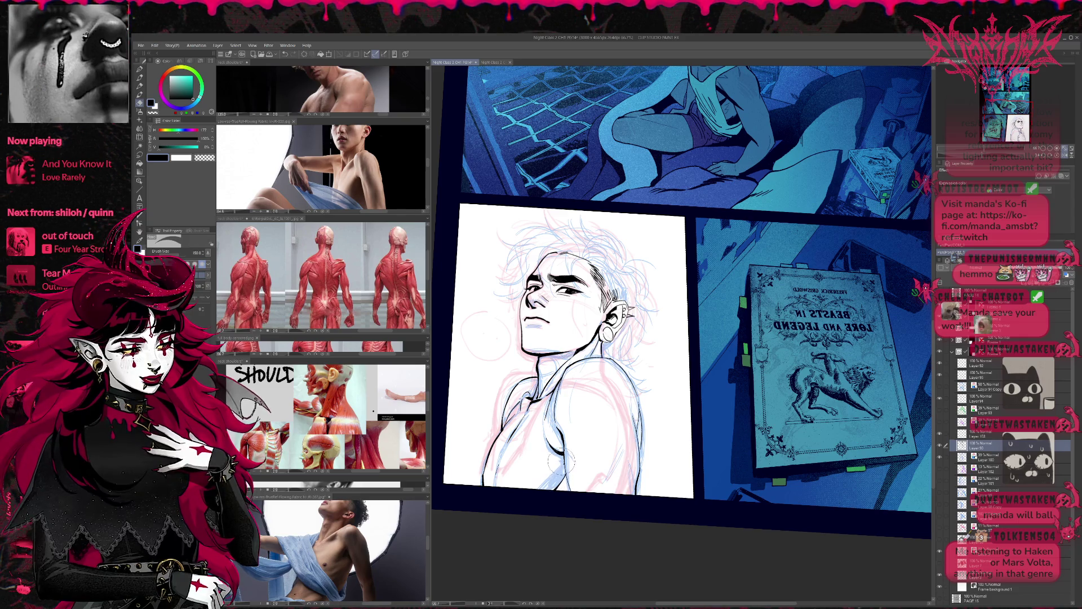
mouse_move(643, 397)
left_mouse_down()
mouse_move(663, 412)
mouse_move(679, 369)
left_mouse_up()
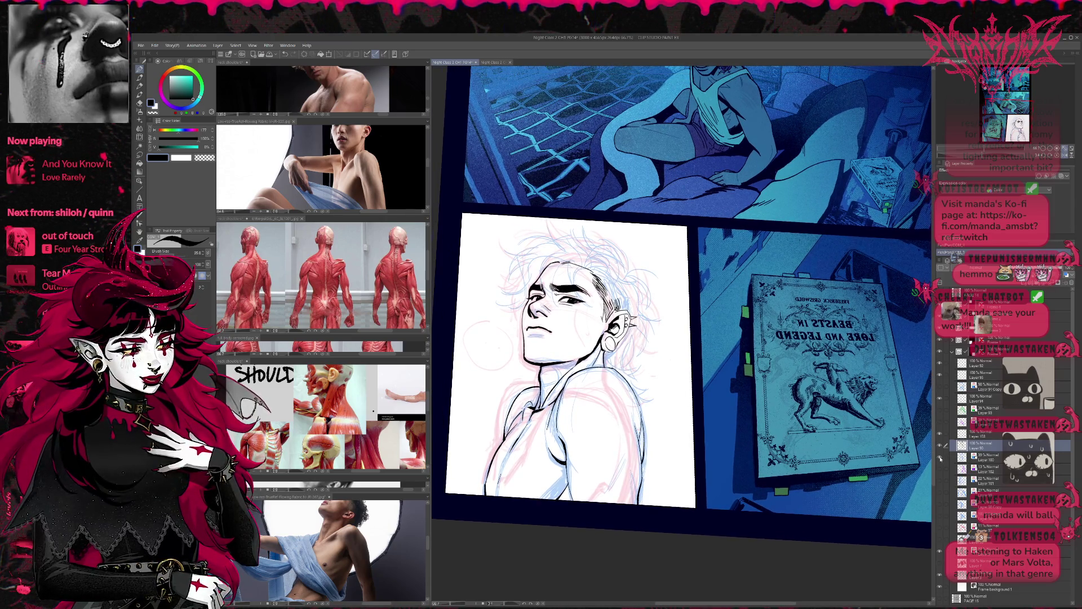
left_click(941, 459)
left_click(941, 554)
mouse_move(680, 369)
left_mouse_down()
mouse_move(668, 397)
mouse_move(685, 422)
mouse_move(671, 406)
left_mouse_up()
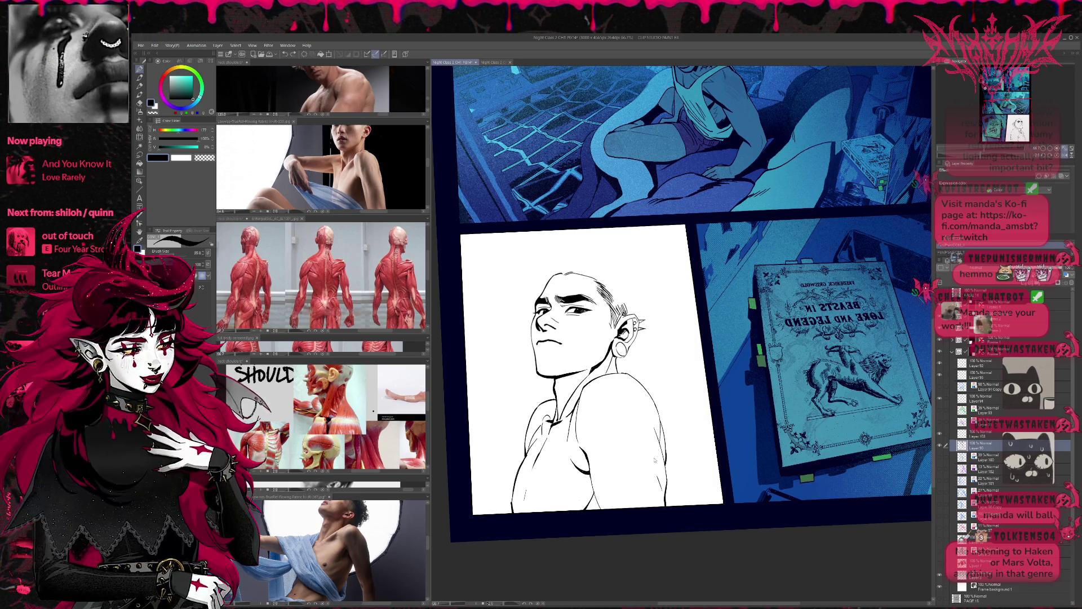
Ink short touch-up lines on the arm, straightening and flipping the canvas view
left_click_drag(658, 486, 645, 468)
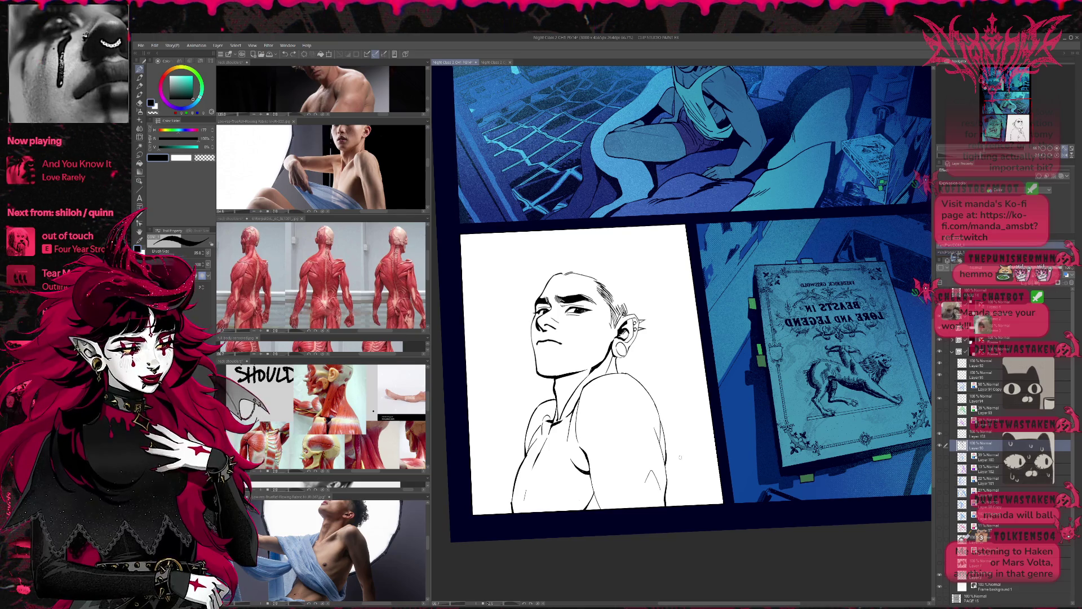
key("ctrl+@")
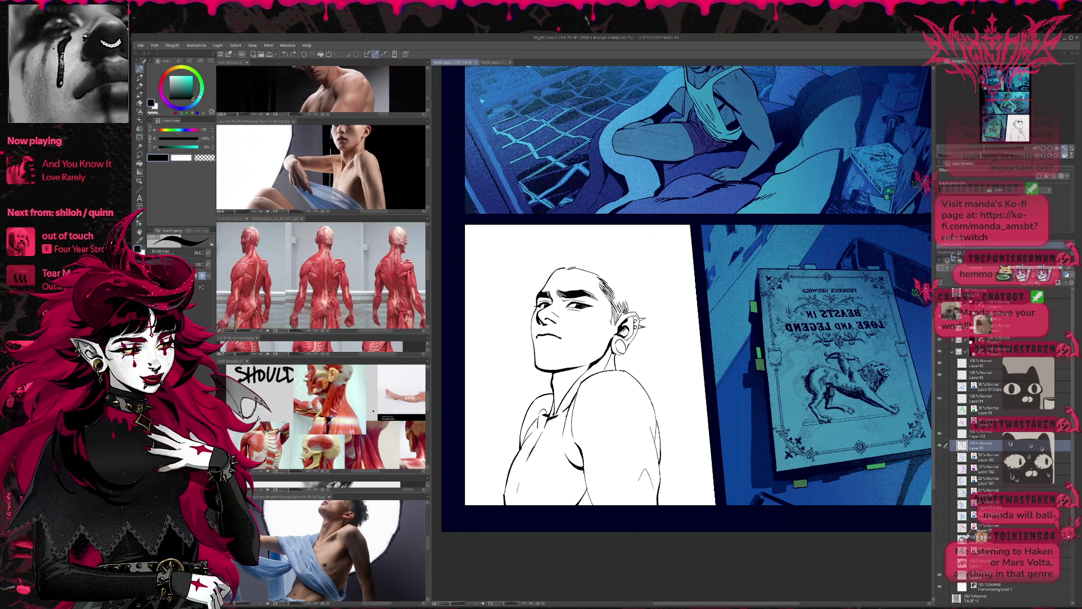
key("h")
scroll(668, 352, "up", 2)
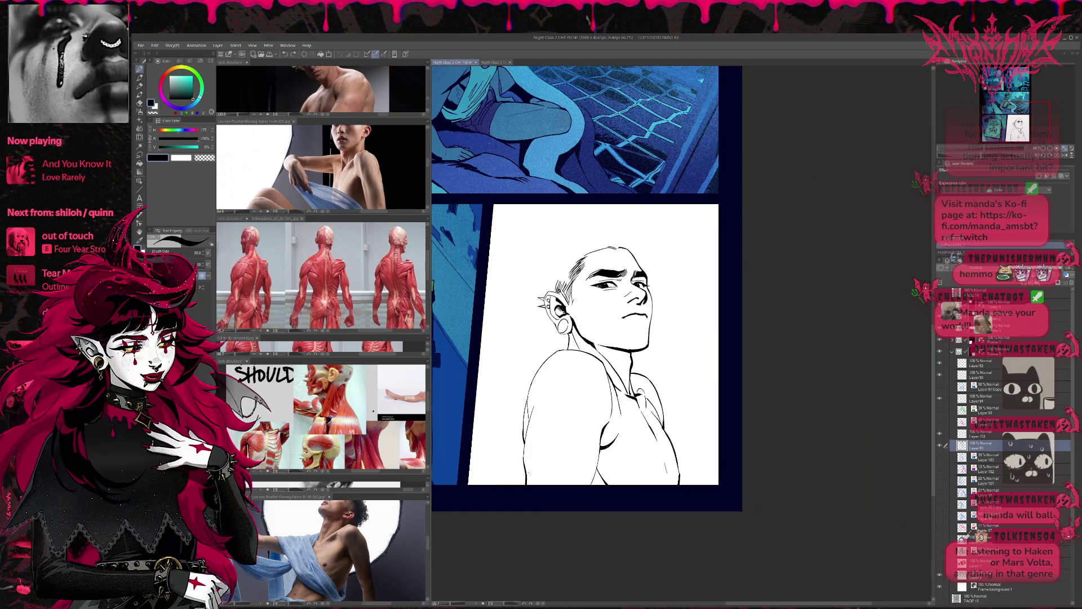
left_click_drag(529, 448, 550, 470)
mouse_move(695, 402)
left_mouse_down()
mouse_move(664, 388)
mouse_move(676, 390)
left_mouse_up()
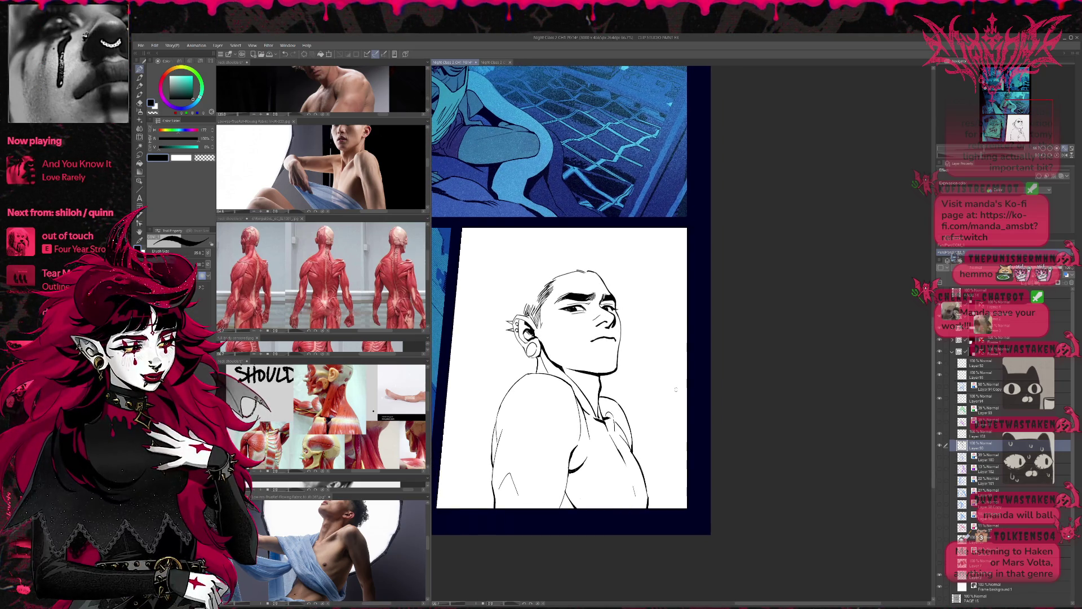
Toggle the sketch layers to check lines, leaving the pink rough hidden and the blue hair sketch shown
left_click(939, 551)
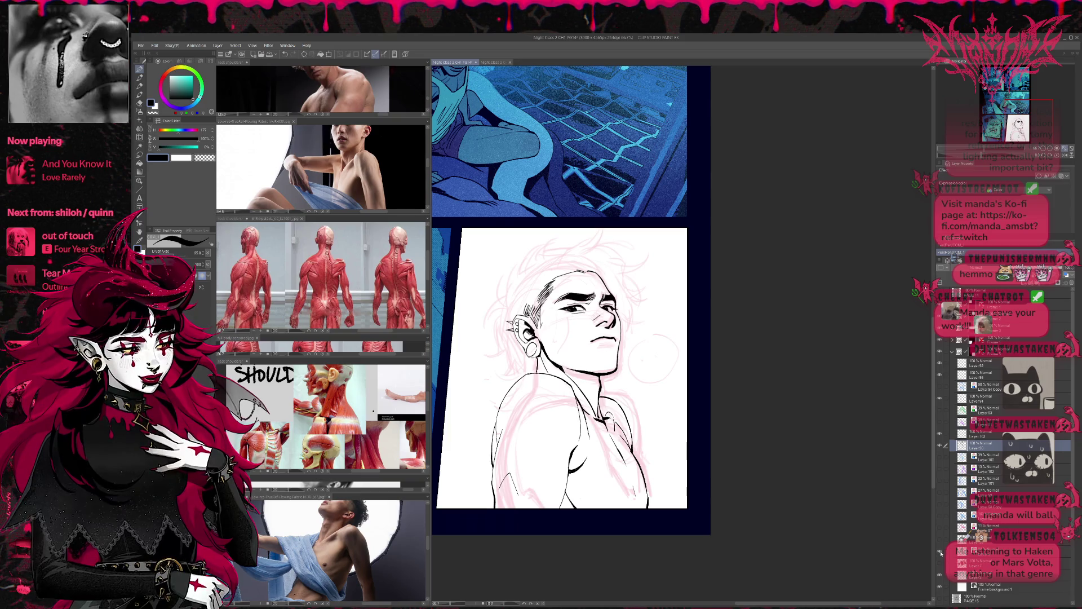
left_click(939, 551)
left_click(940, 423)
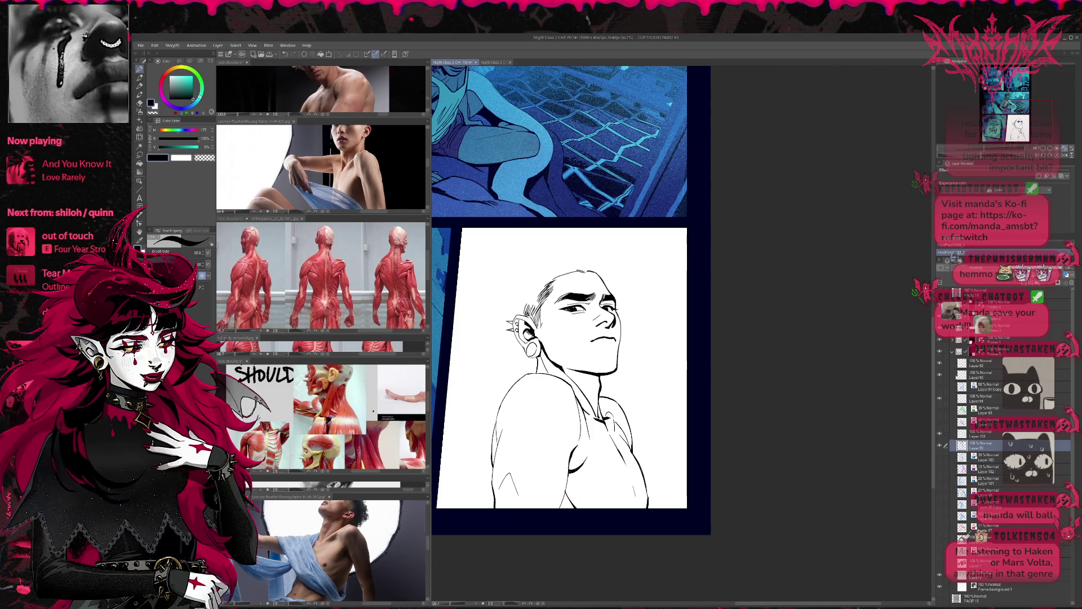
left_click(941, 388)
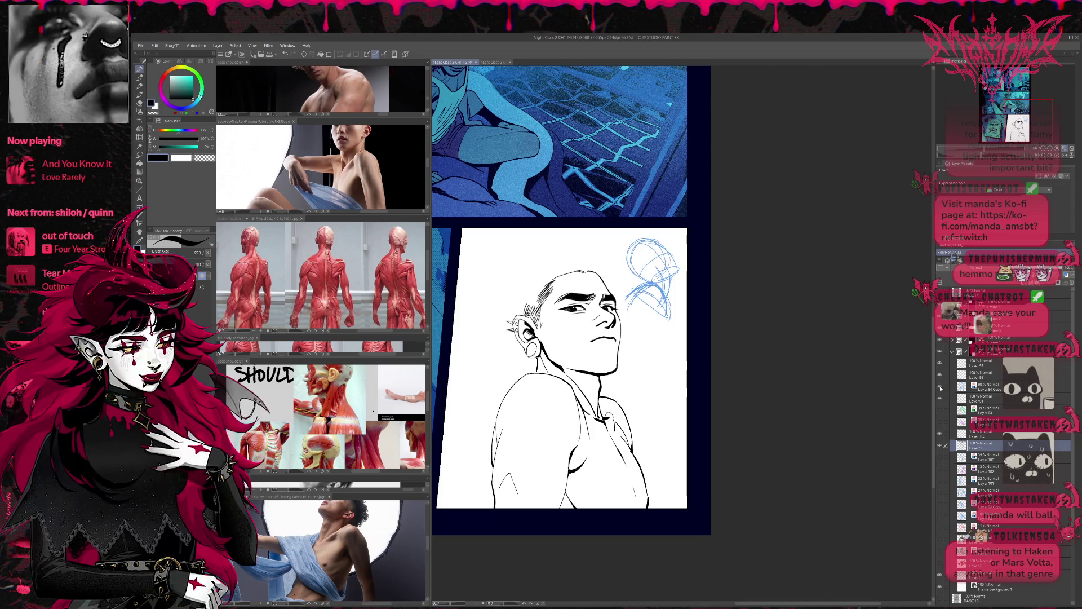
left_click(941, 423)
left_click(940, 422)
left_click(939, 457)
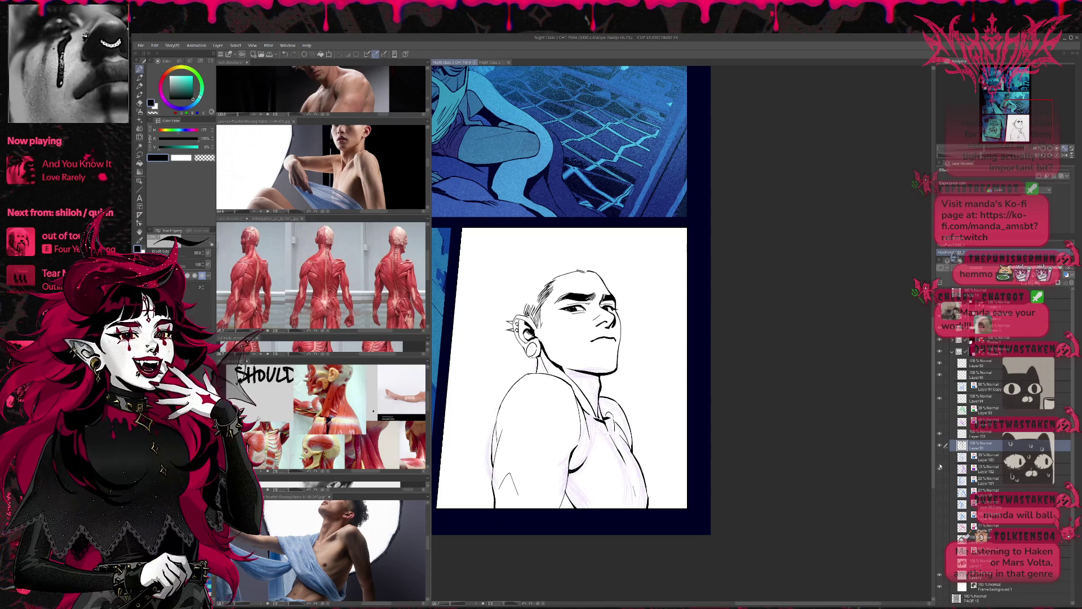
left_click(939, 457)
left_click(964, 458)
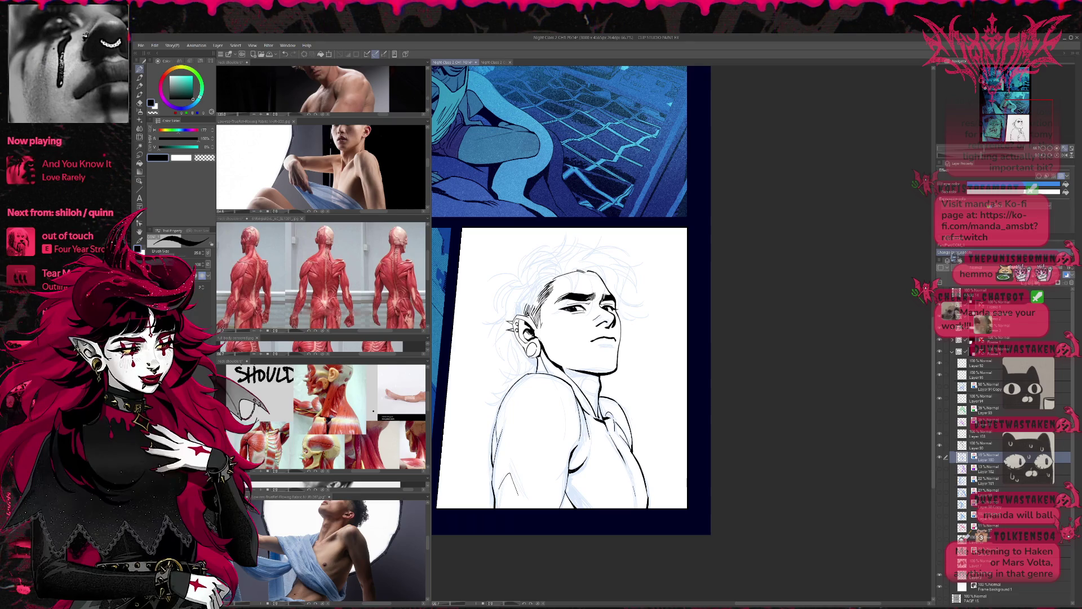
Make the layer above the blue sketch active and return to the 25-size pen
left_click(945, 446)
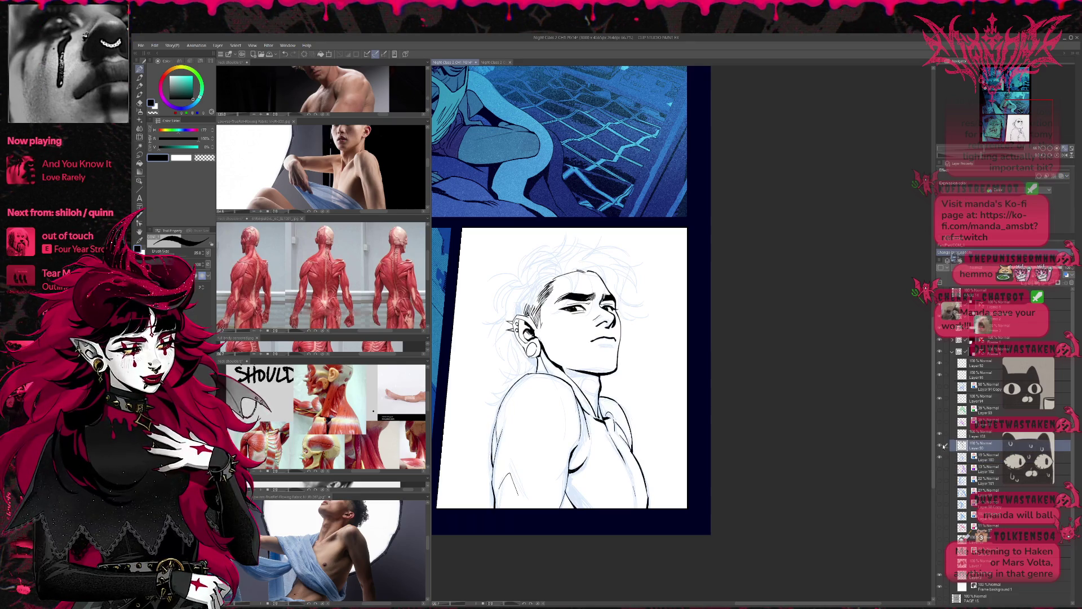
key("e")
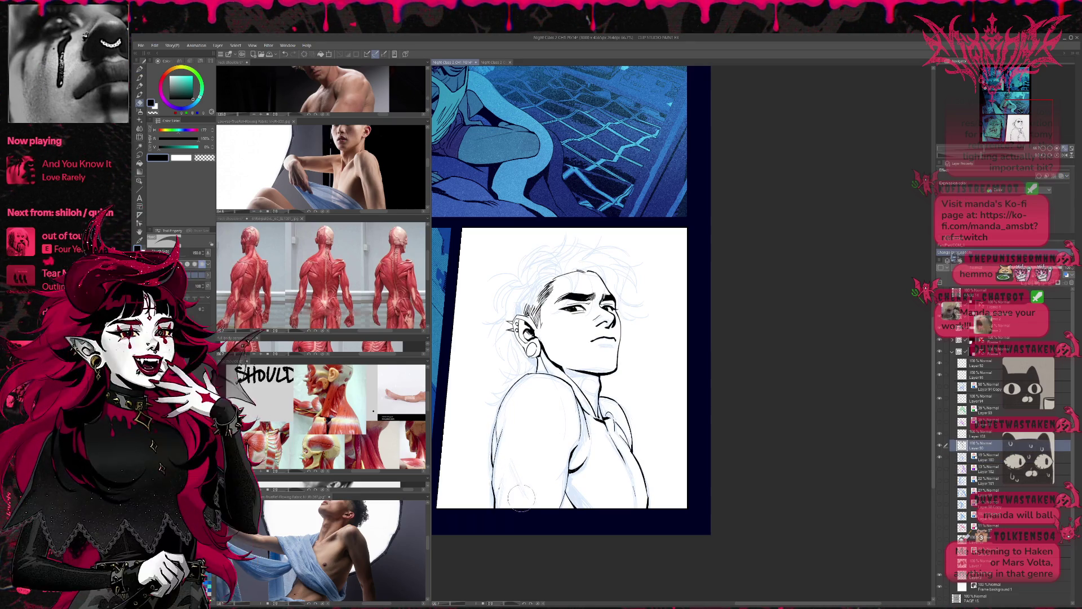
key("p")
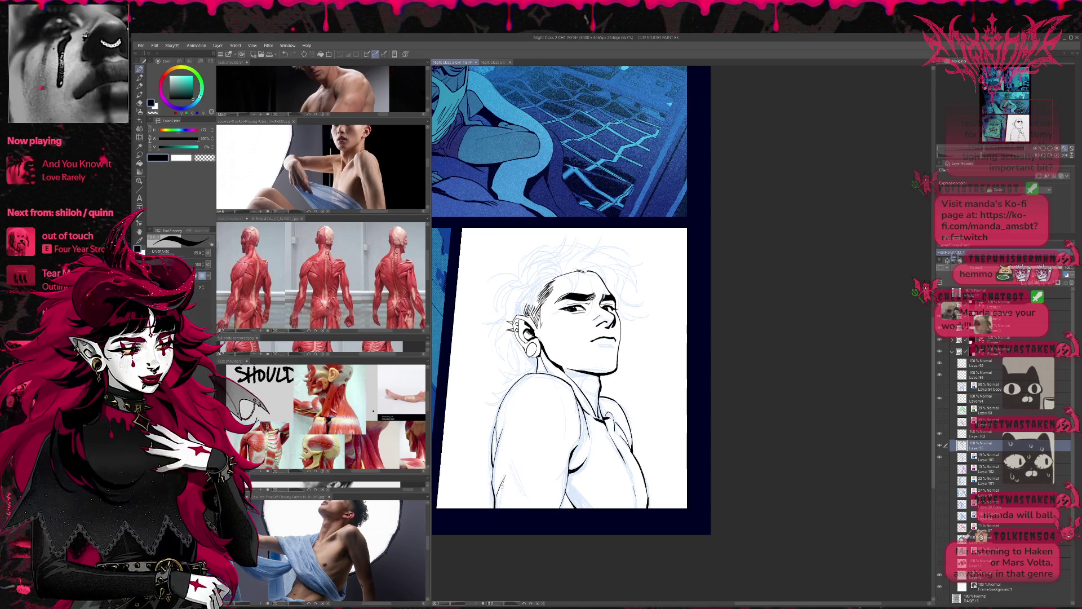
Ink a short thin line near the figure's lower left, redoing it until it sits right
left_click_drag(499, 487, 497, 504)
key("ctrl+z")
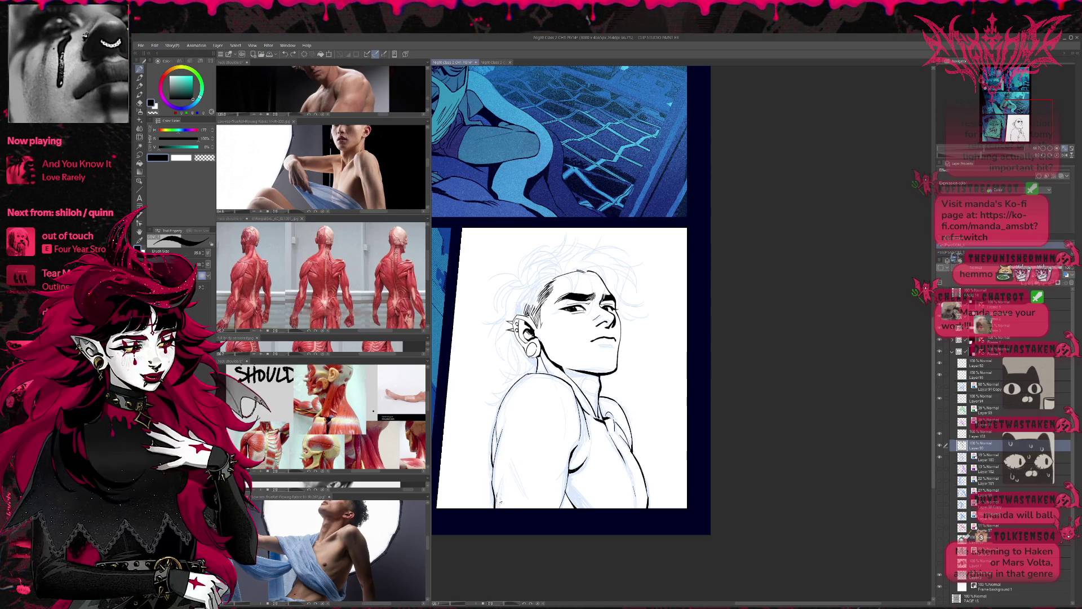
left_click_drag(500, 476, 495, 511)
key("ctrl+z")
key("ctrl+z")
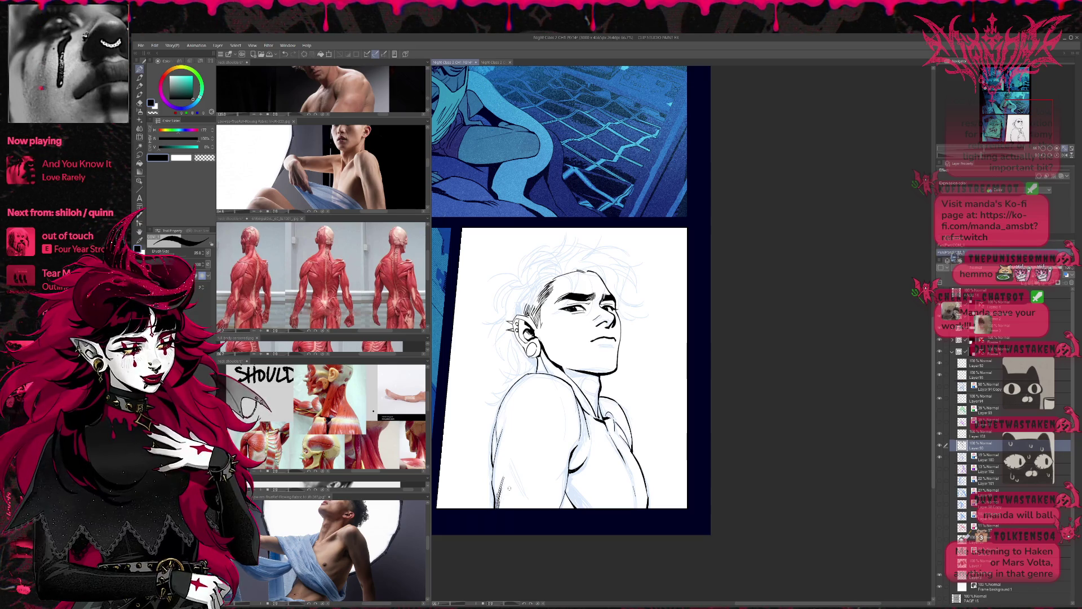
left_click_drag(504, 477, 496, 508)
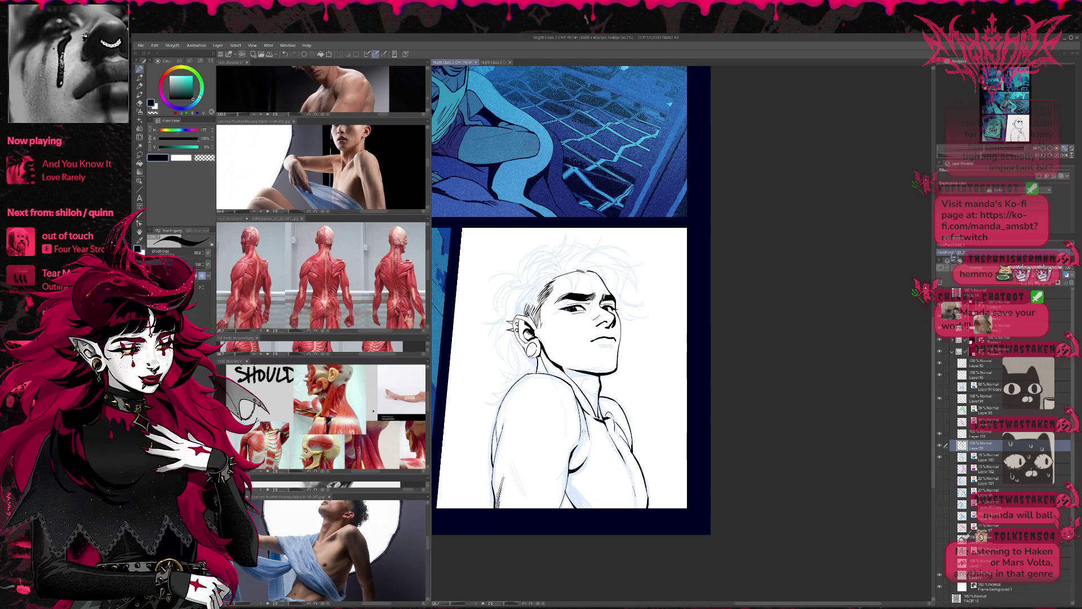
key("e")
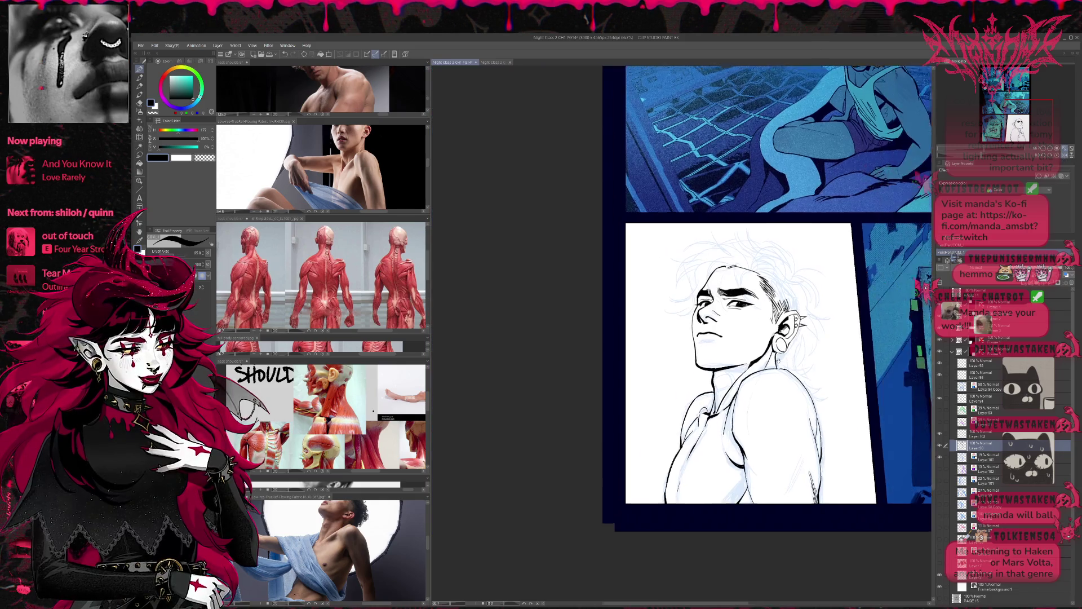
Flip the view, hide the blue sketch and make the Lineart layer active with the 25-size pen
key("h")
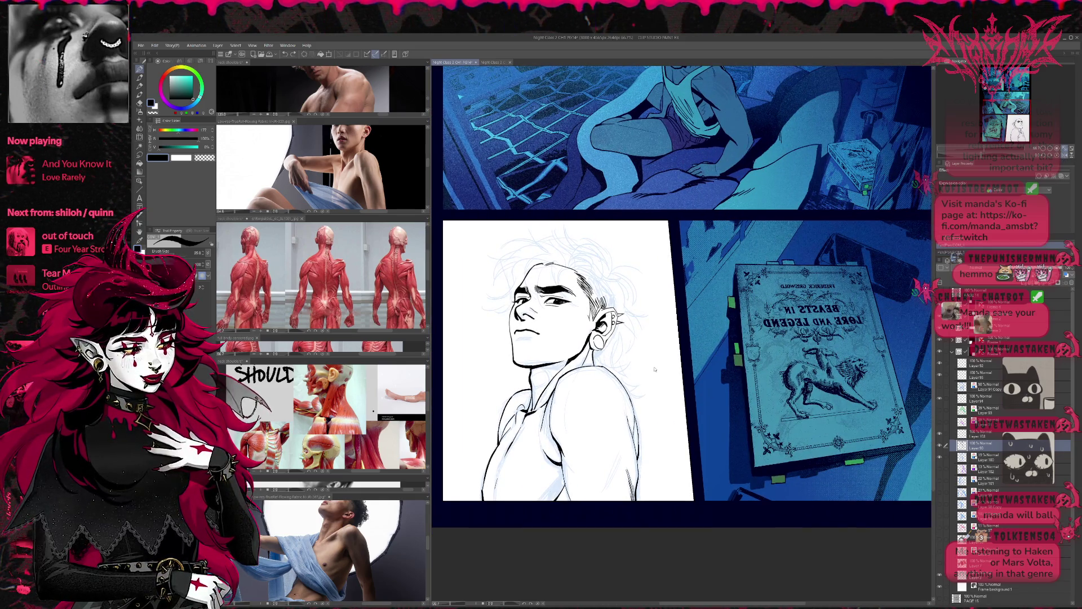
left_click(942, 459)
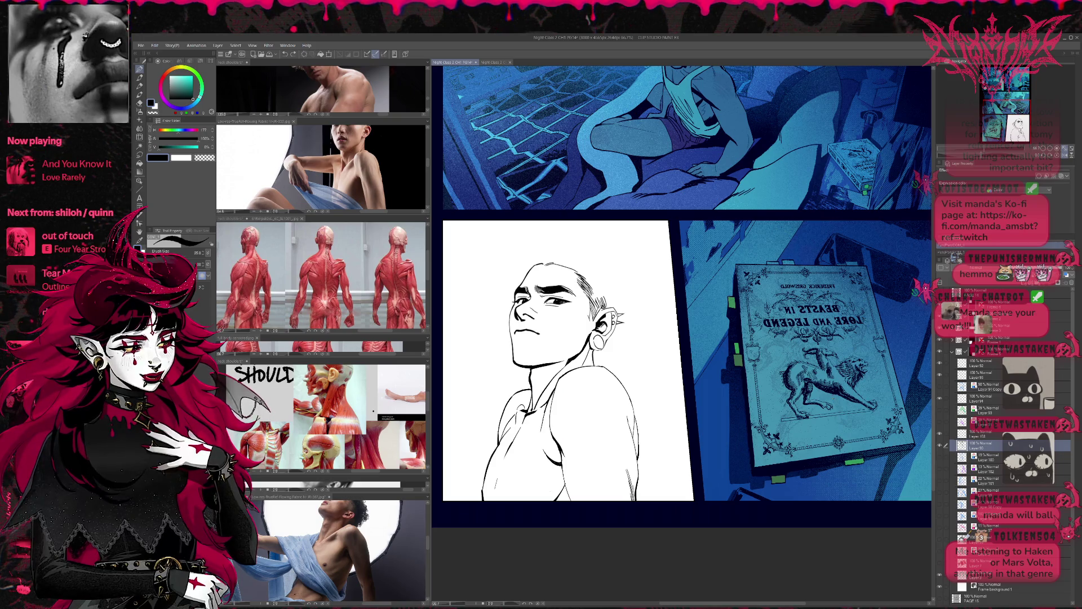
left_click(567, 411, "ctrl+shift")
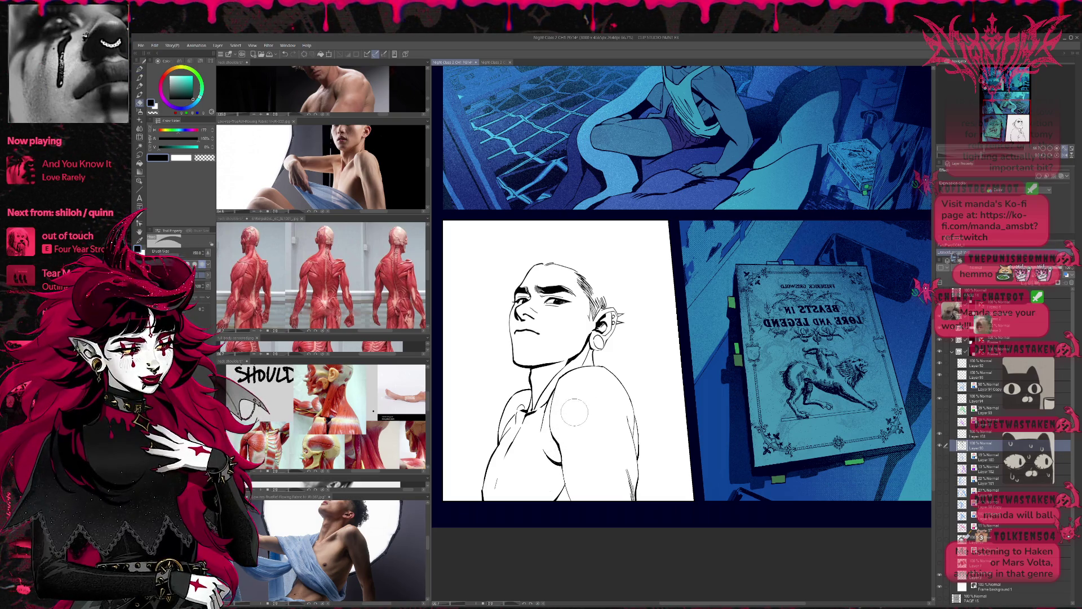
key("p")
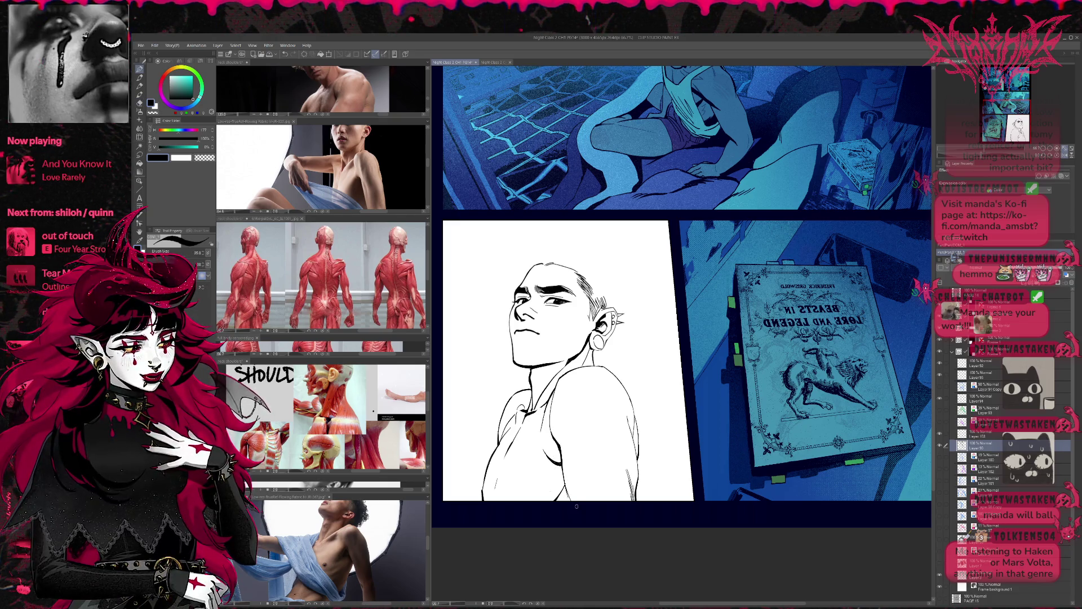
left_click_drag(678, 399, 651, 408)
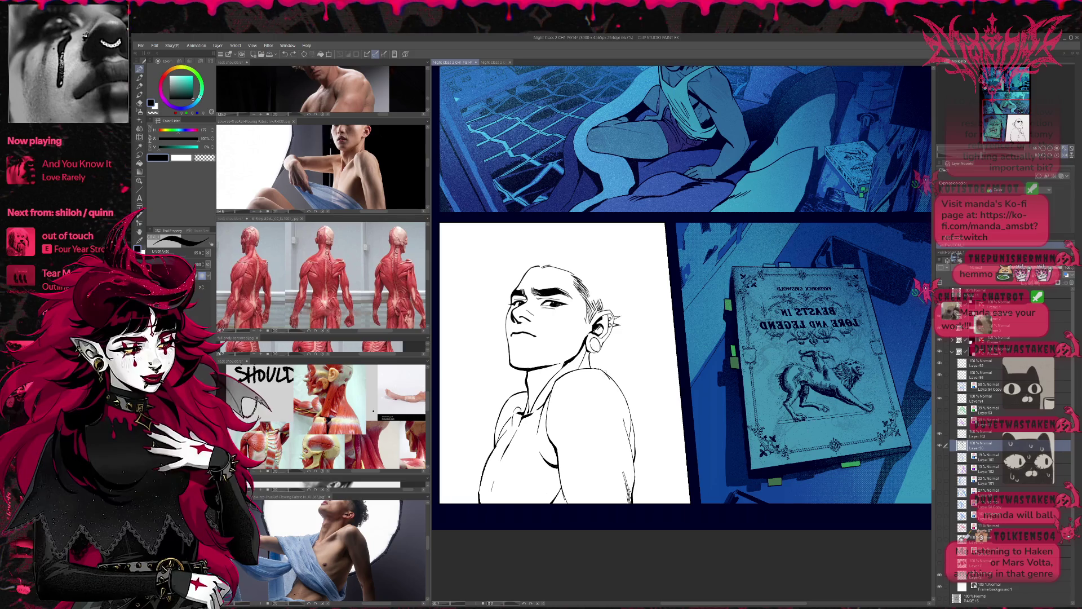
Try an ink line along the right arm contour and undo it
key("bracketright")
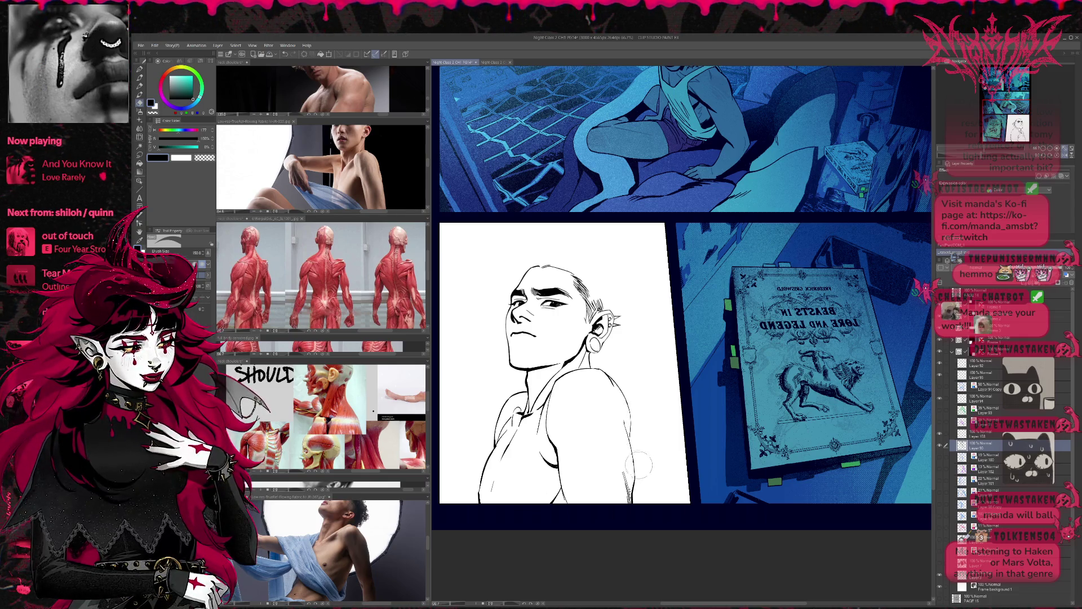
key("p")
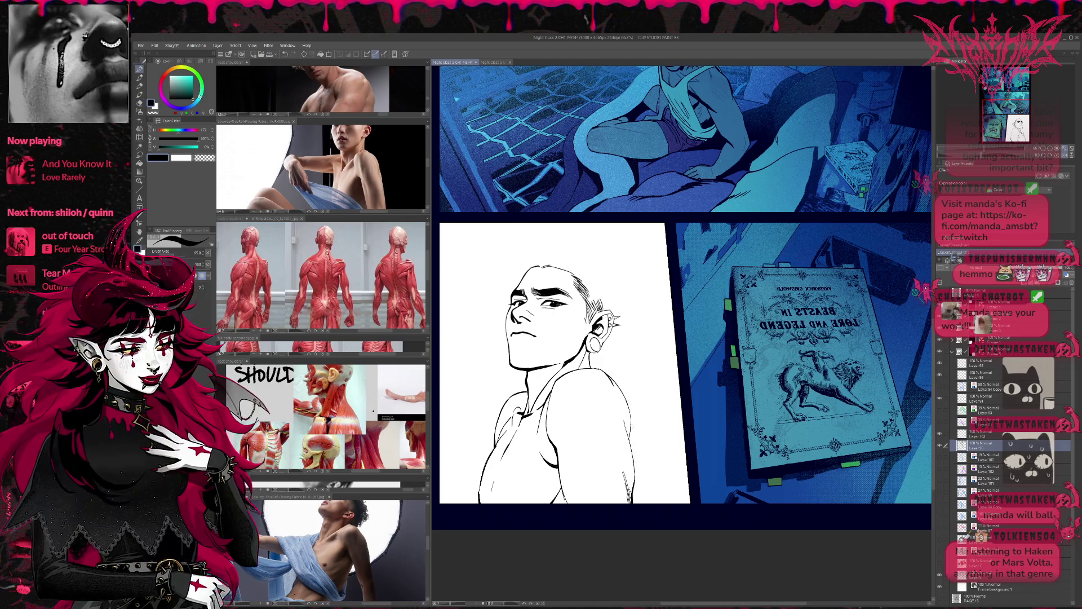
key("p")
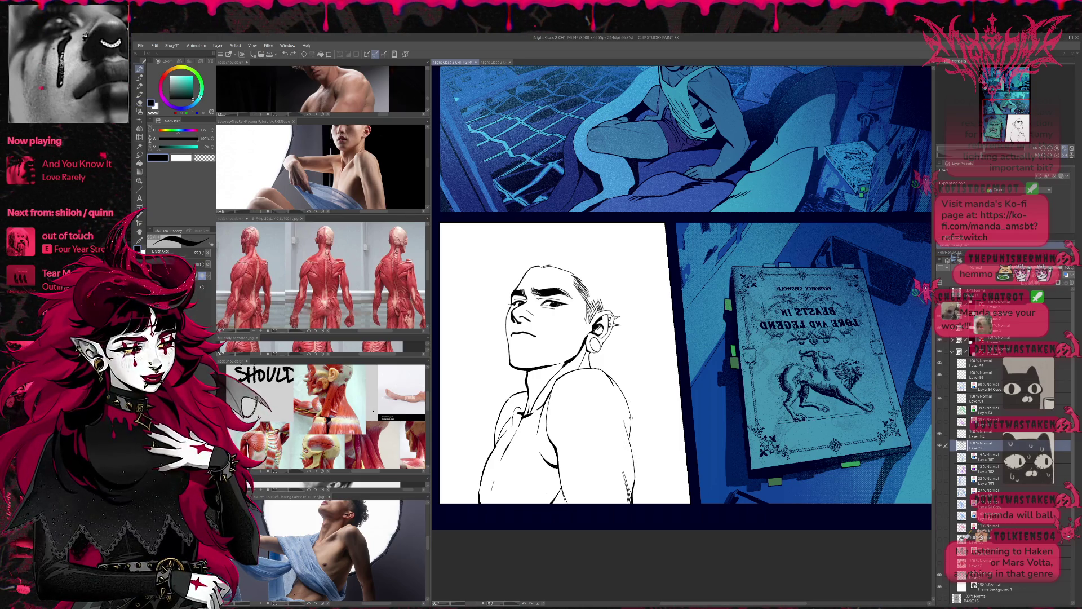
left_click_drag(632, 417, 633, 434)
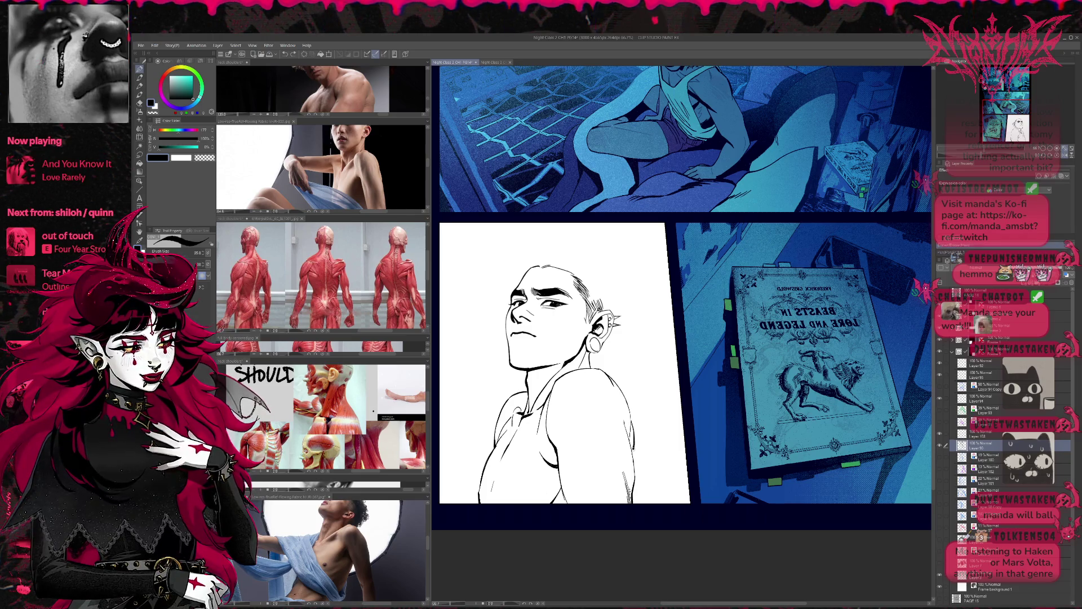
key("ctrl+z")
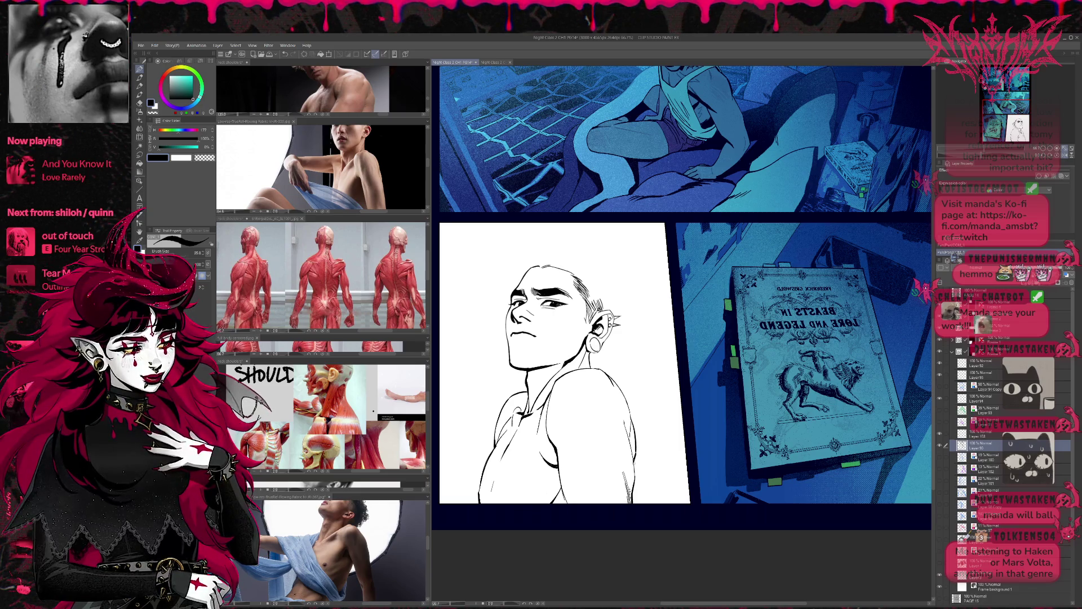
mouse_move(690, 354)
left_mouse_down()
mouse_move(706, 357)
mouse_move(685, 366)
left_mouse_up()
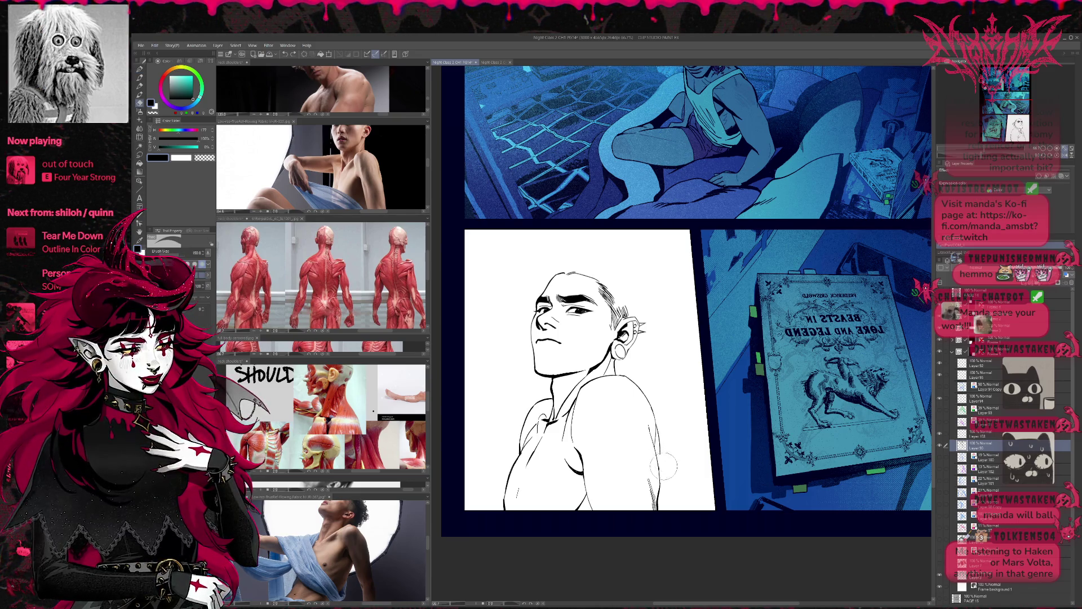
Ink the right arm outline, redrawing the stroke once, and recentre the view on it
left_click_drag(655, 469, 664, 427)
key("ctrl+z")
left_click_drag(657, 458, 663, 427)
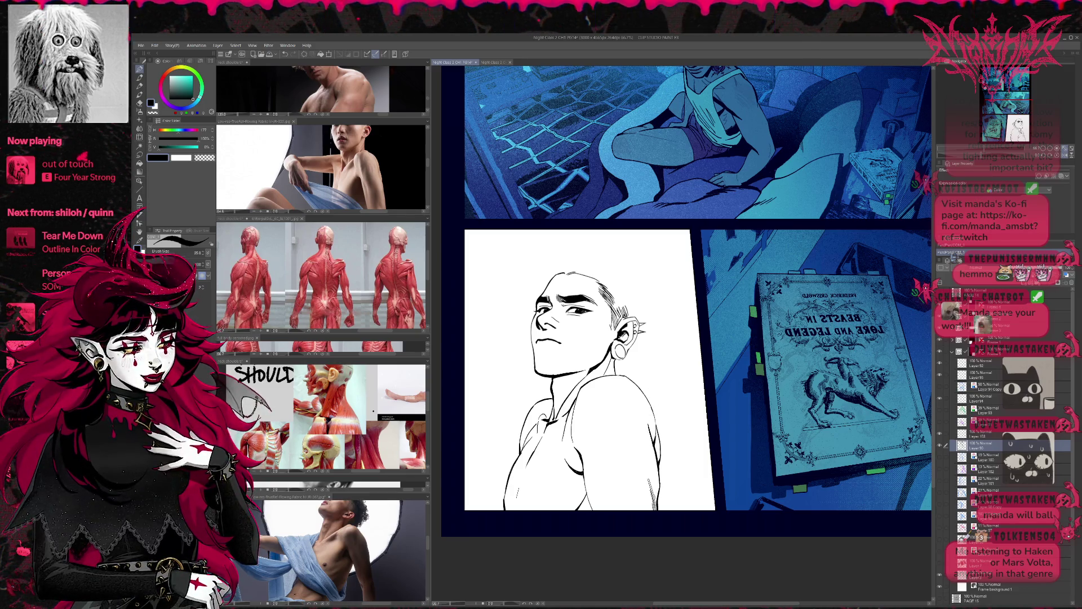
left_click_drag(662, 398, 657, 380)
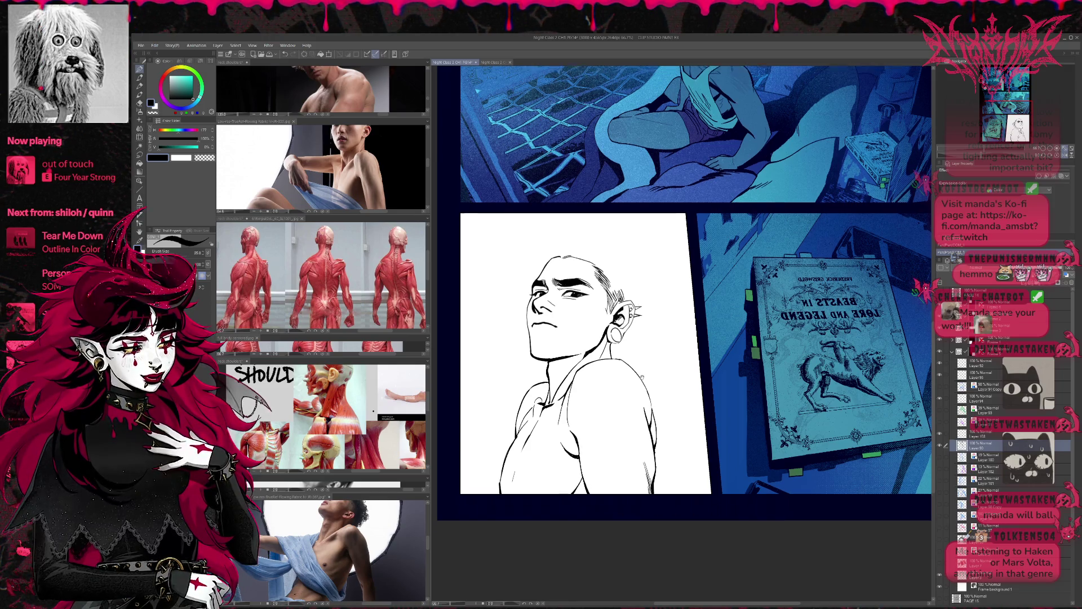
left_click_drag(658, 380, 660, 401)
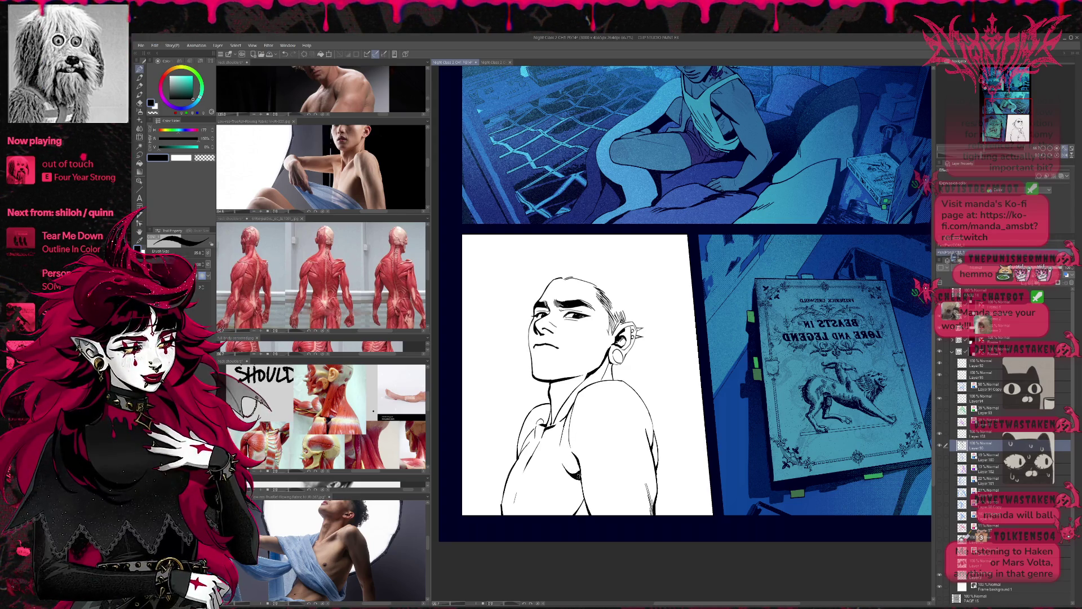
left_click_drag(648, 382, 696, 382)
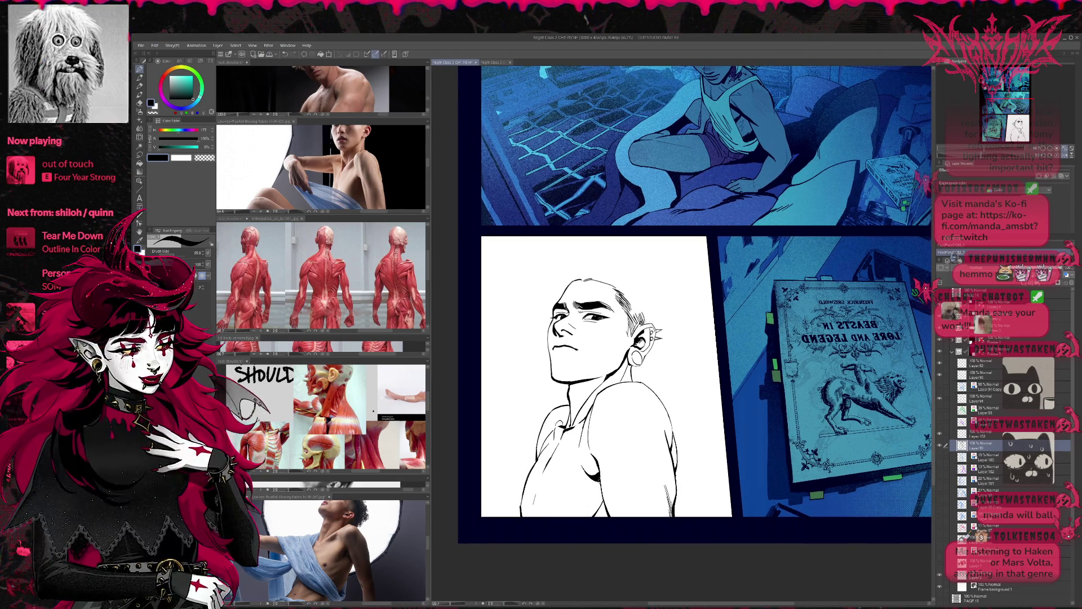
left_click_drag(631, 373, 633, 382)
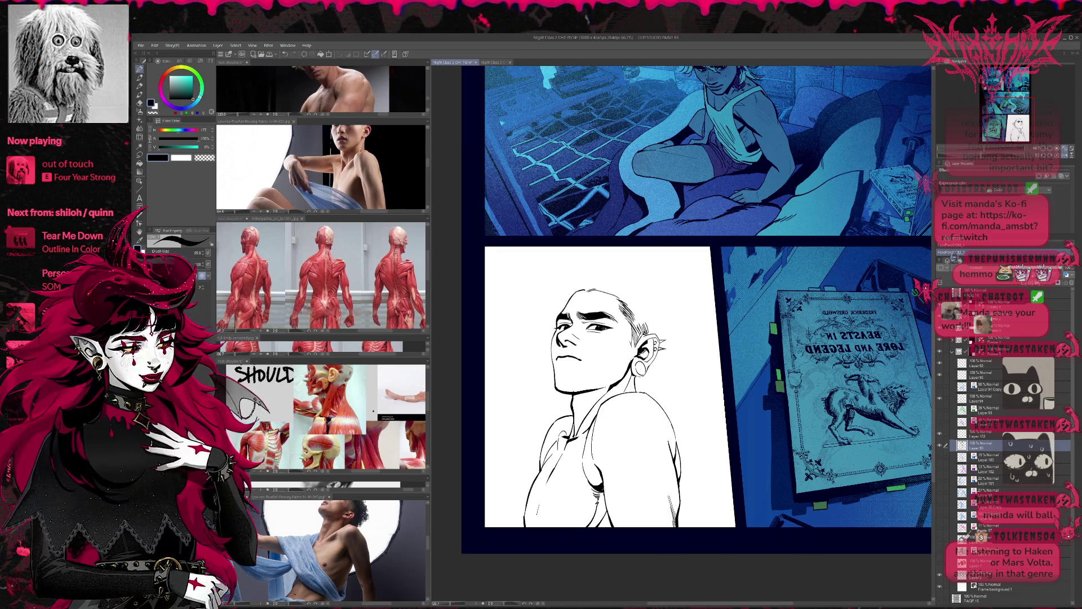
Cycle through fill, eraser and pen tools and mirror the page view horizontally
key("g")
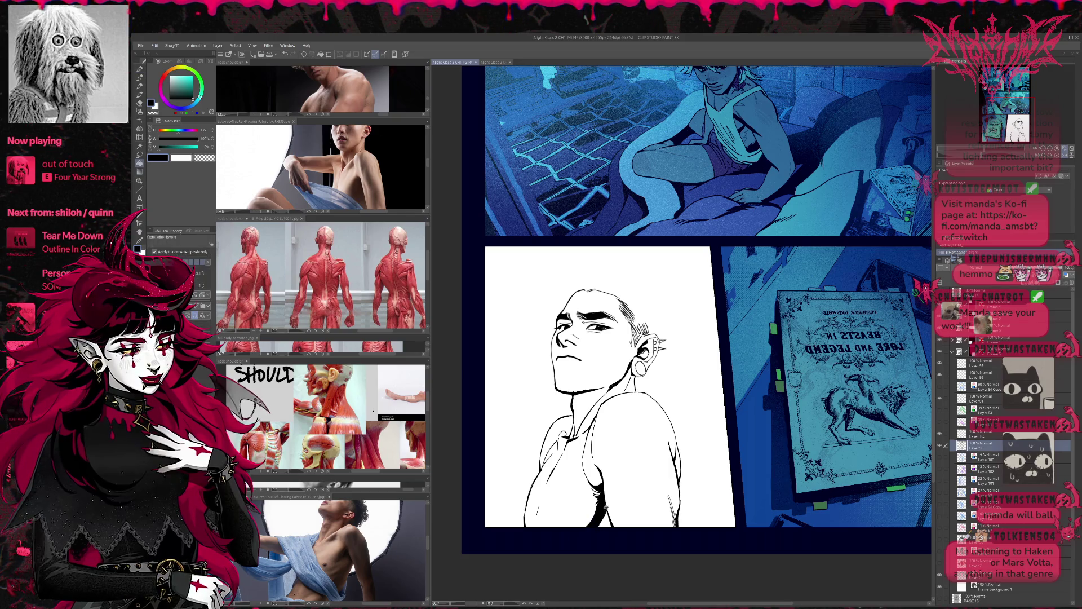
key("e")
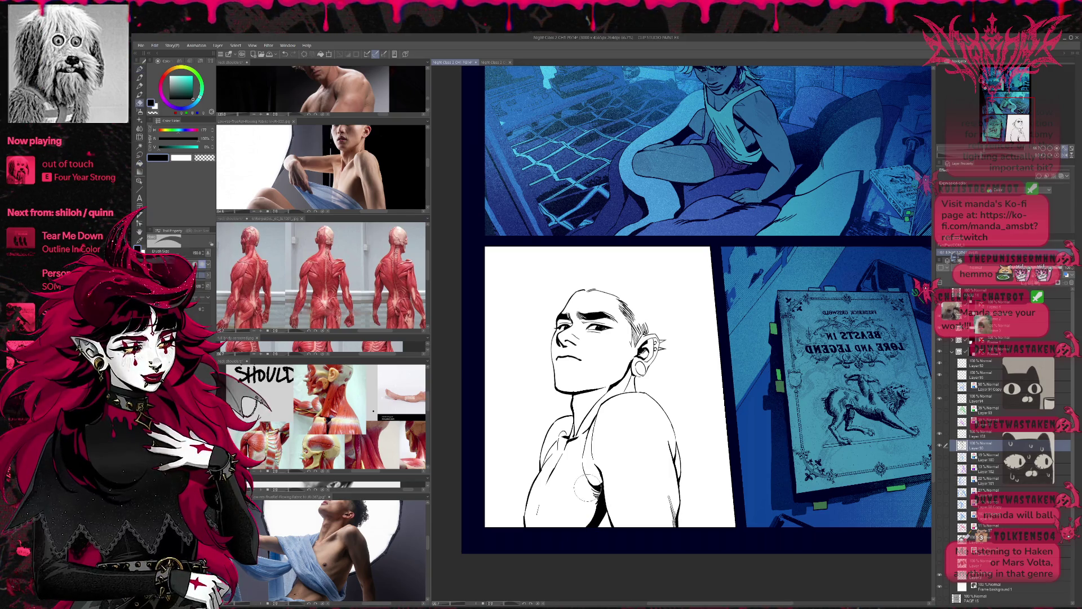
key("p")
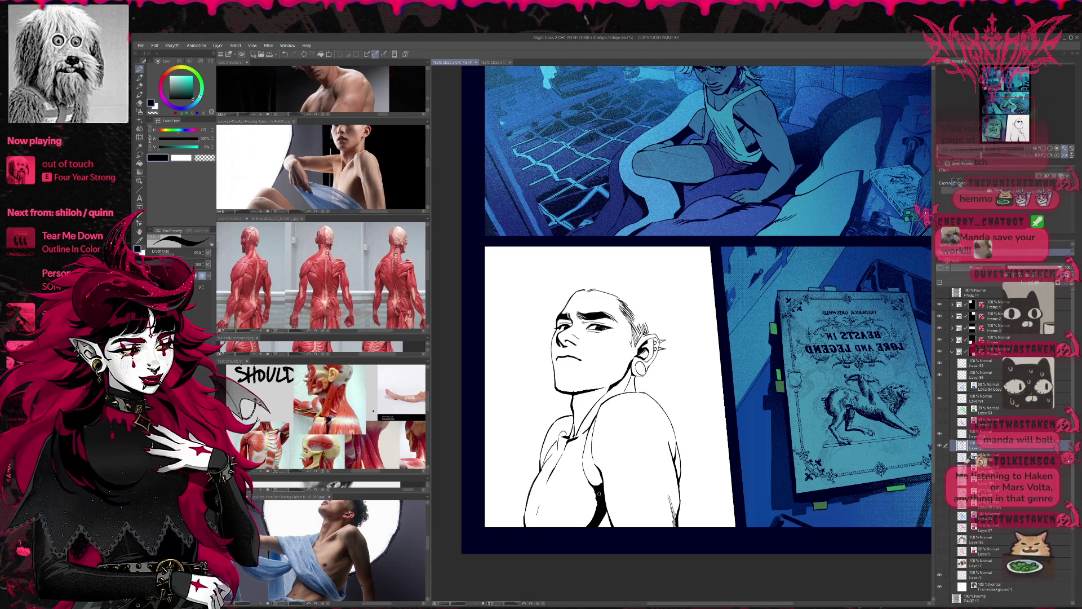
key("h")
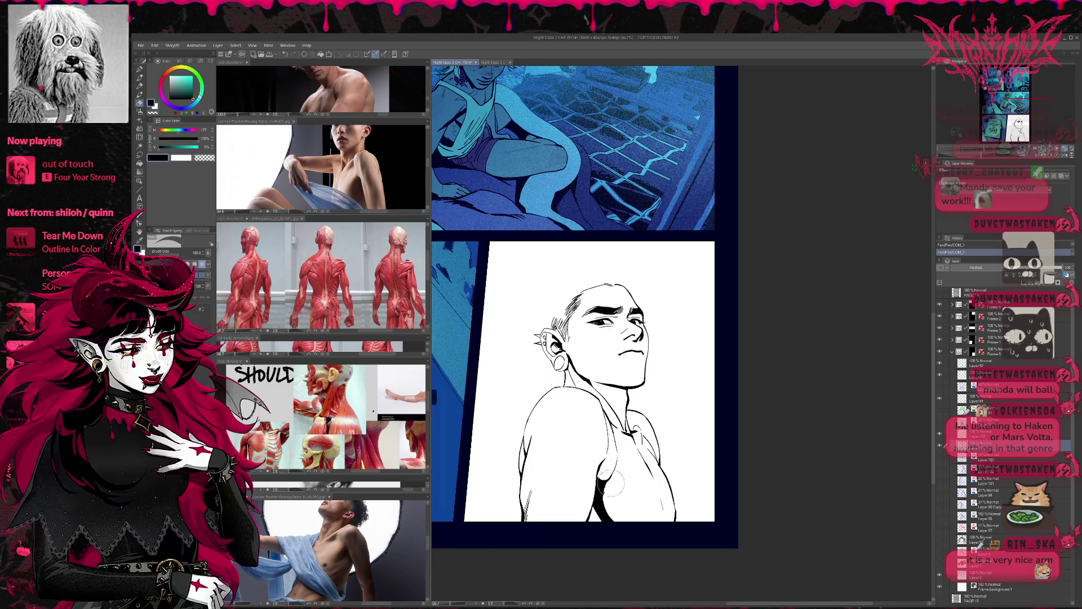
Add small ink marks near the armpit and attempt the chest strap strokes, undoing each try
left_click_drag(592, 482, 611, 518)
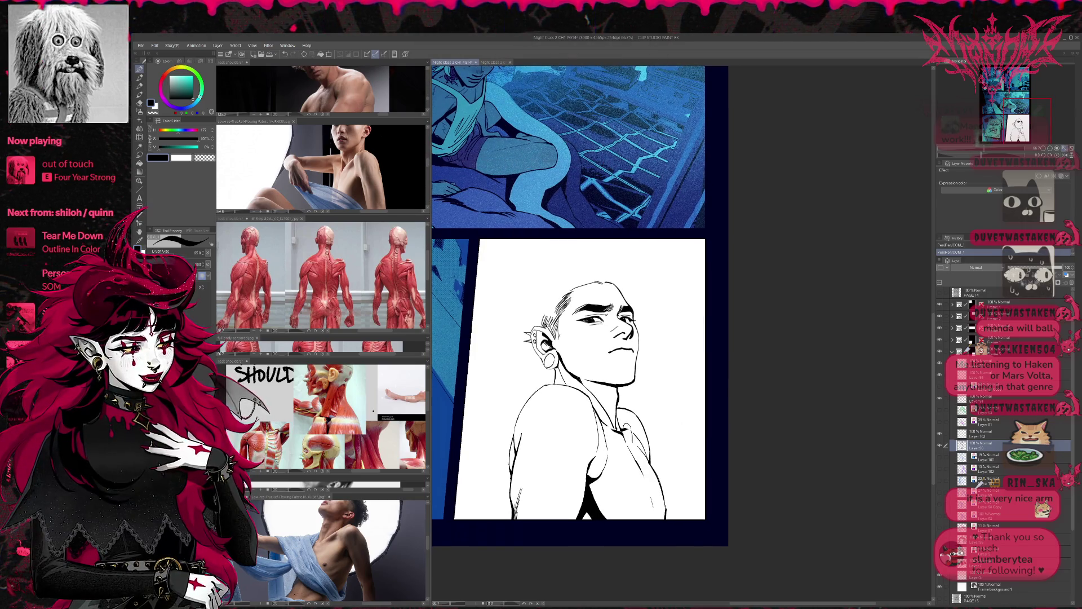
scroll(618, 493, "up", 1)
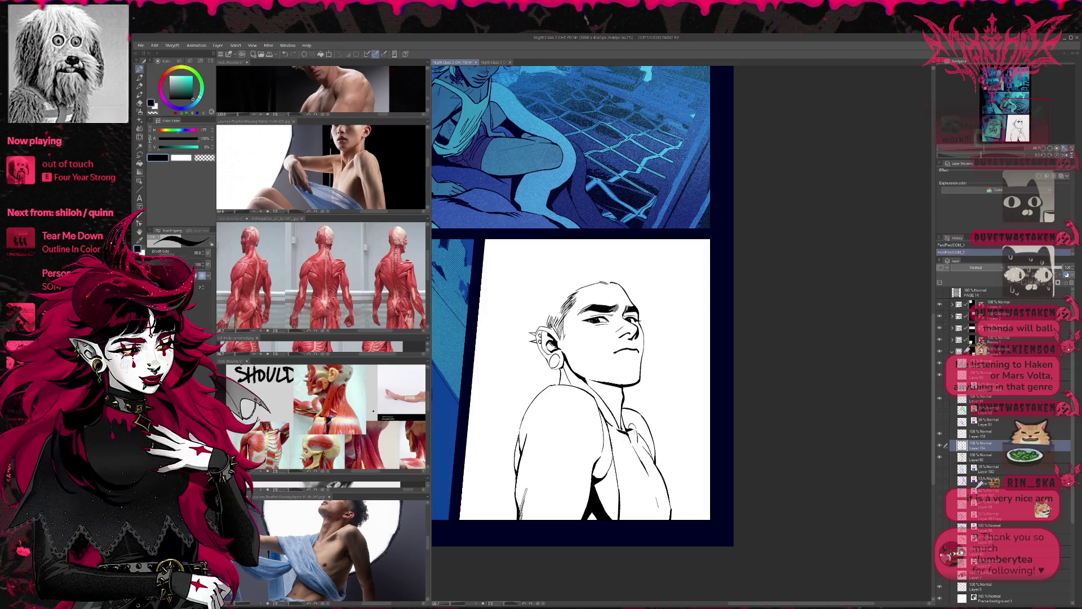
key("p")
left_click_drag(610, 438, 619, 485)
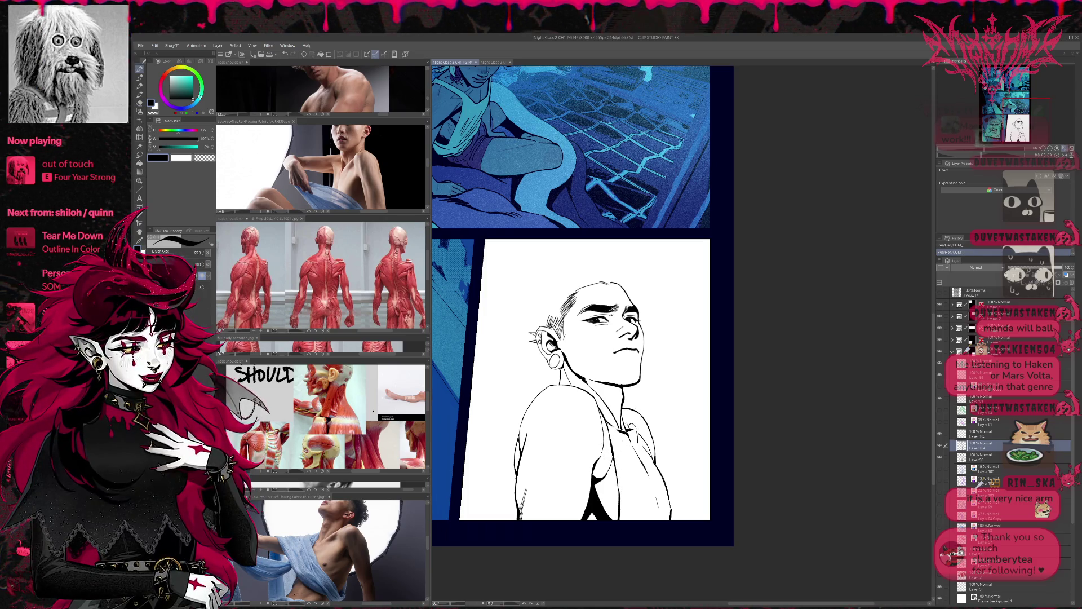
key("ctrl+z")
left_click_drag(622, 417, 638, 434)
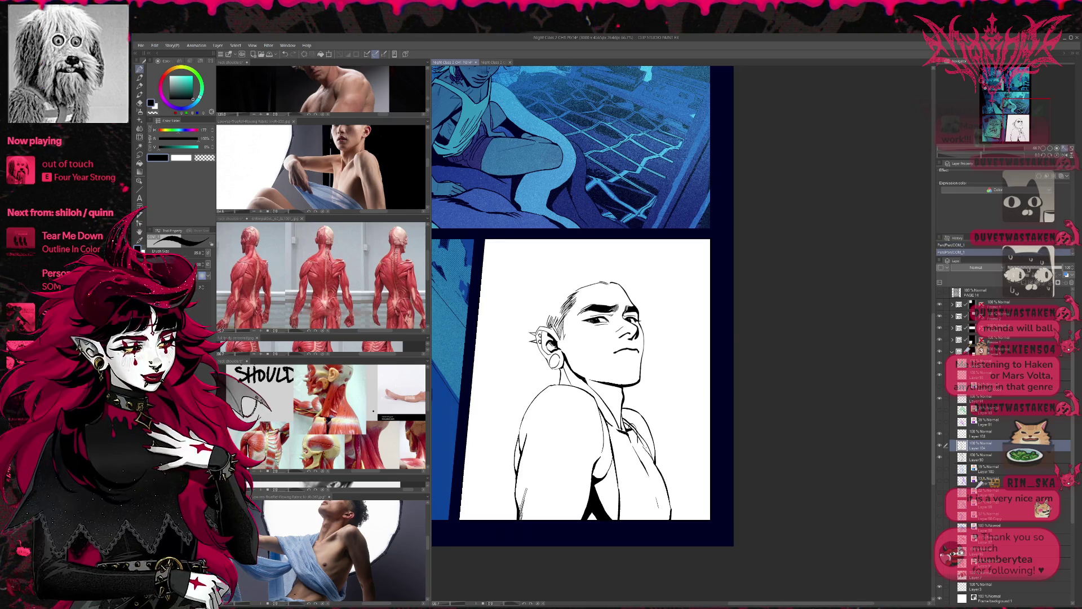
key("ctrl+z")
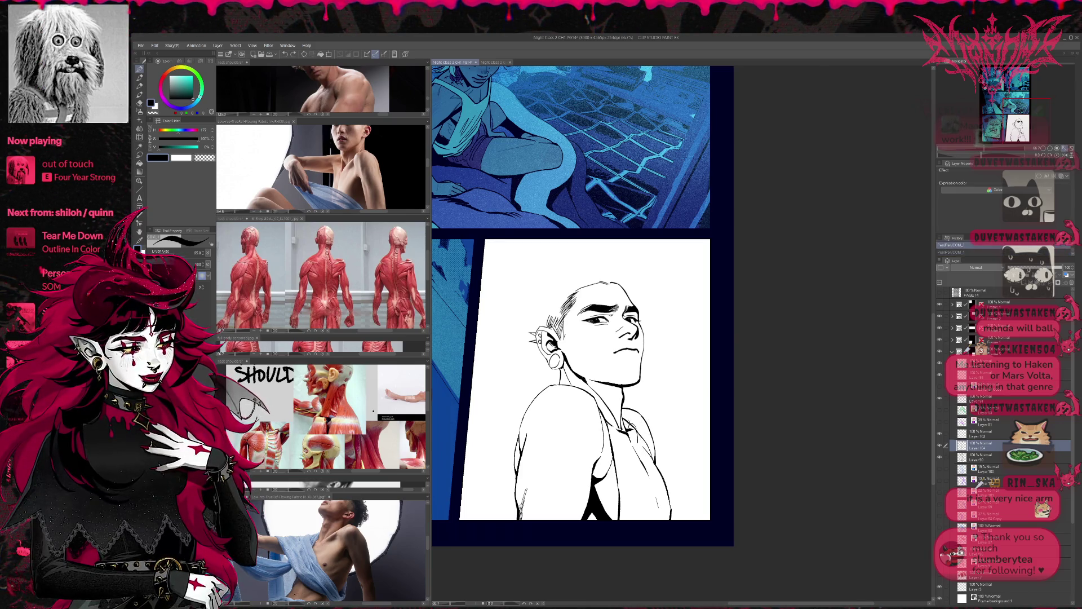
left_click_drag(623, 421, 639, 441)
key("ctrl+z")
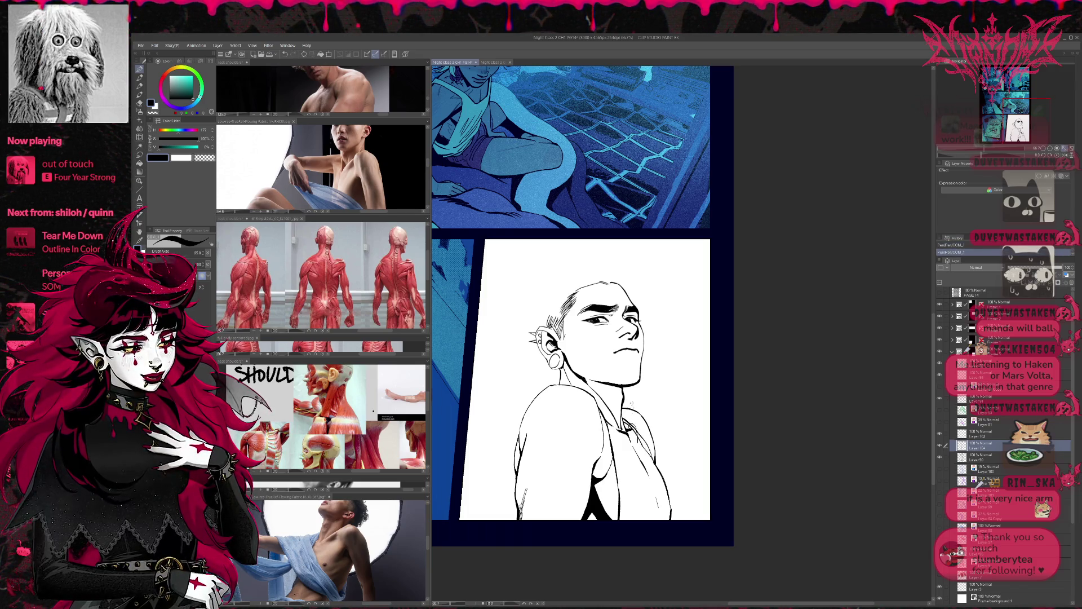
Erase the chest lines and redraw them with fresh pen strokes
key("e")
left_click_drag(639, 422, 644, 477)
key("p")
left_click_drag(632, 427, 651, 471)
key("e")
key("p")
left_click_drag(632, 431, 651, 465)
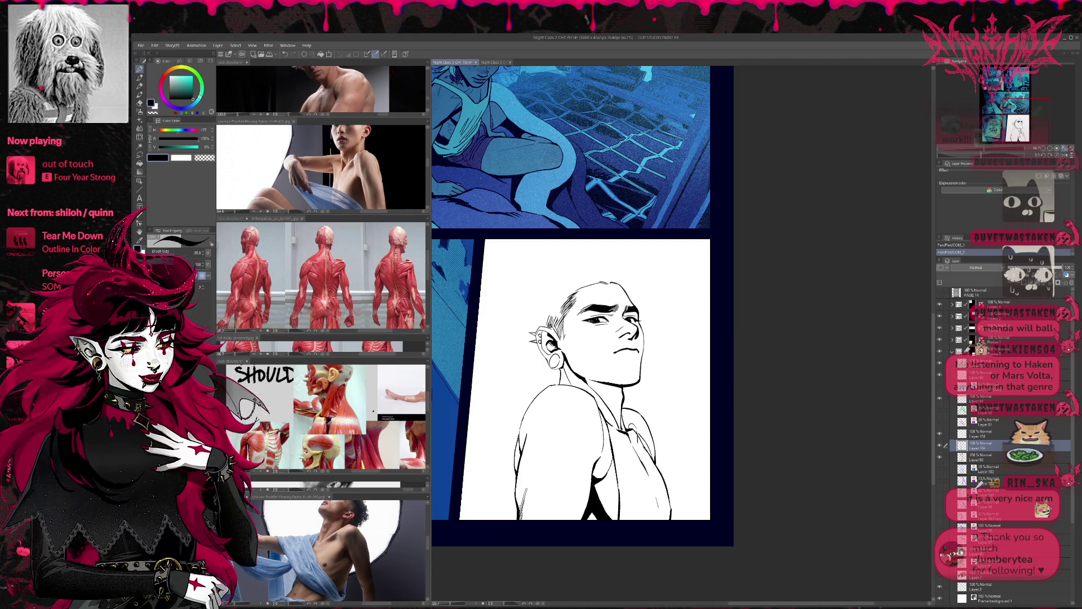
left_click_drag(633, 431, 668, 512)
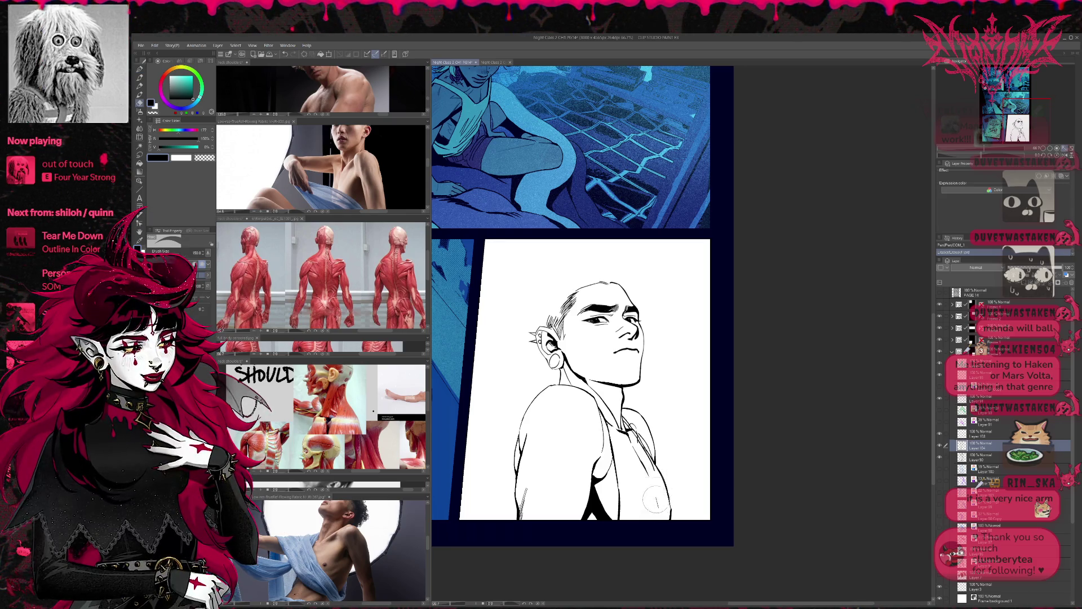
Touch up the lower and upper chest lines, thin the pen and flip the view back to normal
left_click_drag(641, 469, 658, 489)
left_click_drag(595, 401, 612, 434)
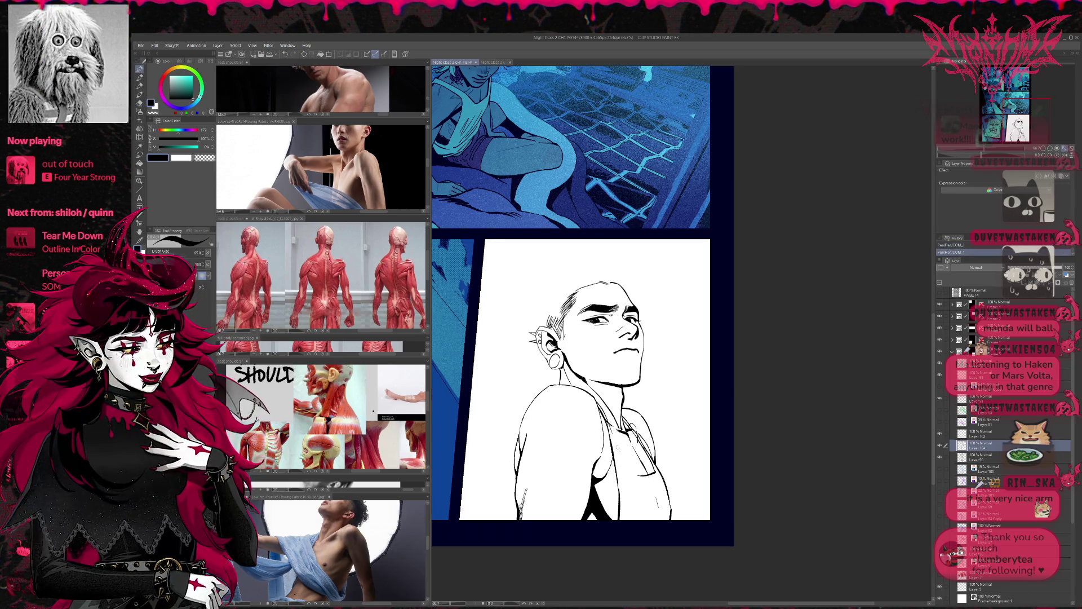
key("bracketleft")
key("bracketleft")
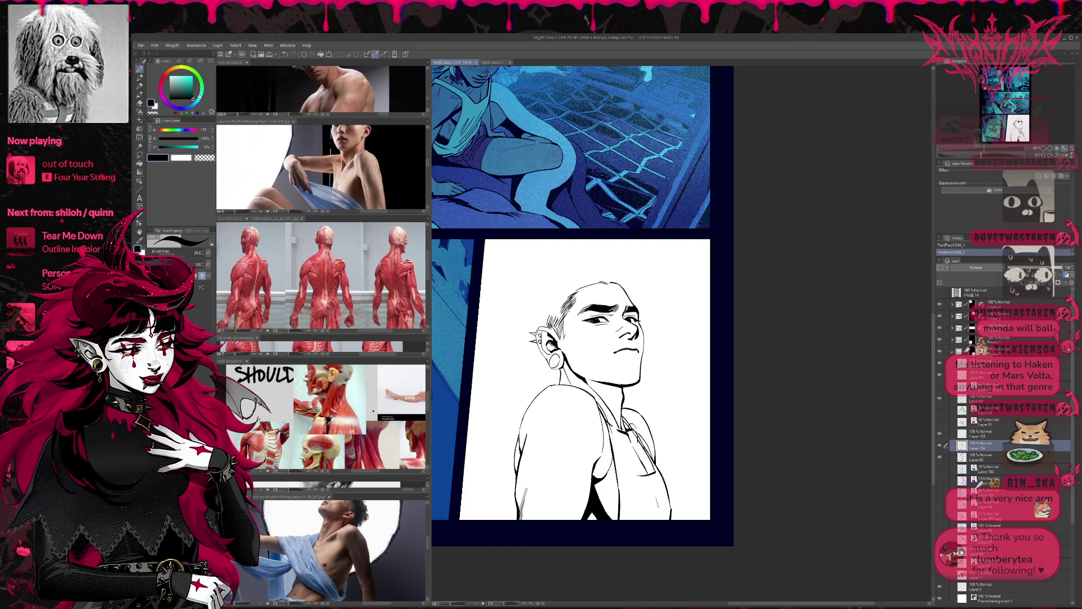
key("h")
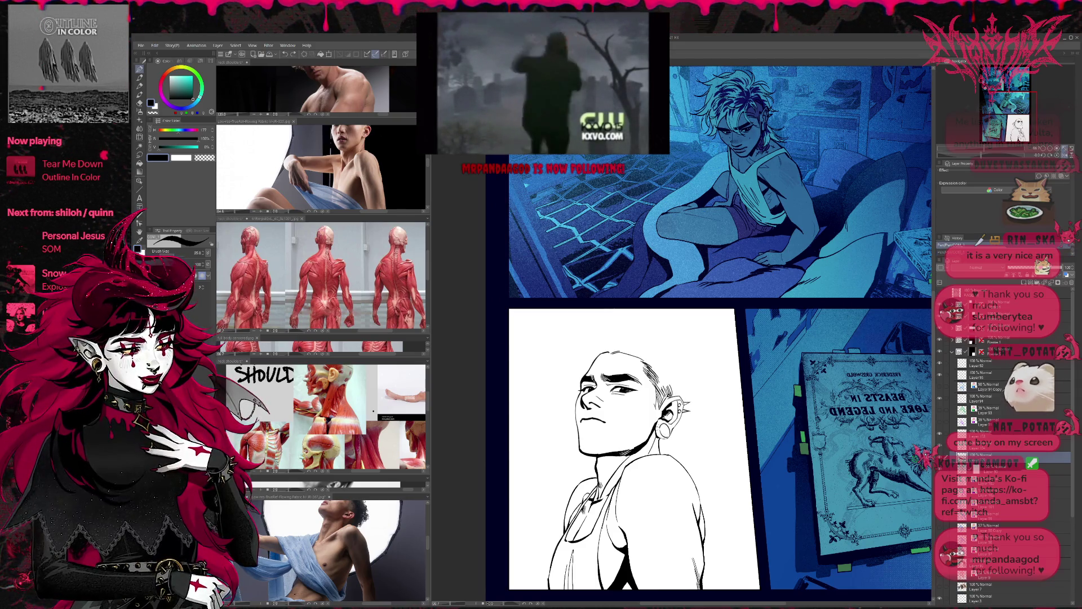
Cycle through drawing tools, mirror the page view and shift it to the left
key("e")
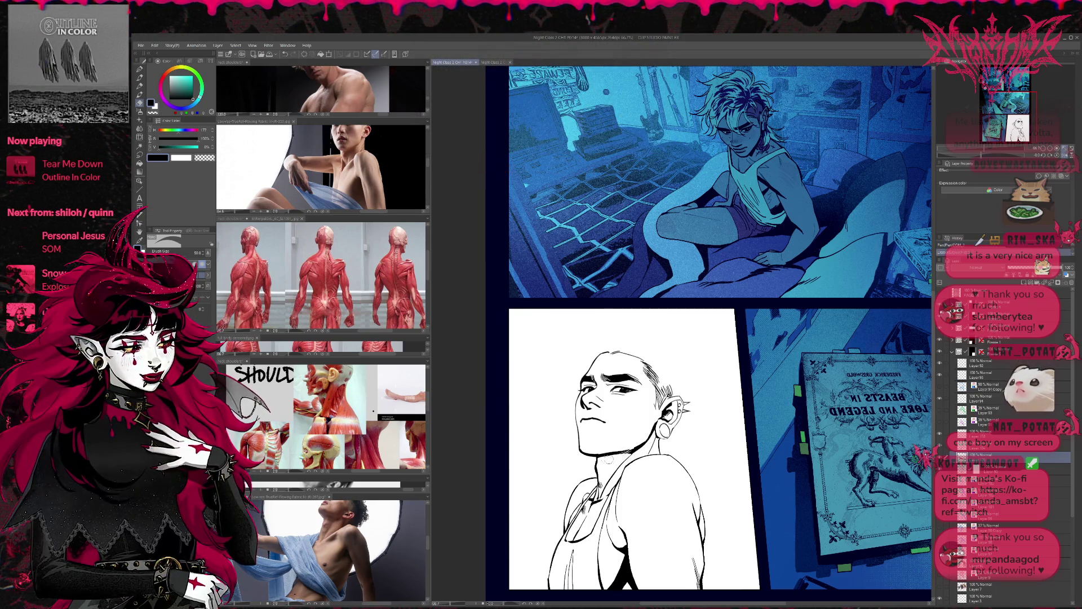
key("p")
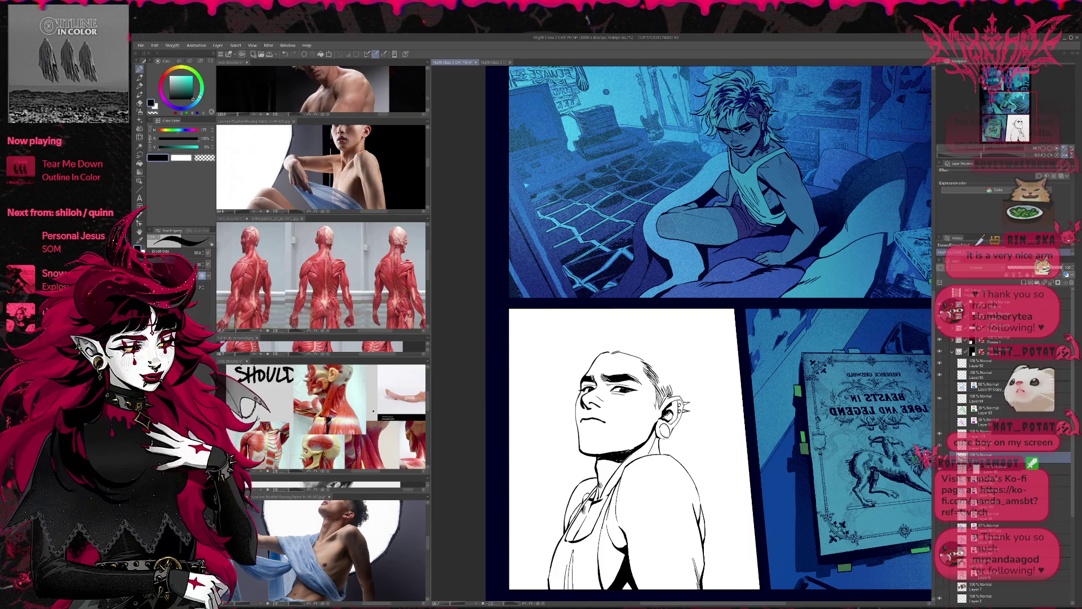
key("b")
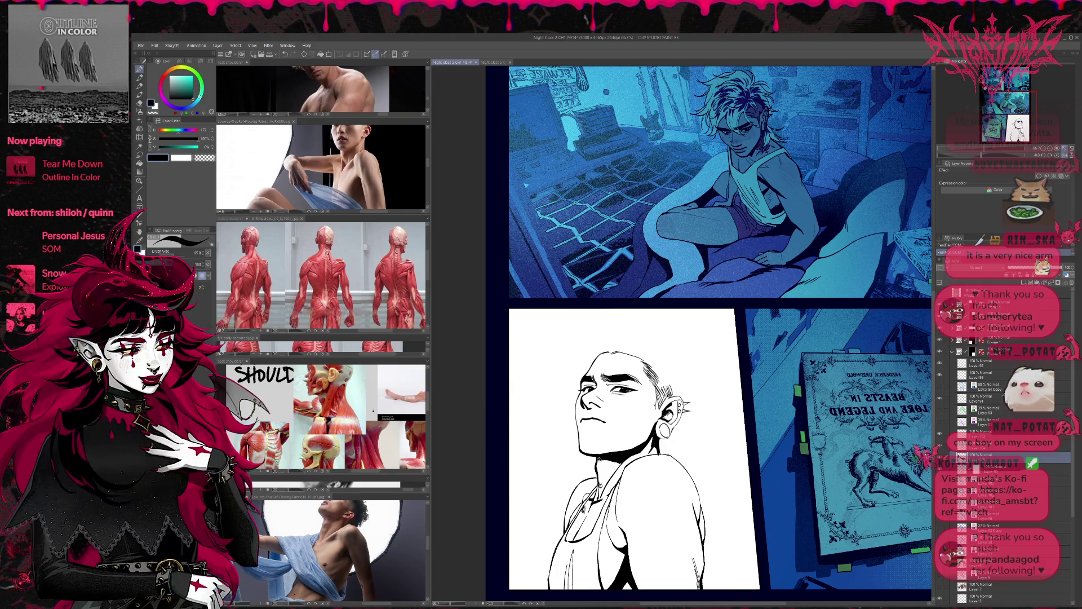
left_click(1065, 157)
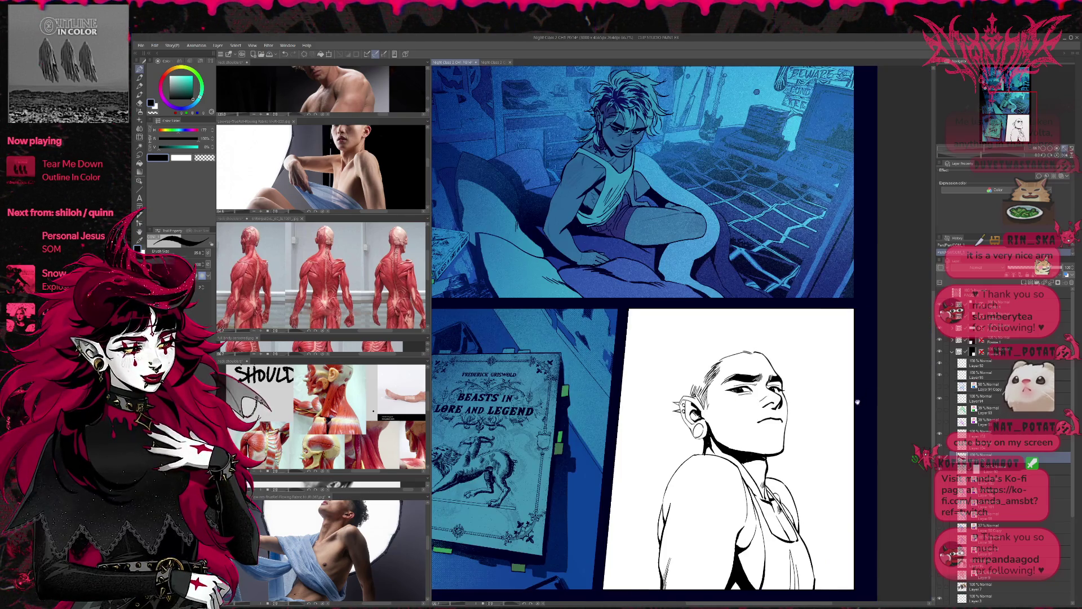
left_click_drag(861, 400, 808, 402)
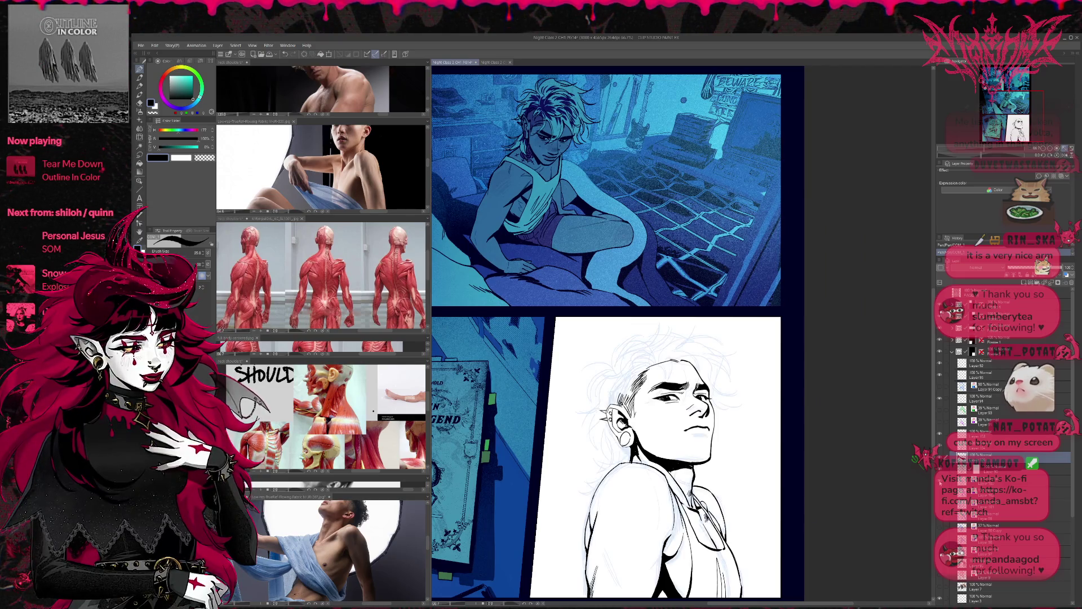
Rotate and zoom onto the head panel, then hide the ink to compare with the blue sketch
left_click_drag(676, 355, 639, 427)
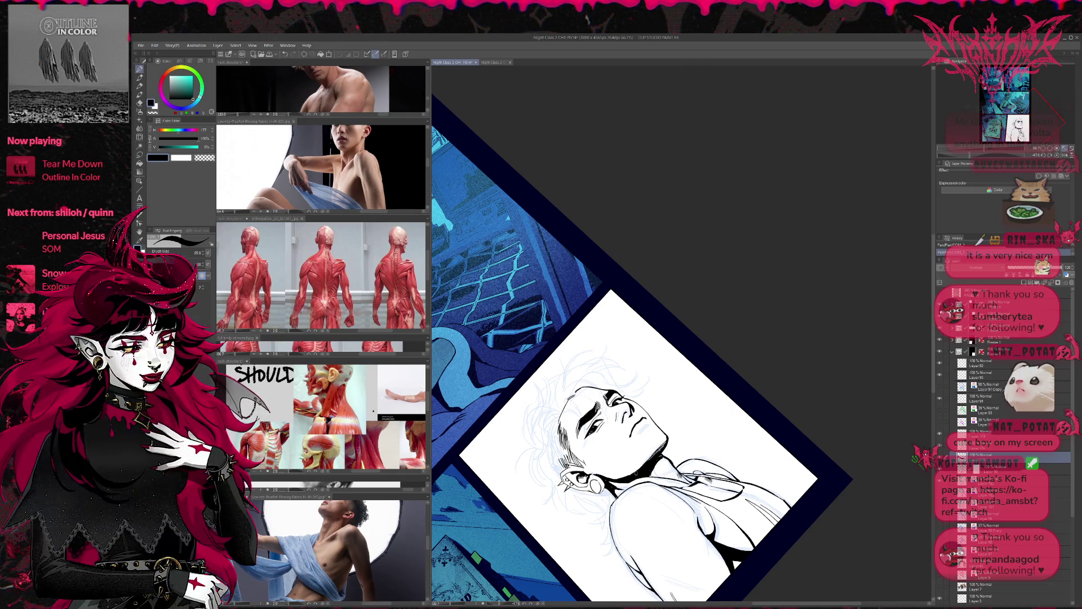
left_click_drag(651, 532, 739, 450)
key("p")
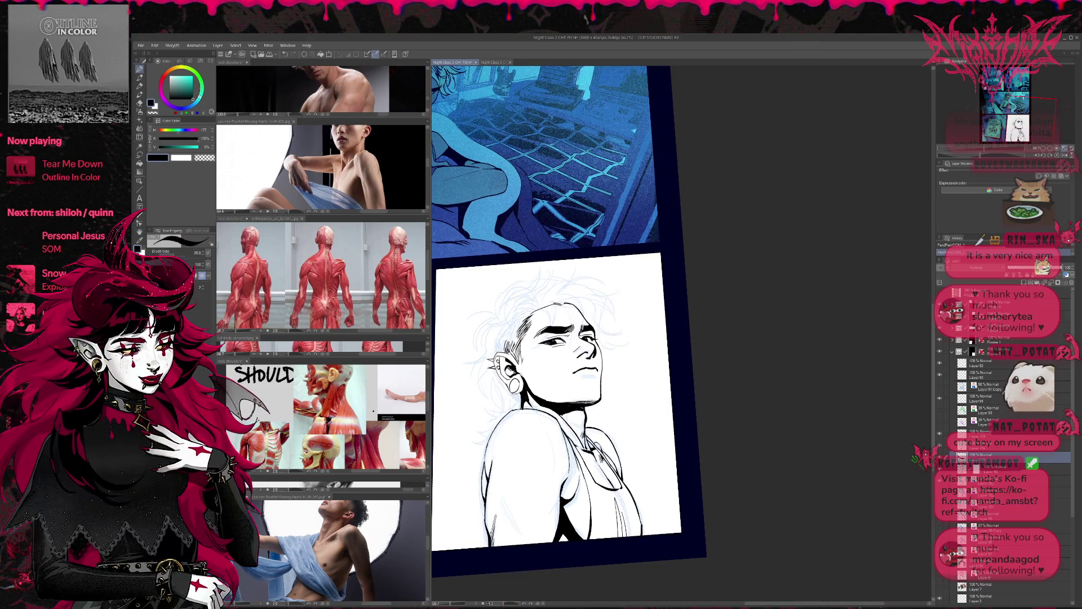
left_click_drag(724, 333, 737, 333)
left_click(940, 398)
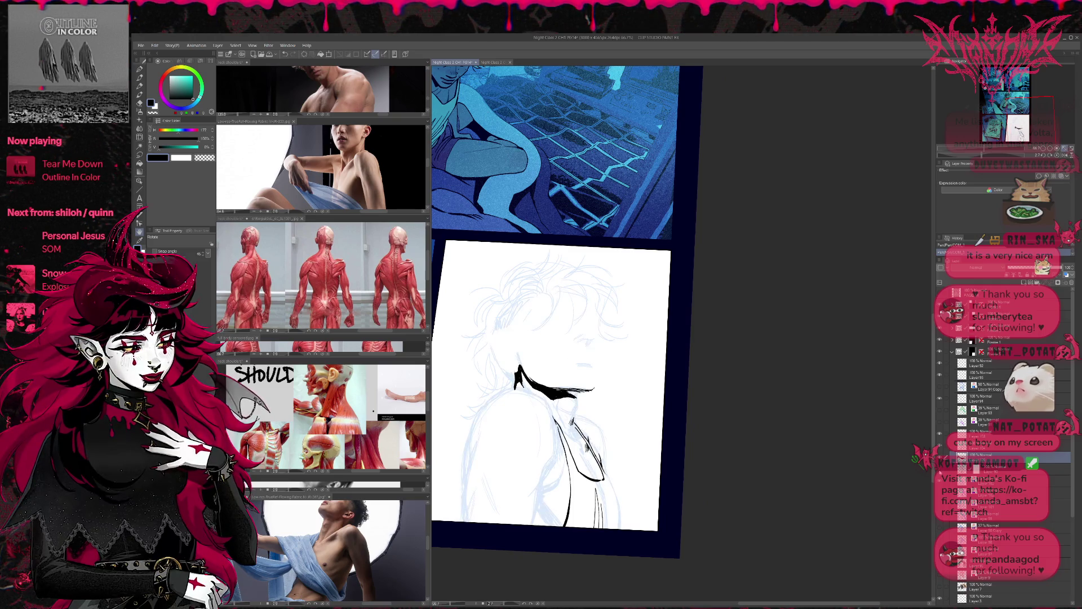
Show the ink again, hide the blue sketch and mirror the whole page into view
left_click(940, 398)
left_click(939, 410)
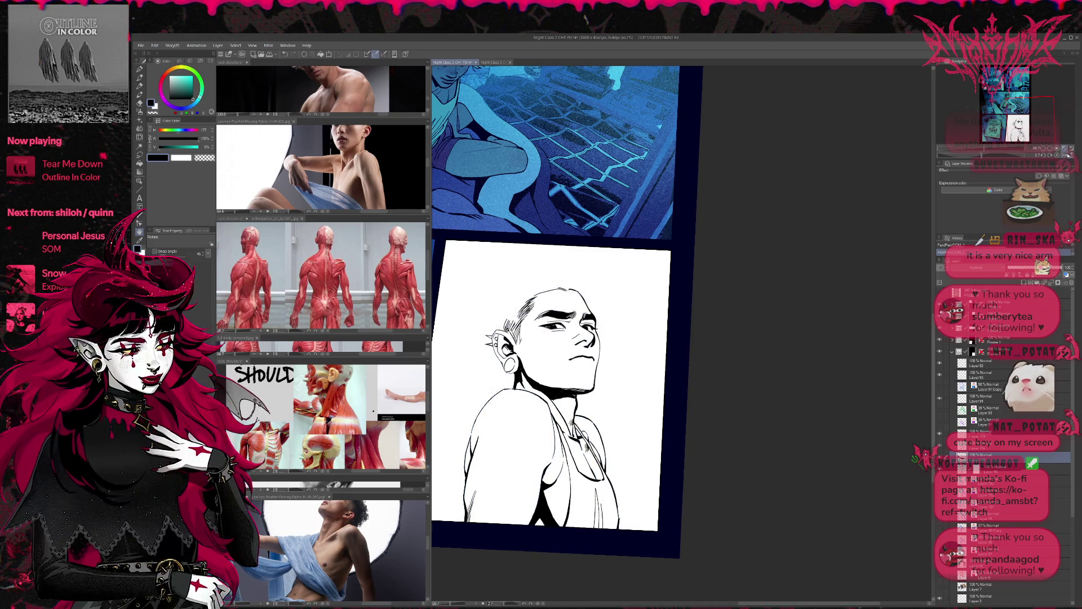
key("h")
key("ctrl+0")
left_click_drag(645, 284, 670, 271)
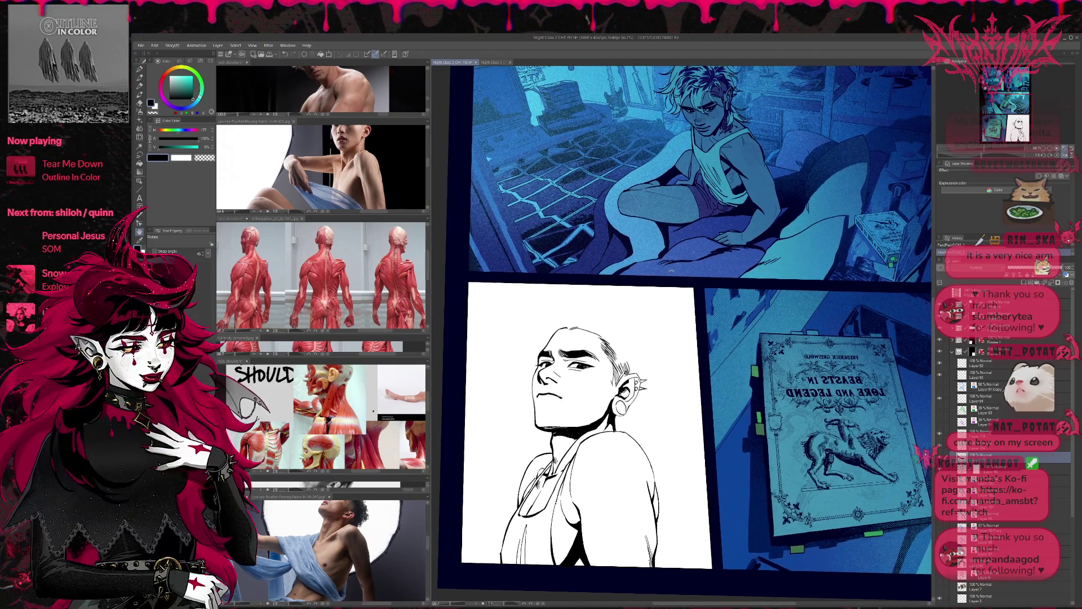
key("p")
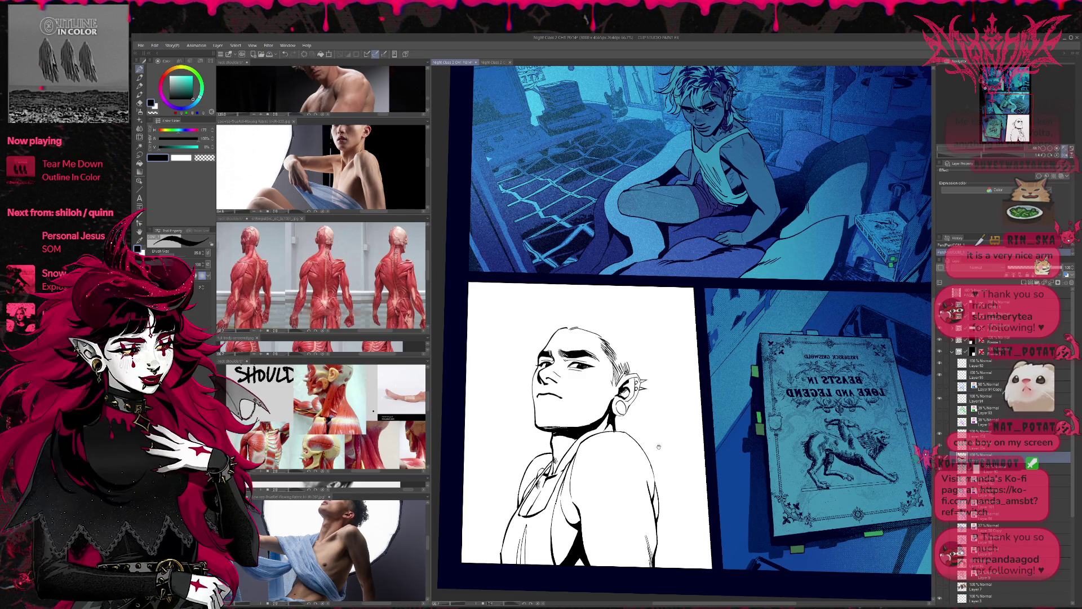
scroll(659, 448, "down", 1)
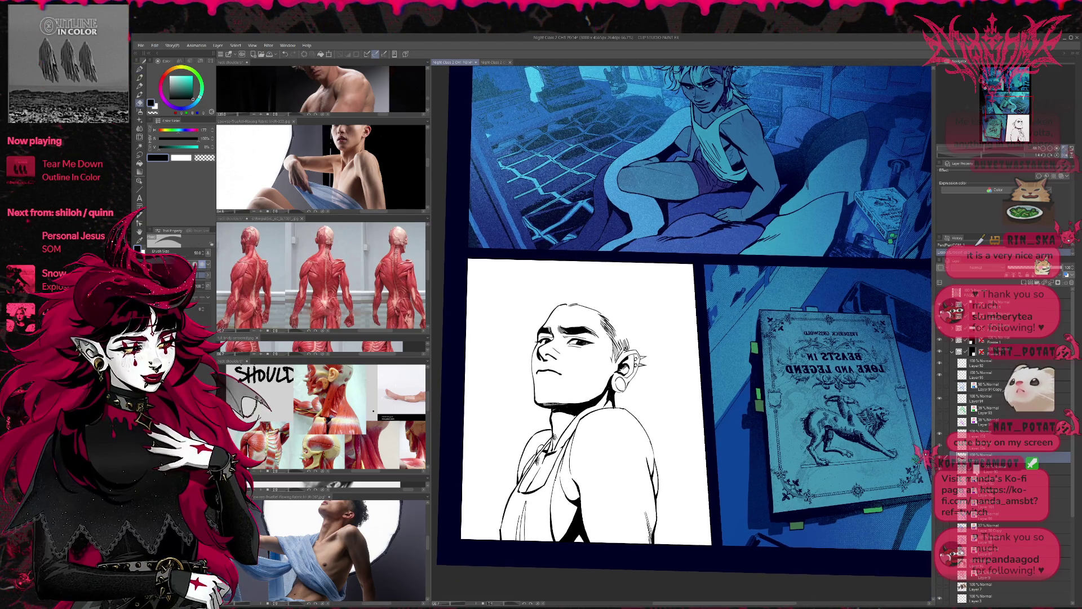
Step between layers, then redo and redraw the line on the shirt
key("alt+bracketleft")
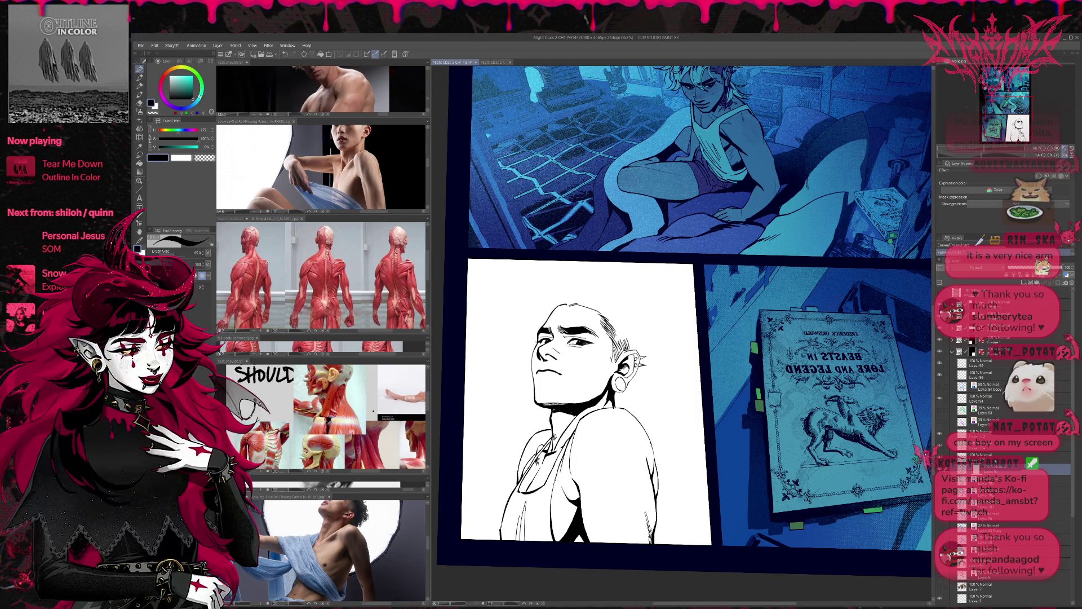
key("alt+bracketright")
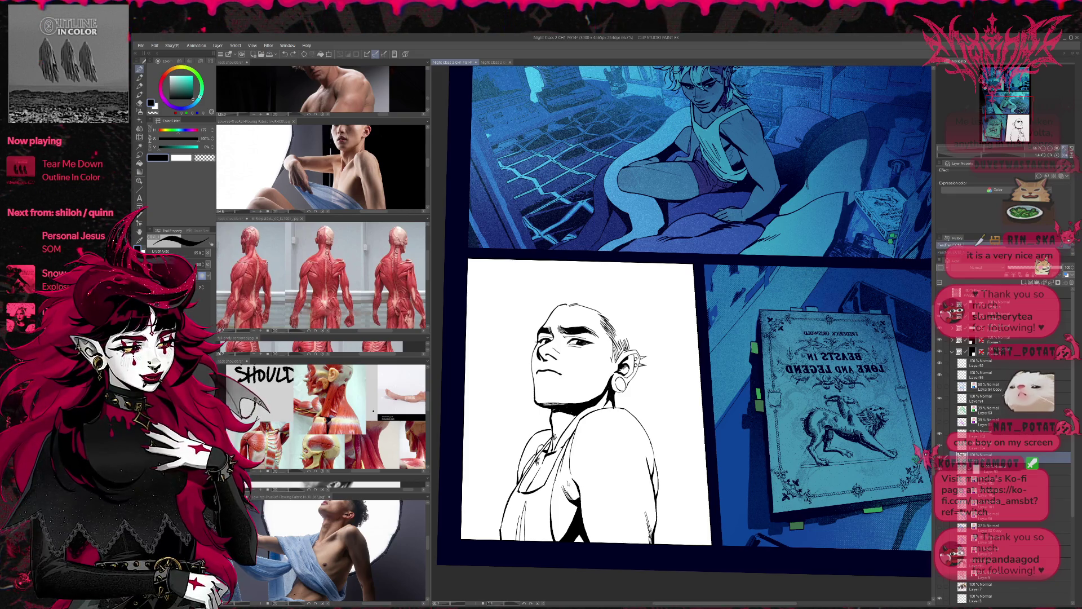
key("ctrl+y")
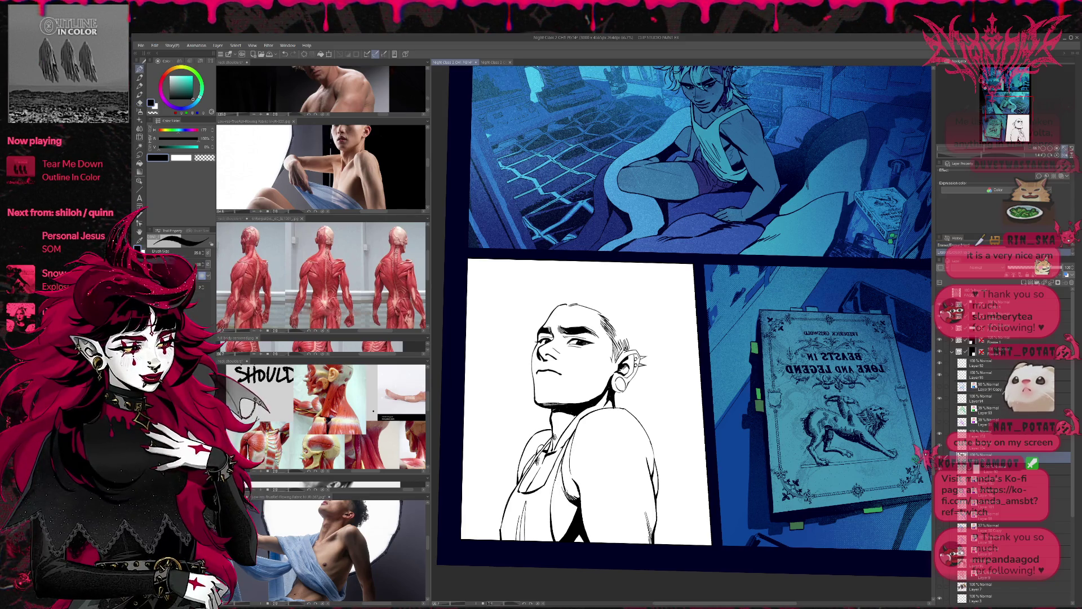
key("ctrl+z")
left_click_drag(562, 477, 570, 503)
With a smaller pen, add small ink strokes at the tank top's hem and mirror the view
key("p")
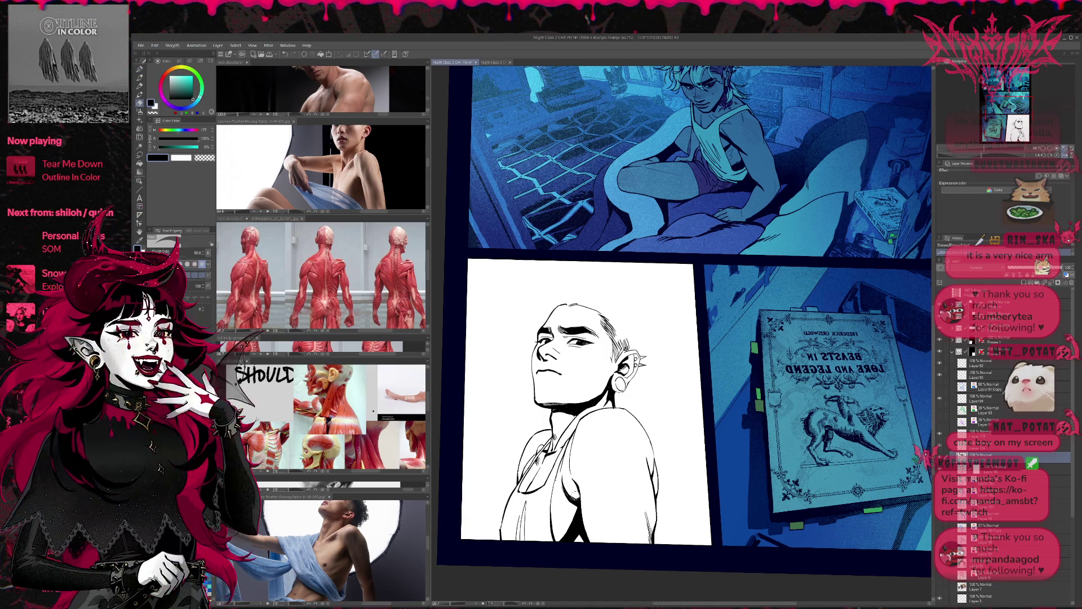
key("p")
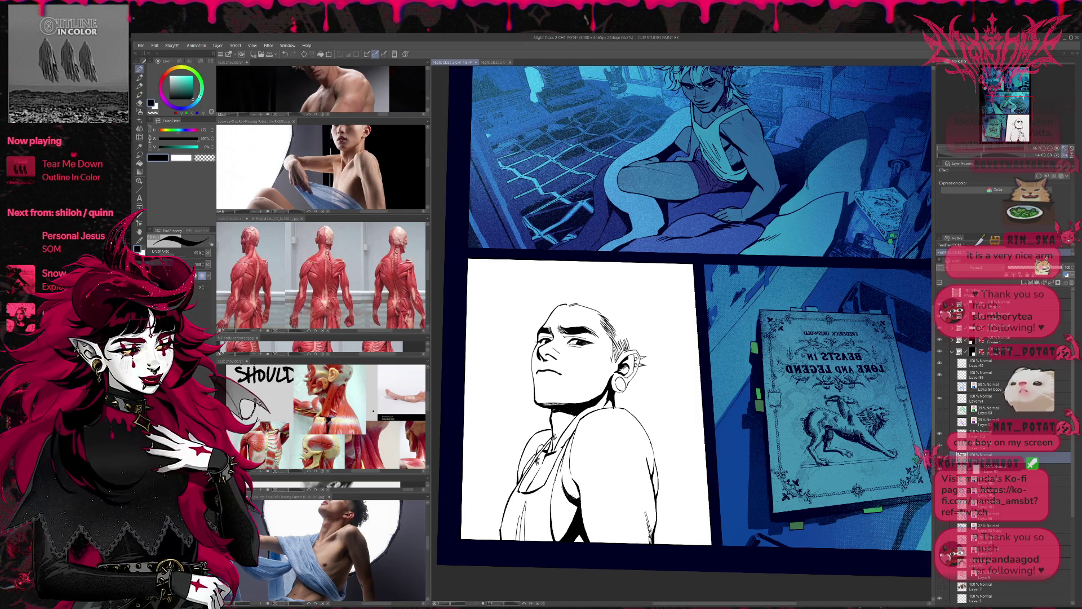
scroll(684, 309, "down", 1)
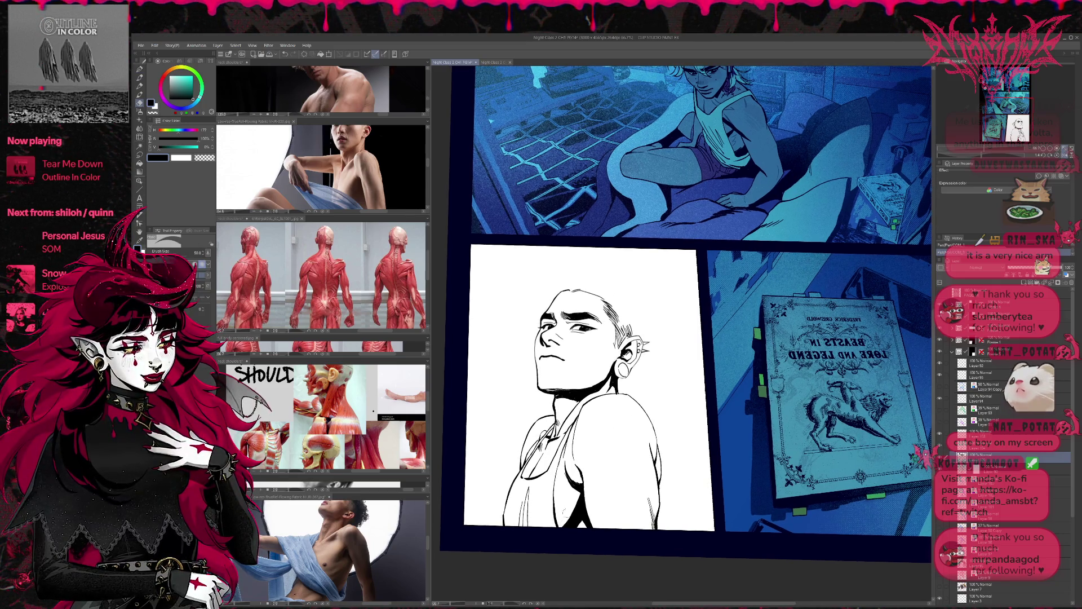
key("p")
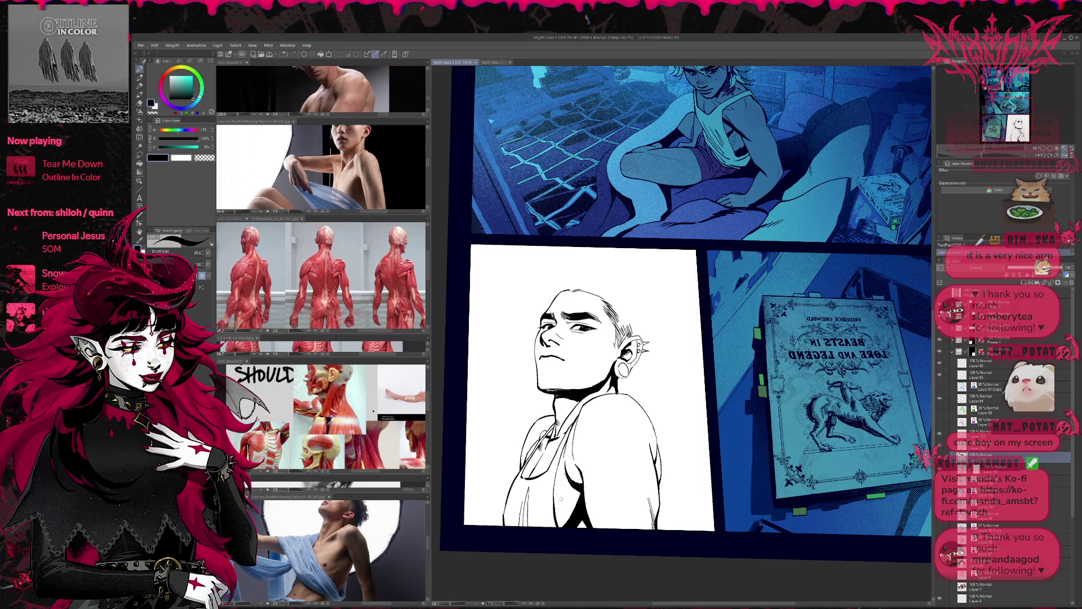
left_click_drag(572, 491, 563, 526)
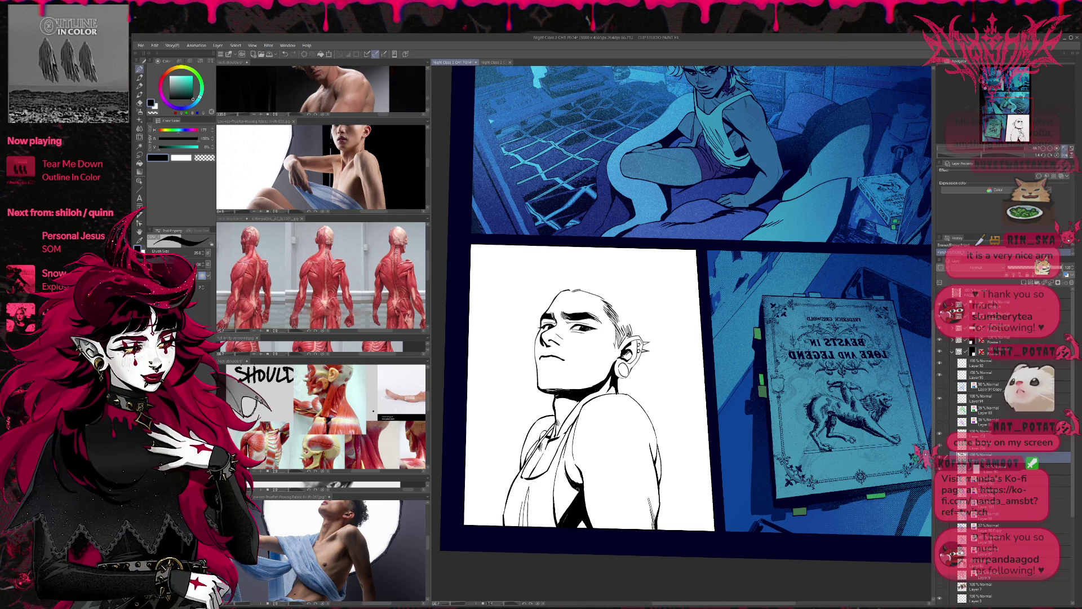
key("h")
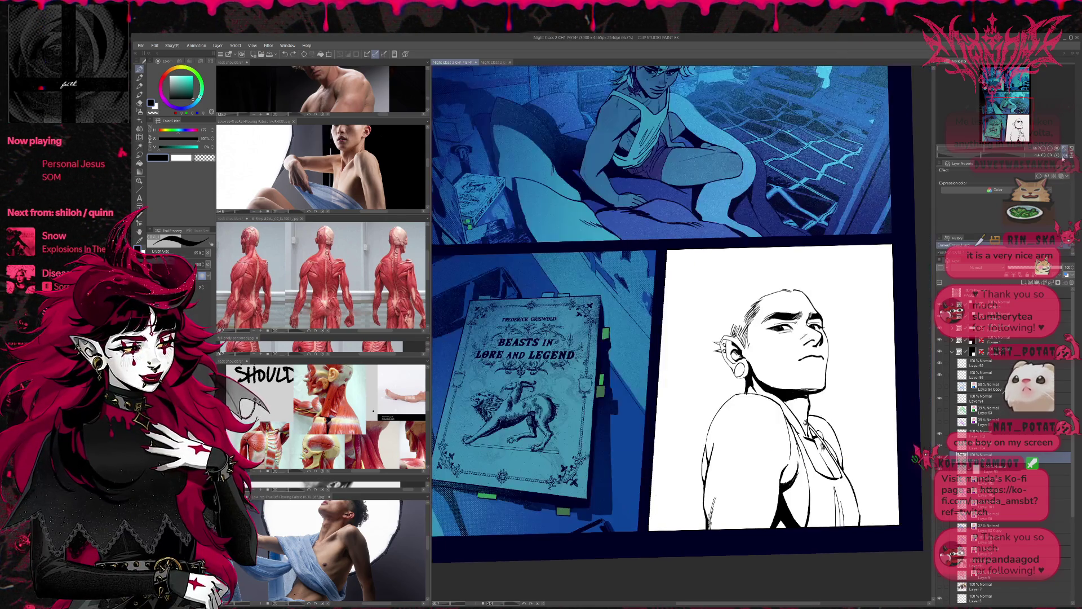
Centre on the figure panel, erase a stray shirt mark and add a new raster layer
mouse_move(778, 330)
left_mouse_down()
mouse_move(701, 314)
mouse_move(592, 326)
left_mouse_up()
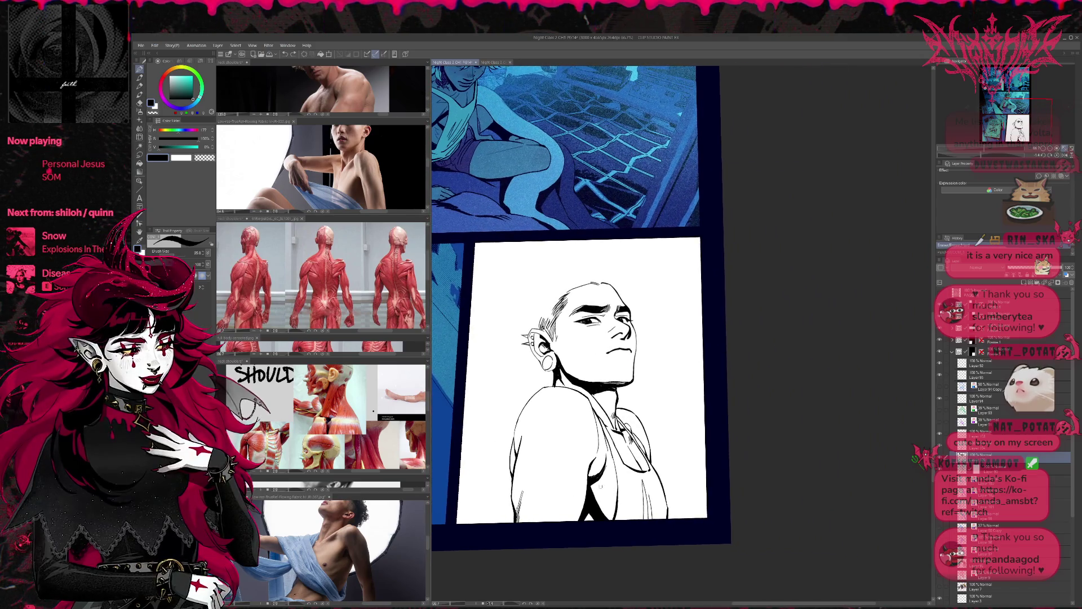
left_click(591, 475)
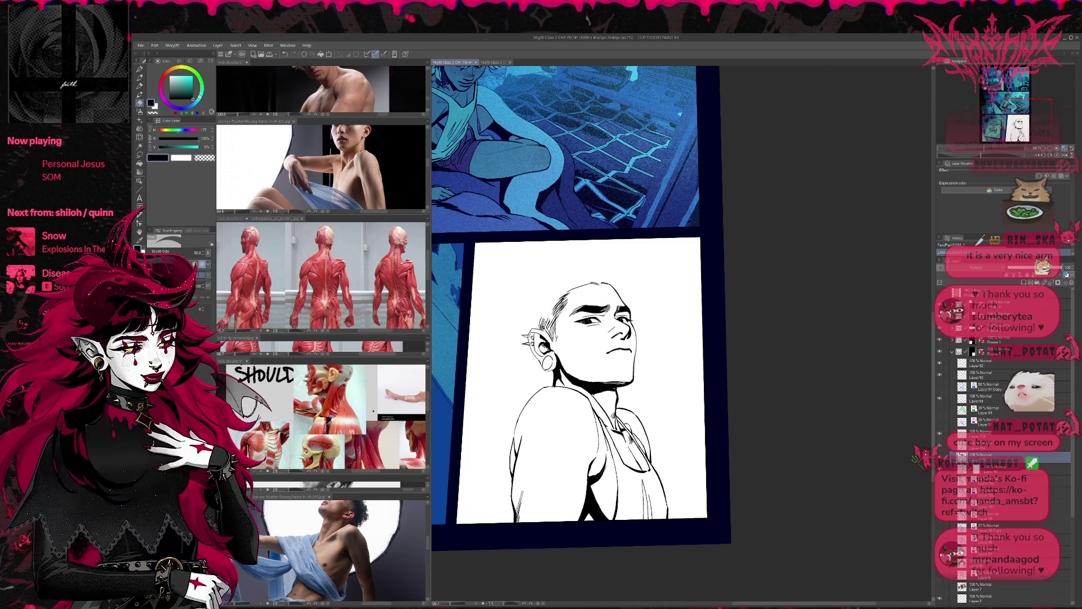
key("p")
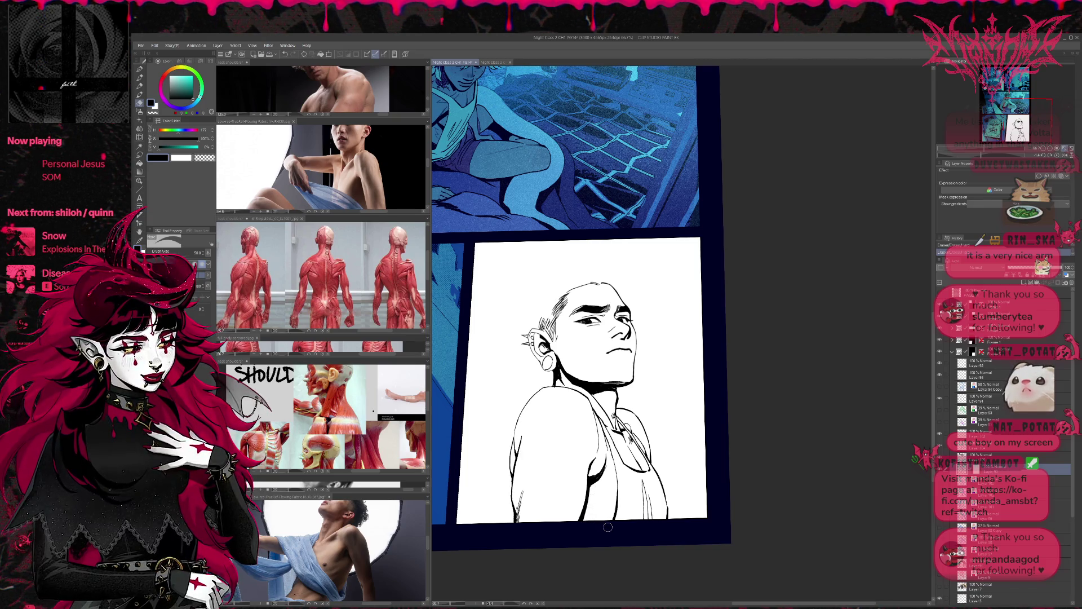
key("ctrl+shift+n")
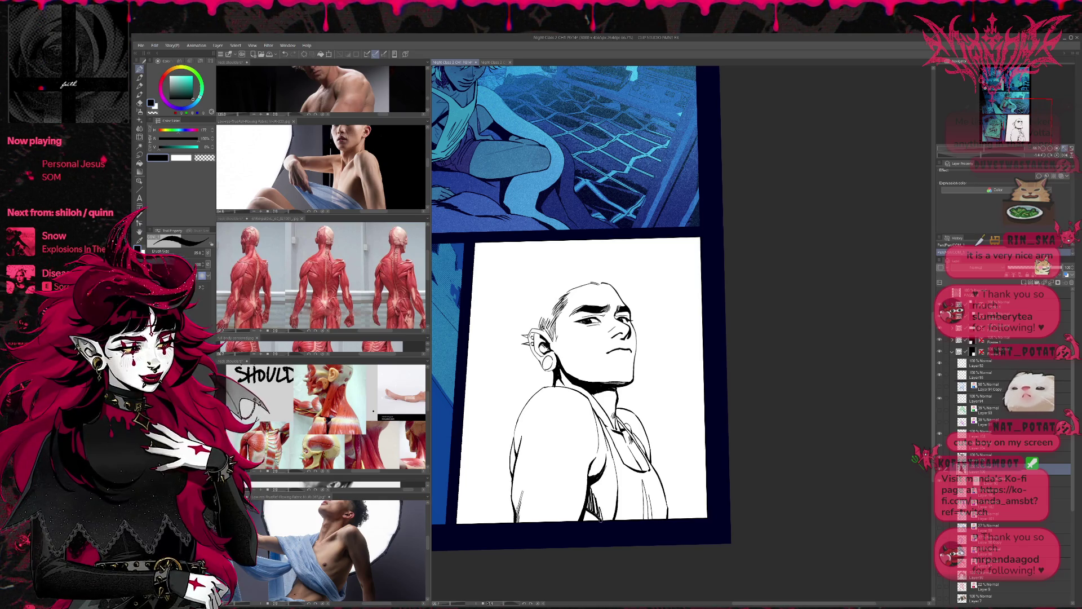
Ink strokes at the bottom of the torso, toggling eraser and pen, then turn the view toward the book panel
left_click_drag(593, 494, 605, 521)
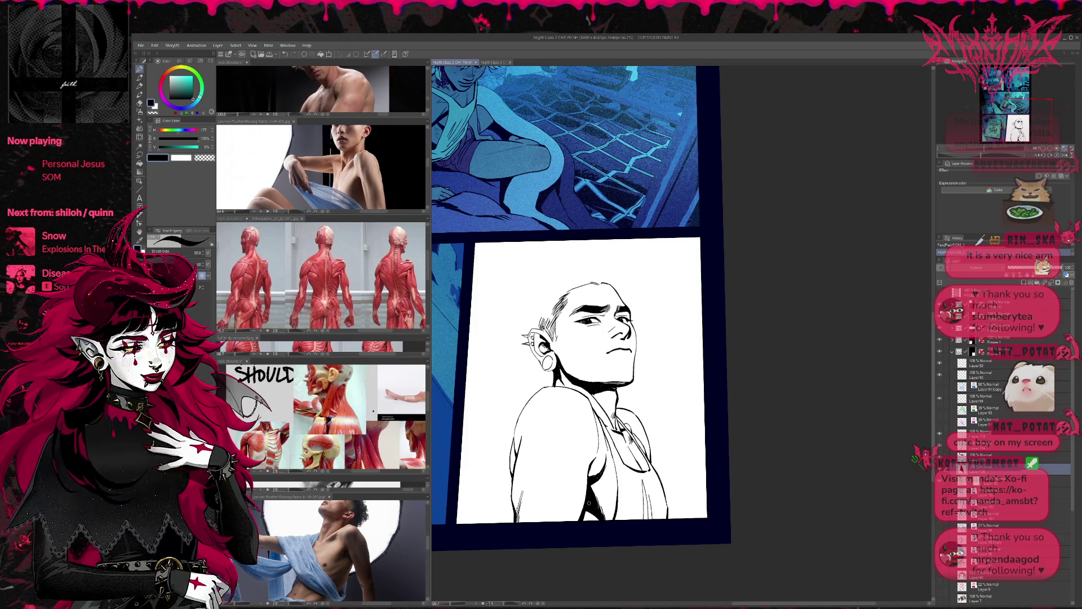
key("e")
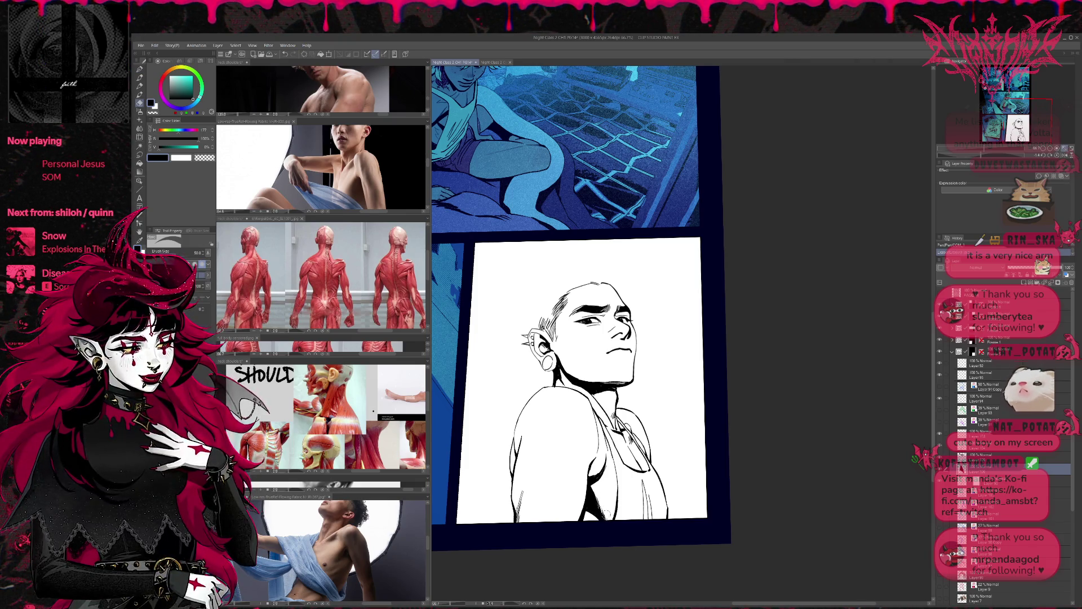
key("p")
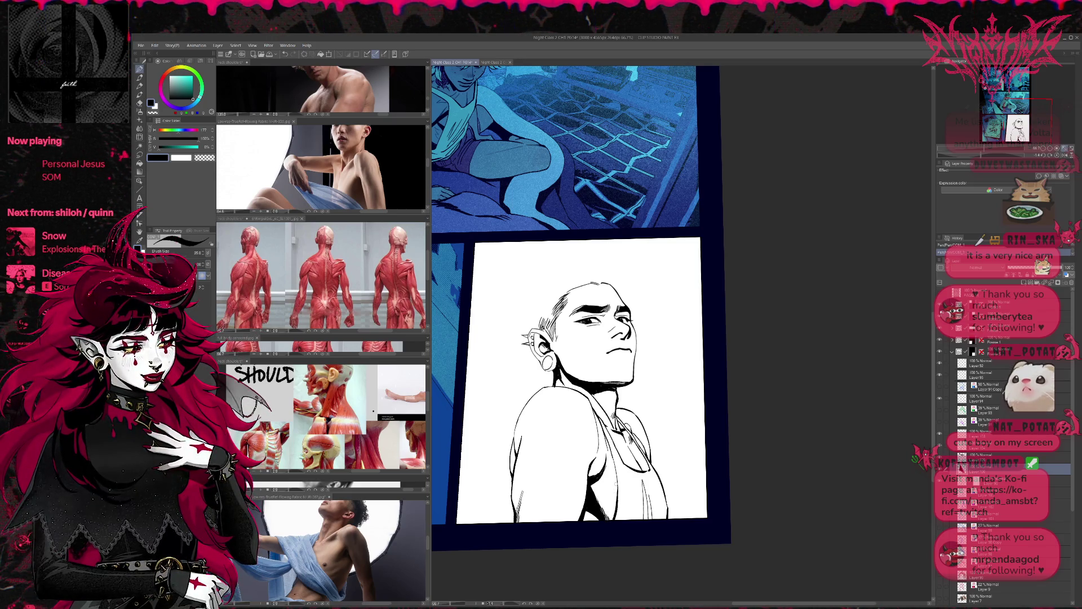
key("e")
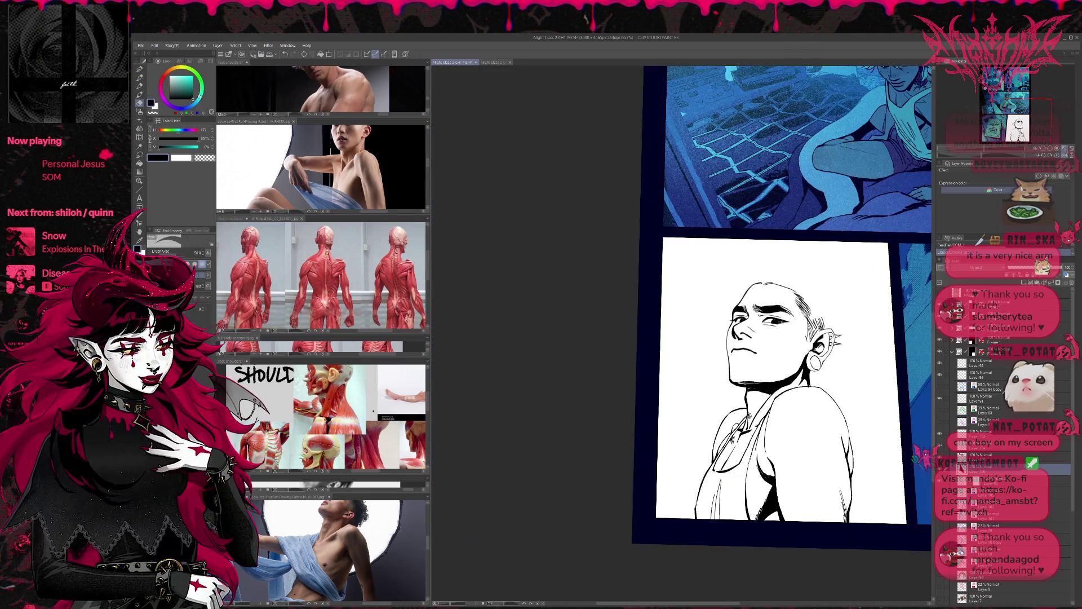
left_click_drag(621, 489, 558, 470)
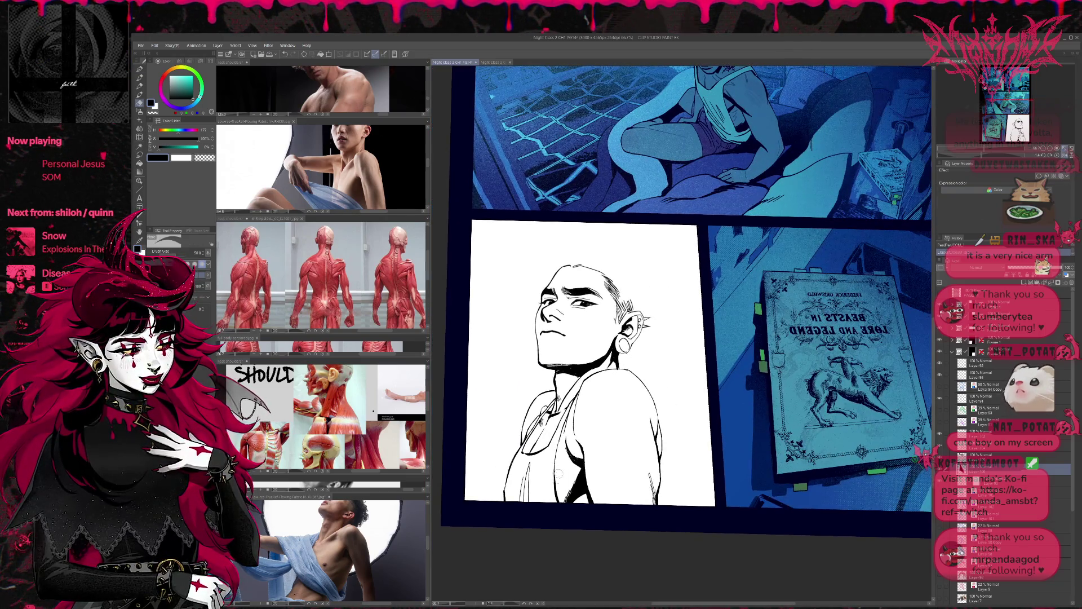
Toggle between eraser and pen while nudging the page view into place
key("p")
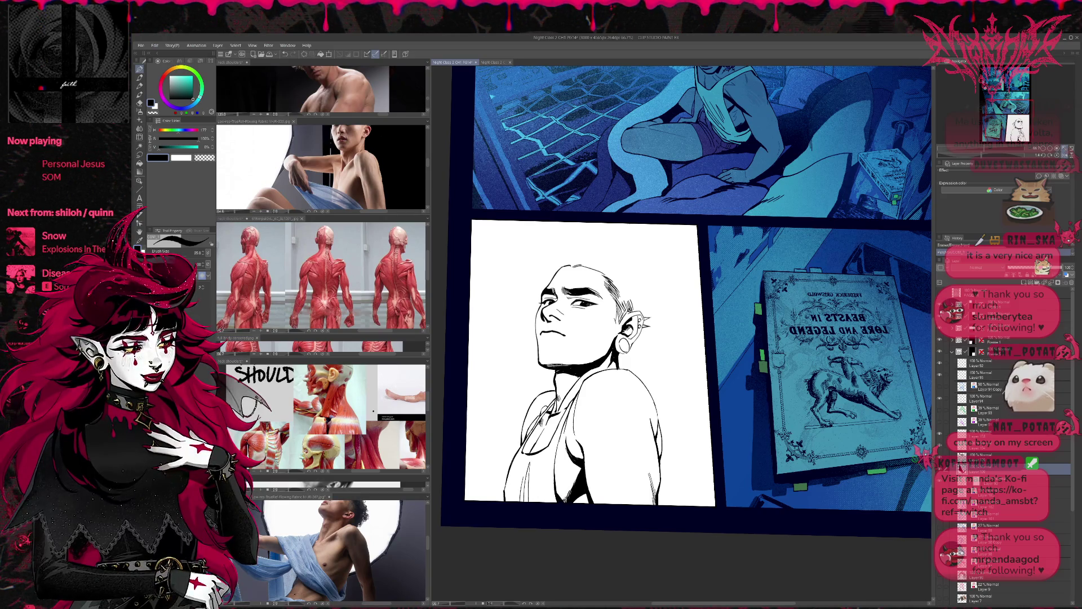
key("e")
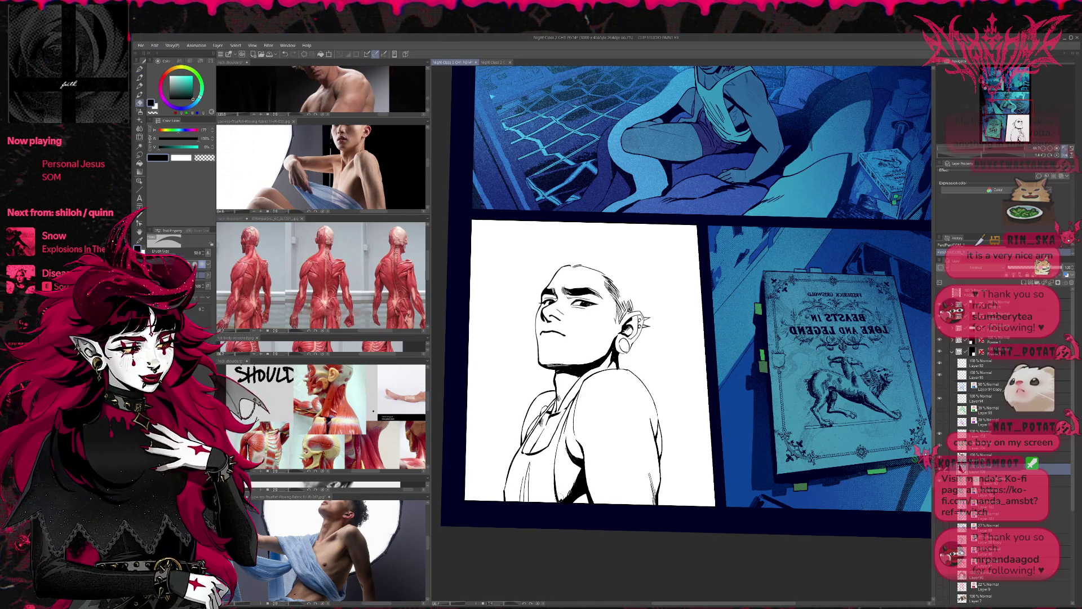
key("p")
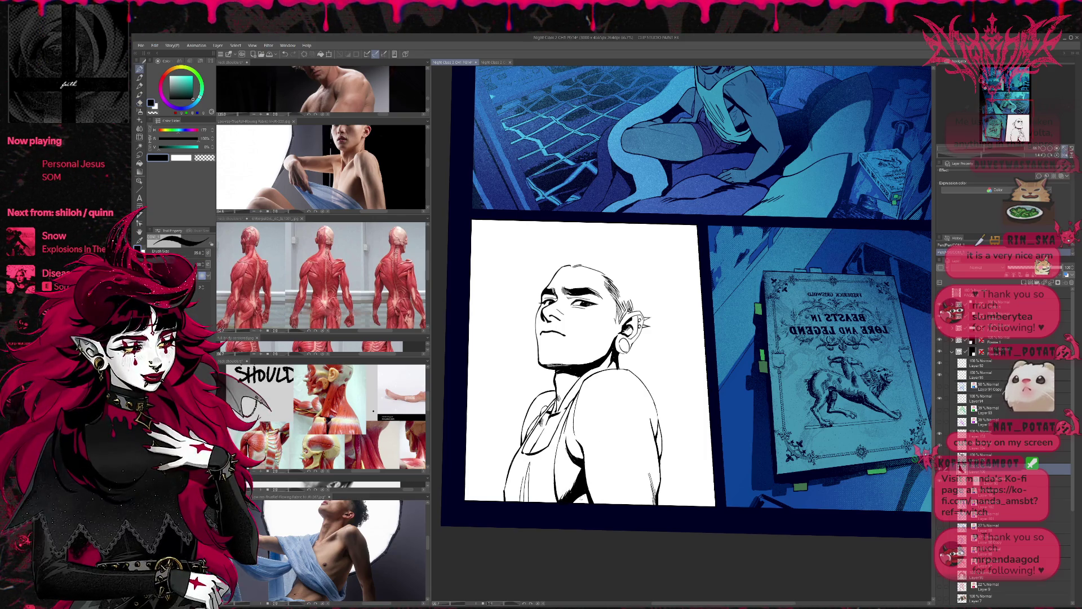
left_click_drag(592, 356, 620, 365)
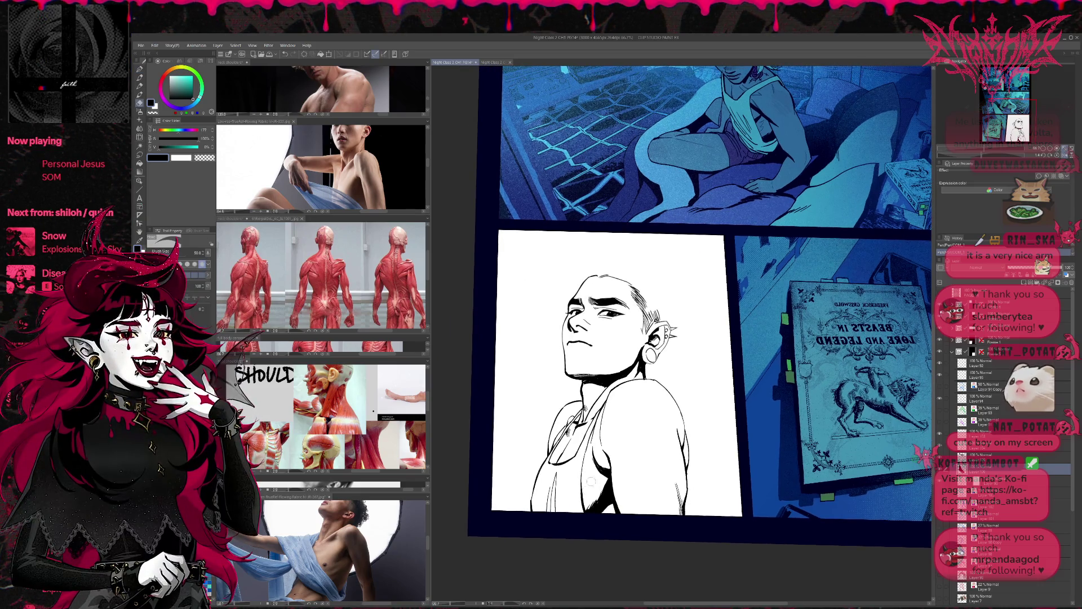
left_click_drag(626, 457, 615, 448)
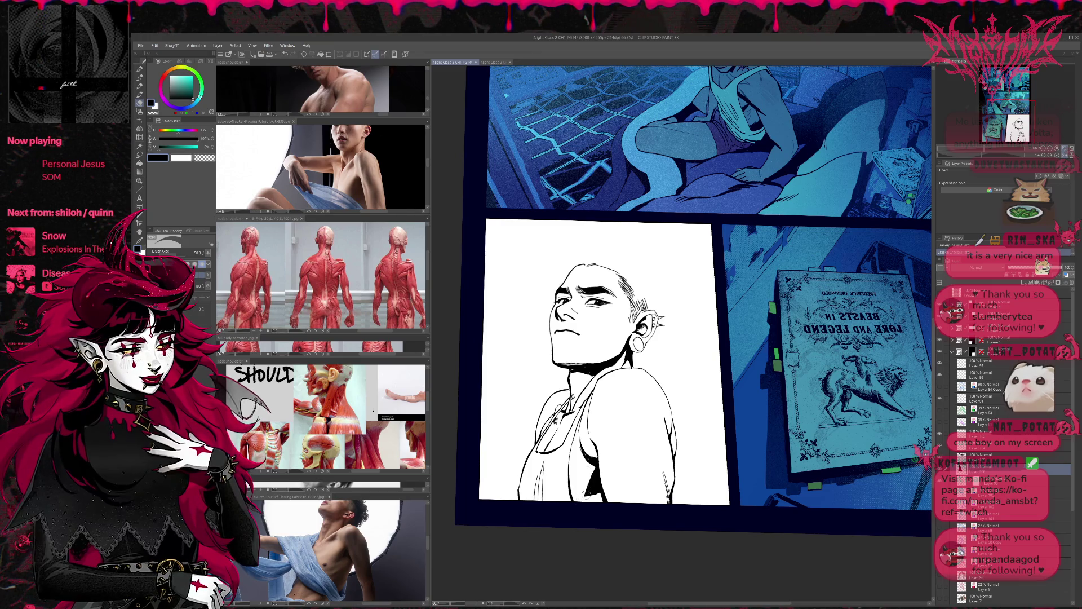
Settle on a thicker brush, switch back to inking and mirror the view to check
key("bracketright")
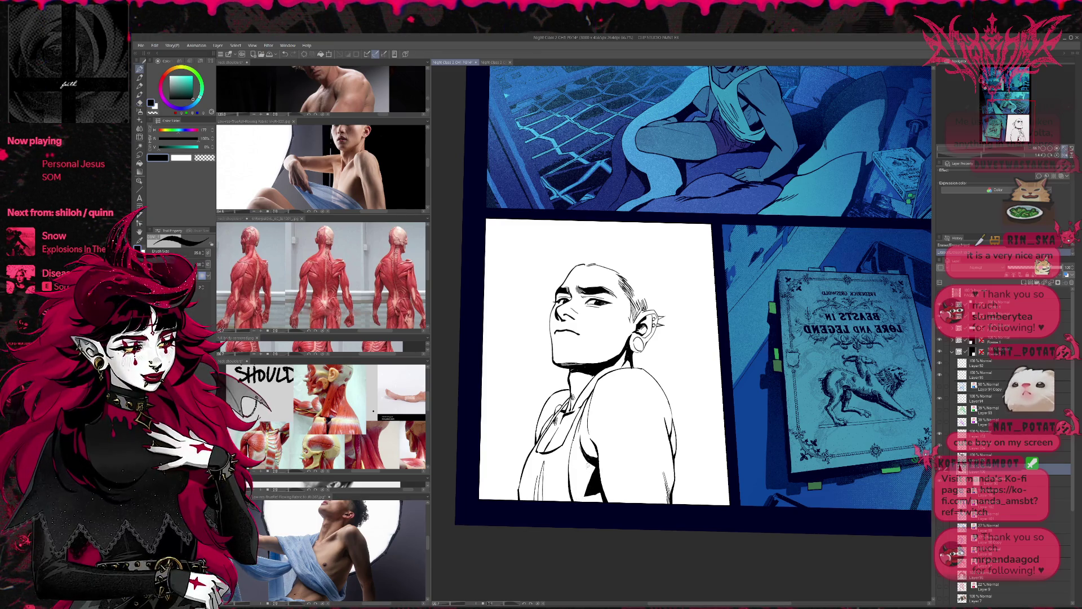
key("bracketleft")
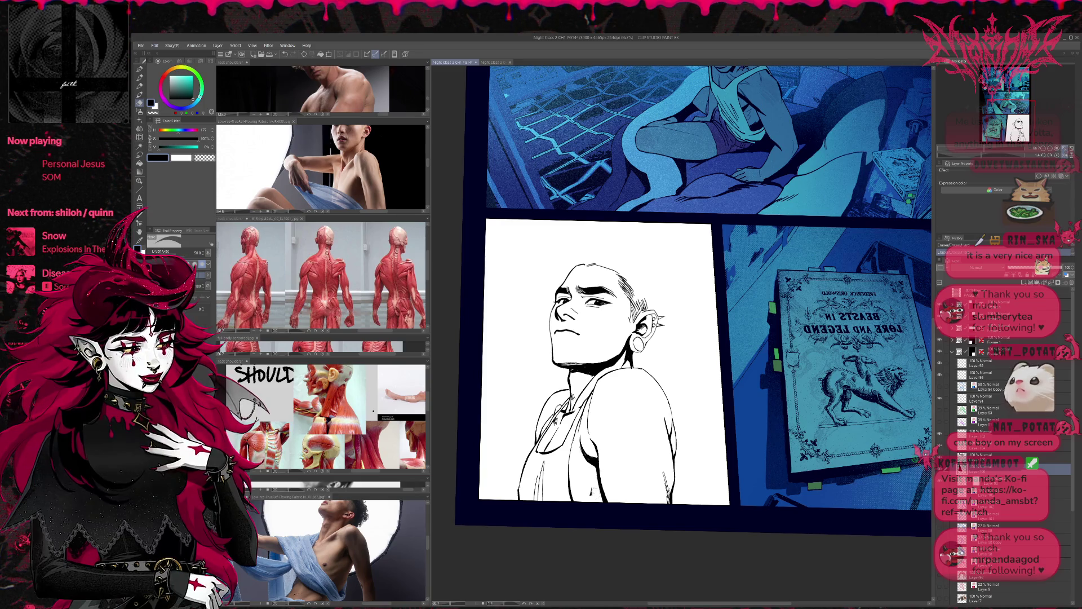
key("bracketright")
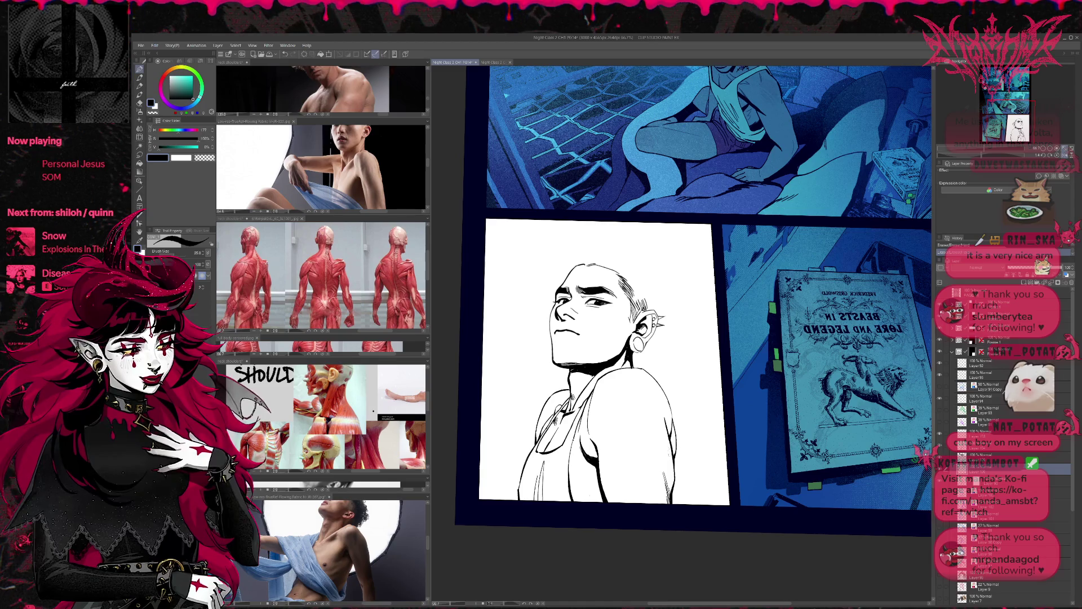
key("p")
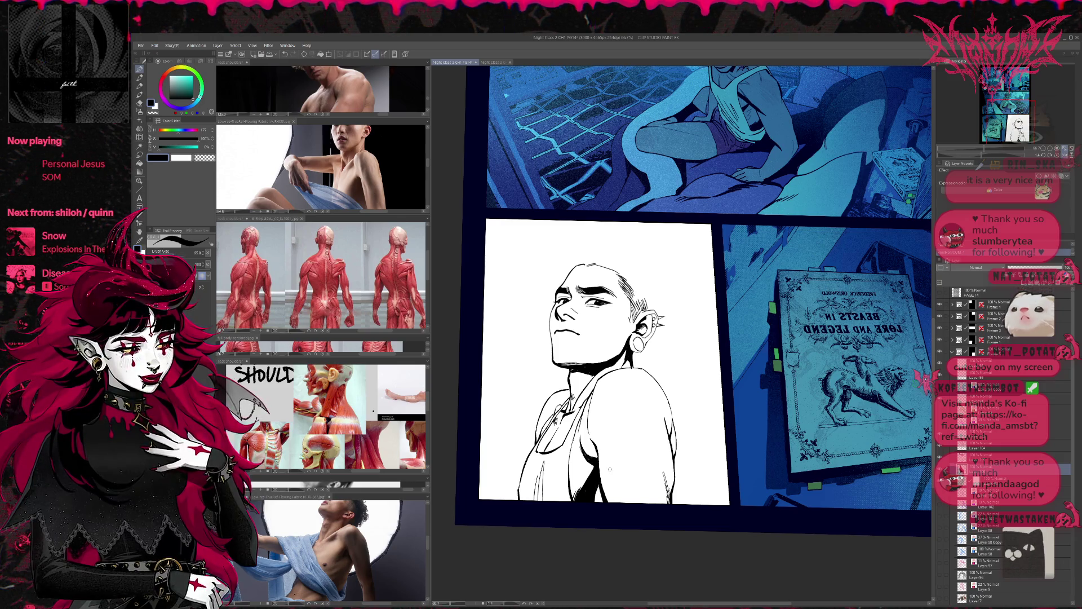
key("h")
Refit the view, raise brush size to 50, flash the line art visibility and pick a lower layer to ink on
key("ctrl+0")
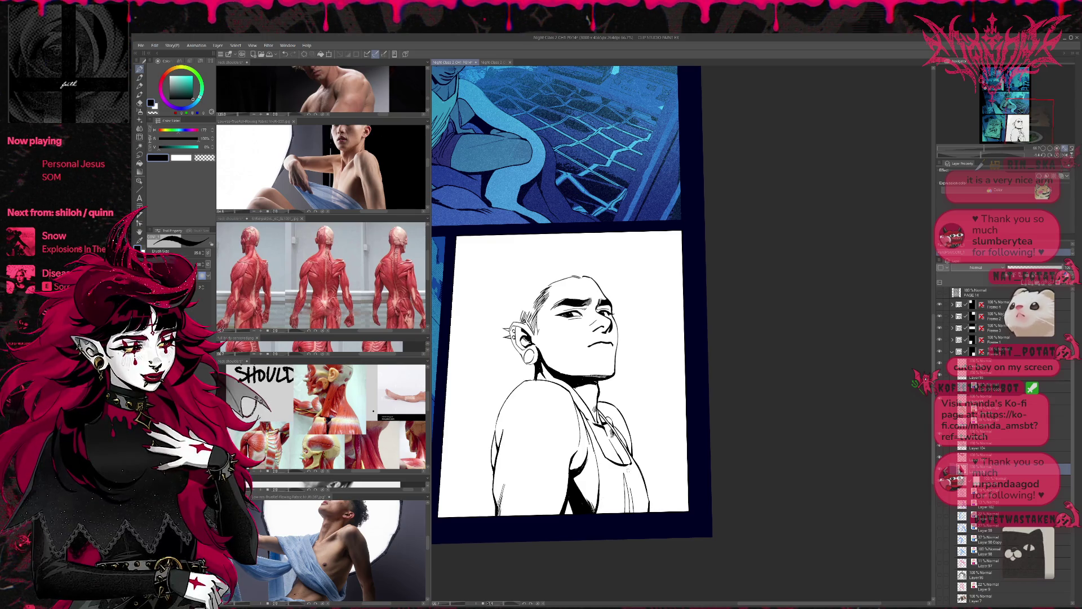
left_click_drag(640, 442, 648, 441)
key("bracketright")
key("bracketright")
key("bracketright")
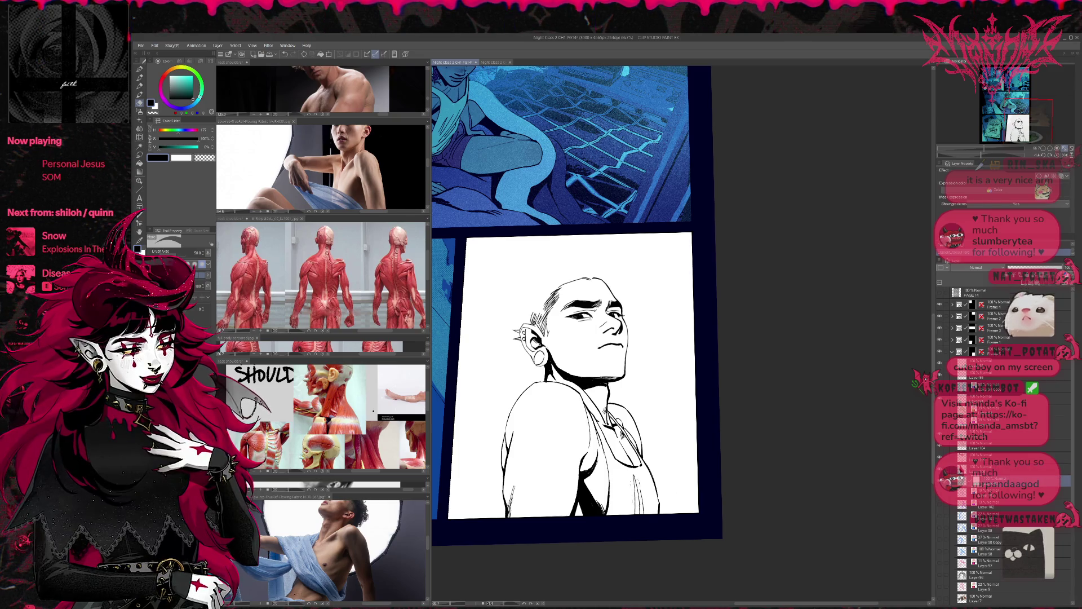
left_click(943, 447)
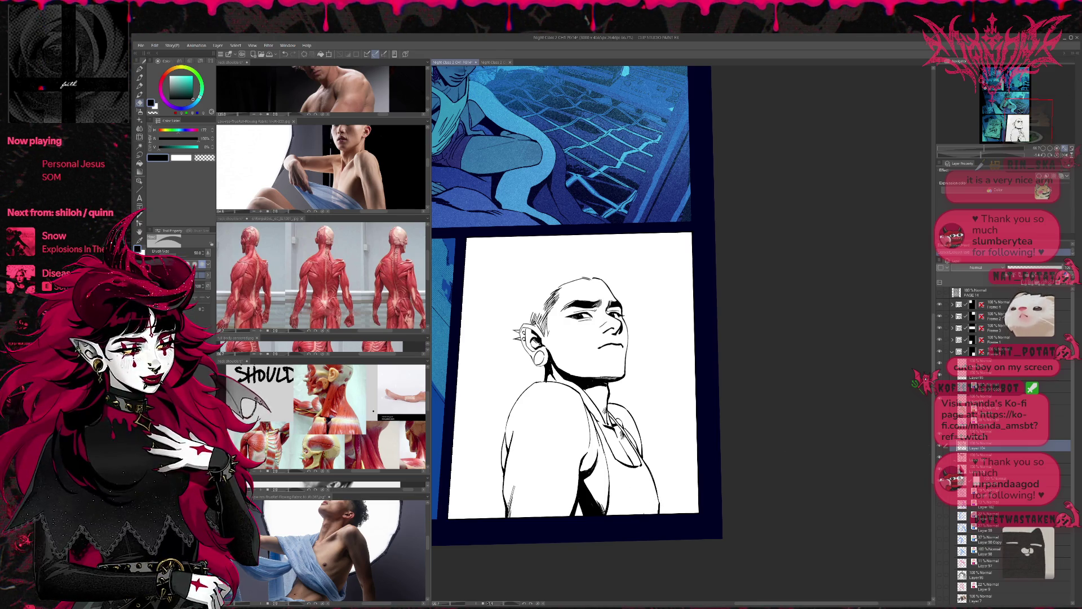
left_click(942, 435)
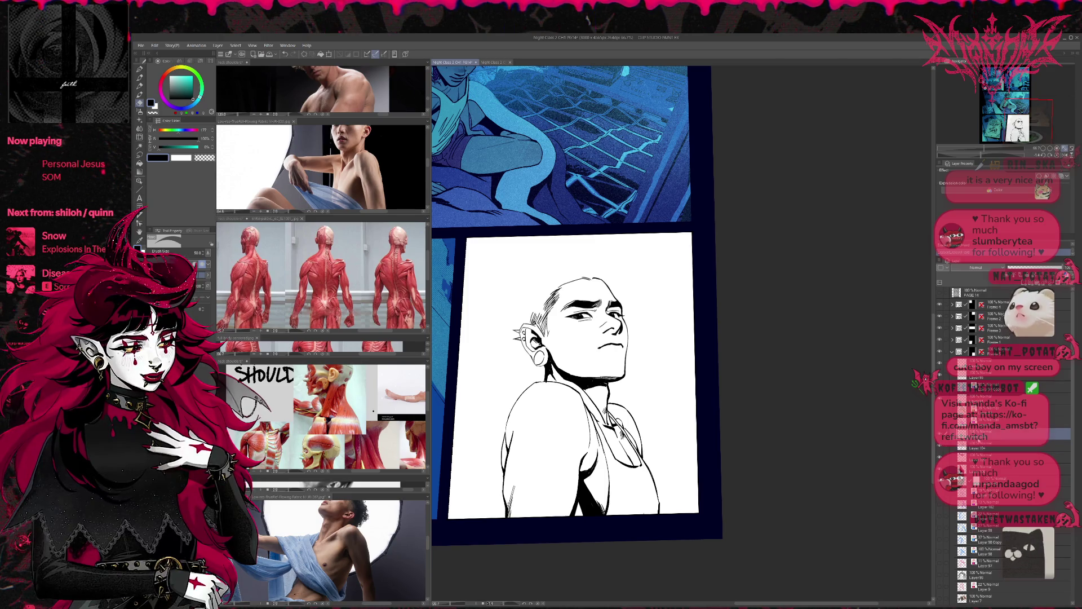
left_click(939, 434, "alt")
left_click(973, 481)
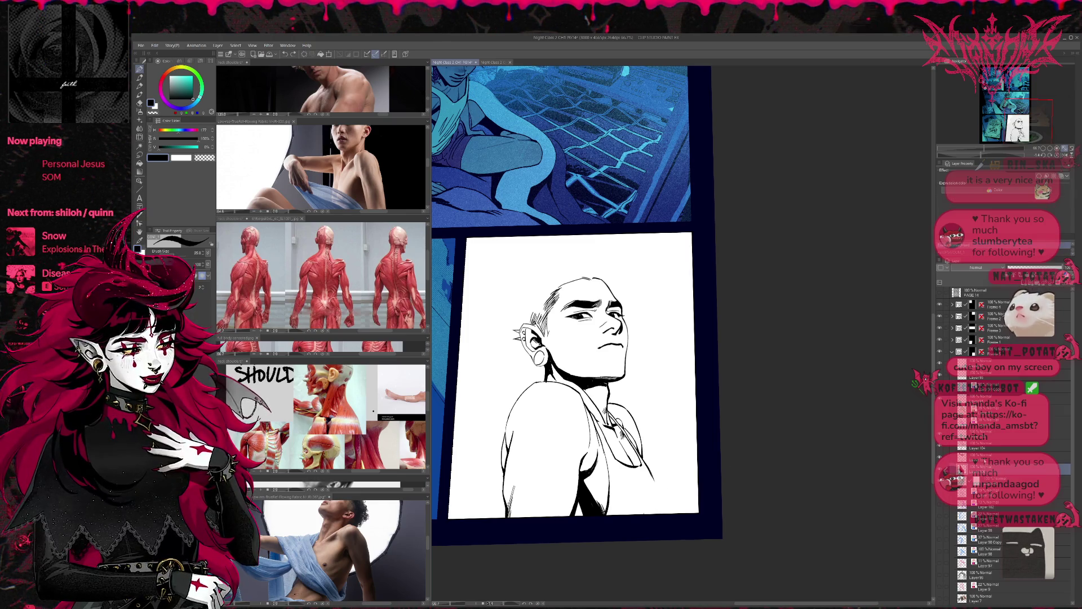
Ink short lines on the tank top, undoing and redrawing the unwanted ones
left_click_drag(657, 495, 661, 516)
left_click_drag(618, 474, 630, 512)
left_click_drag(641, 470, 642, 517)
key("ctrl+z")
key("ctrl+z")
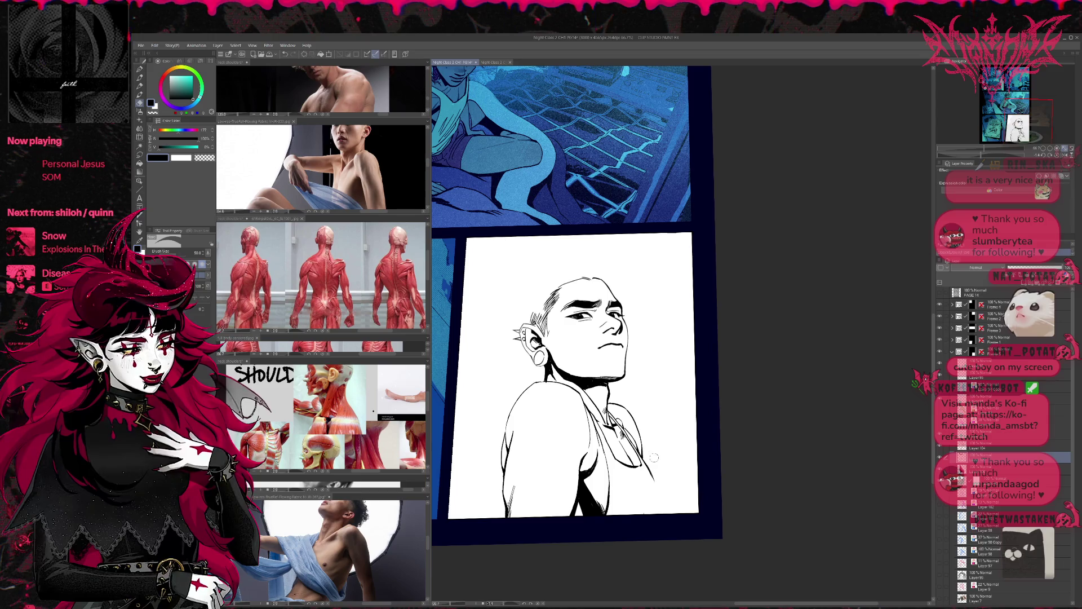
left_click_drag(650, 467, 659, 511)
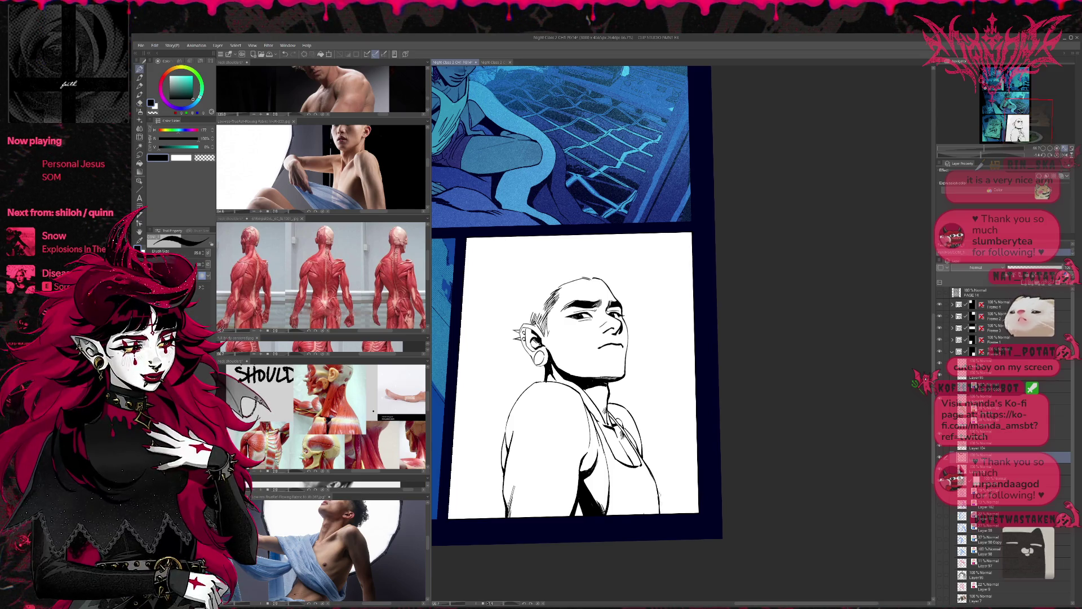
left_click_drag(618, 474, 634, 515)
Redo the stray tank top stroke as a thin line, refine it and mirror the view back
key("ctrl+z")
mouse_move(637, 474)
left_mouse_down()
mouse_move(631, 516)
mouse_move(635, 503)
mouse_move(648, 515)
left_mouse_up()
key("ctrl+z")
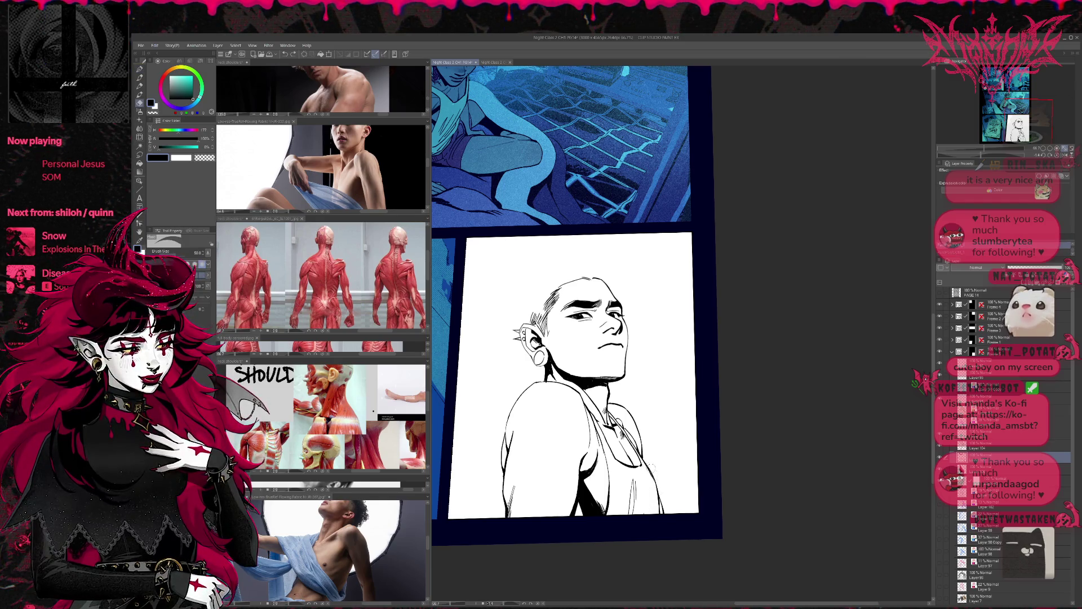
left_click_drag(646, 456, 663, 517)
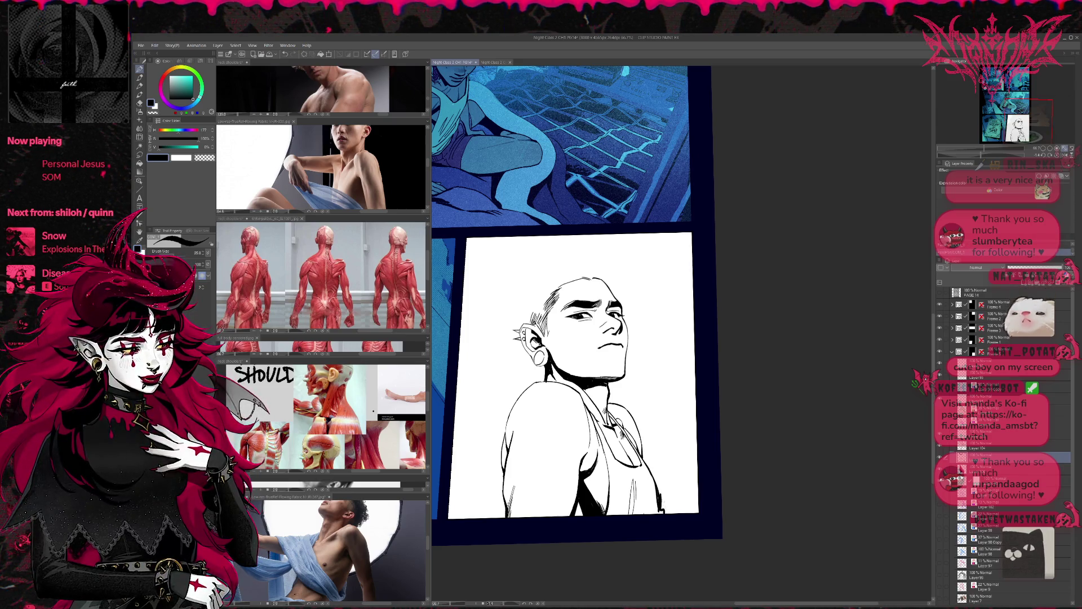
left_click_drag(652, 481, 656, 489)
key("h")
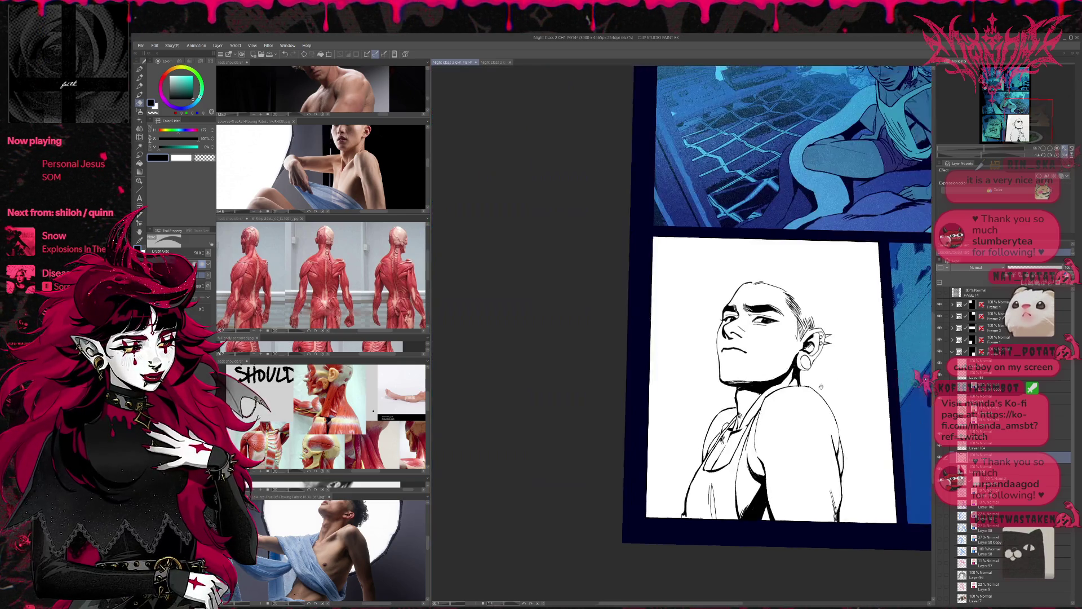
Check the whole page, zoom back in and ink thin lines along the tank top's edge
left_click_drag(663, 442, 718, 380)
left_click_drag(550, 474, 506, 498)
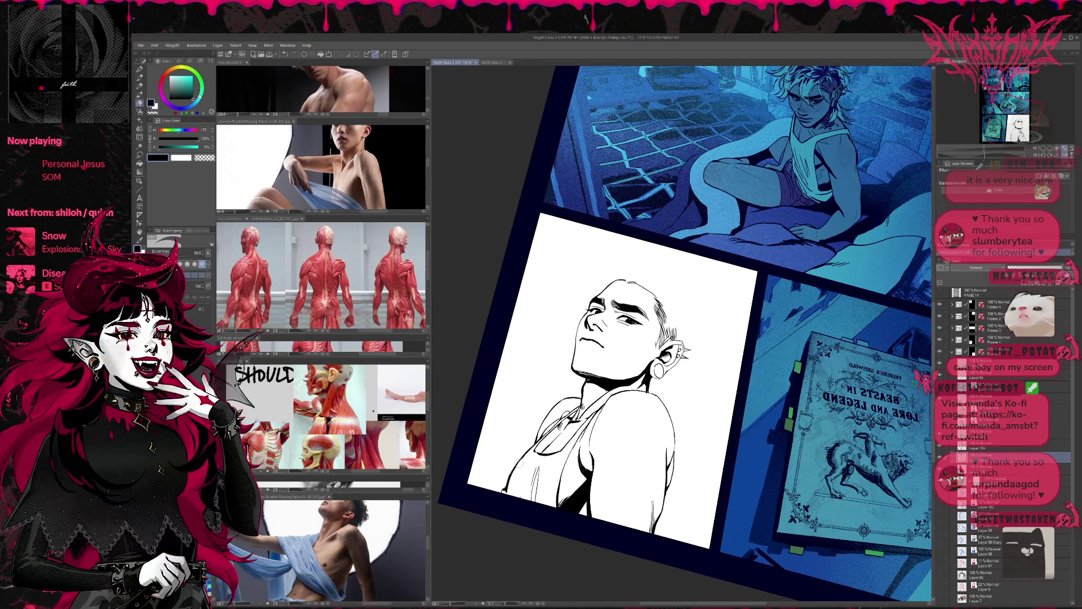
left_click_drag(521, 458, 512, 498)
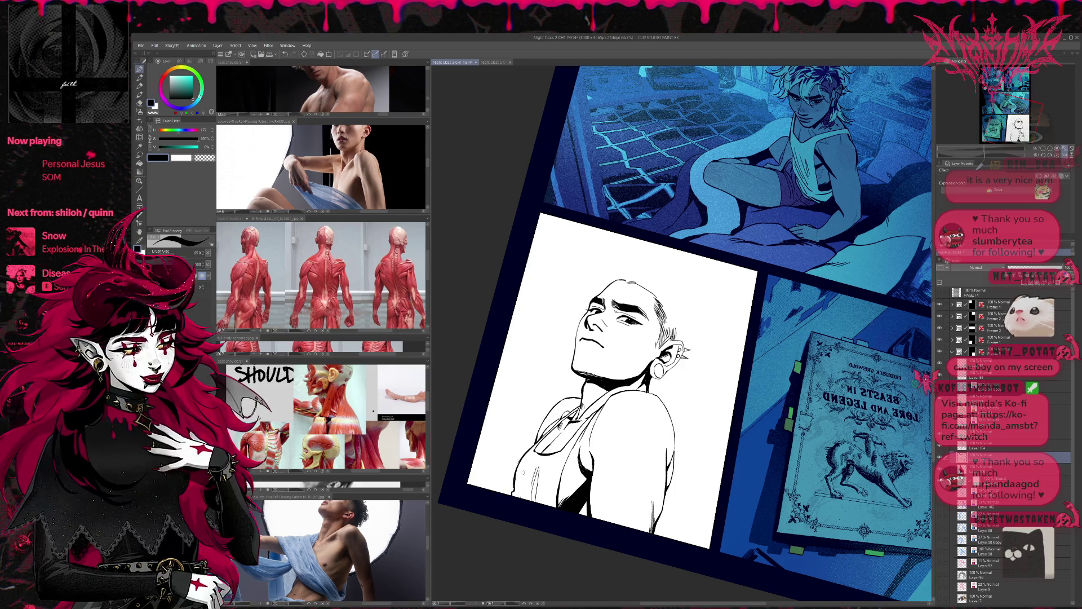
Undo the stray edge stroke, mirror the view and turn it back upright
left_click_drag(677, 338, 693, 322)
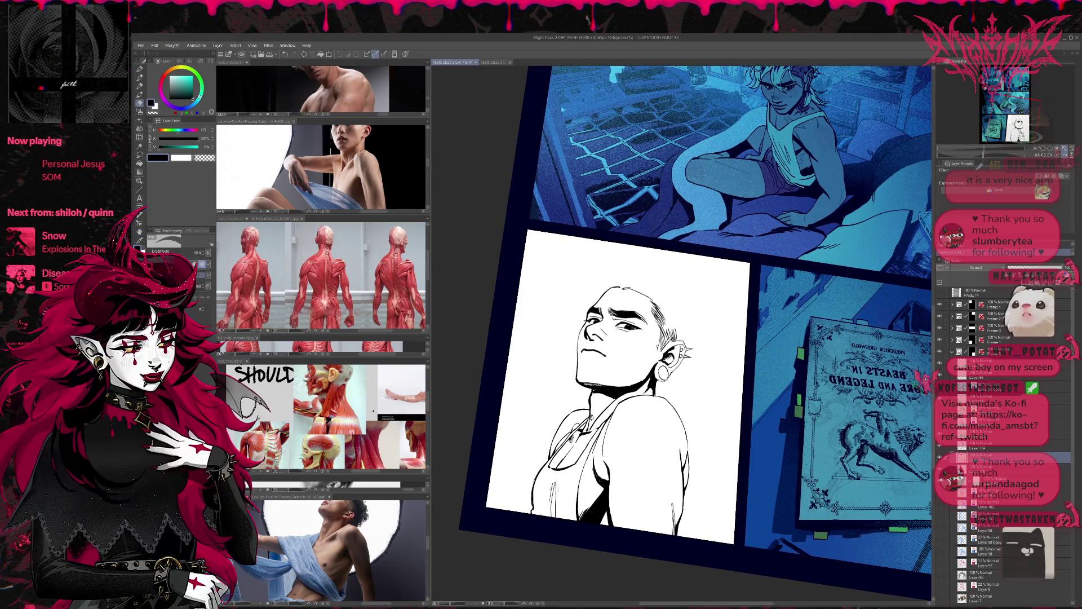
key("ctrl+z")
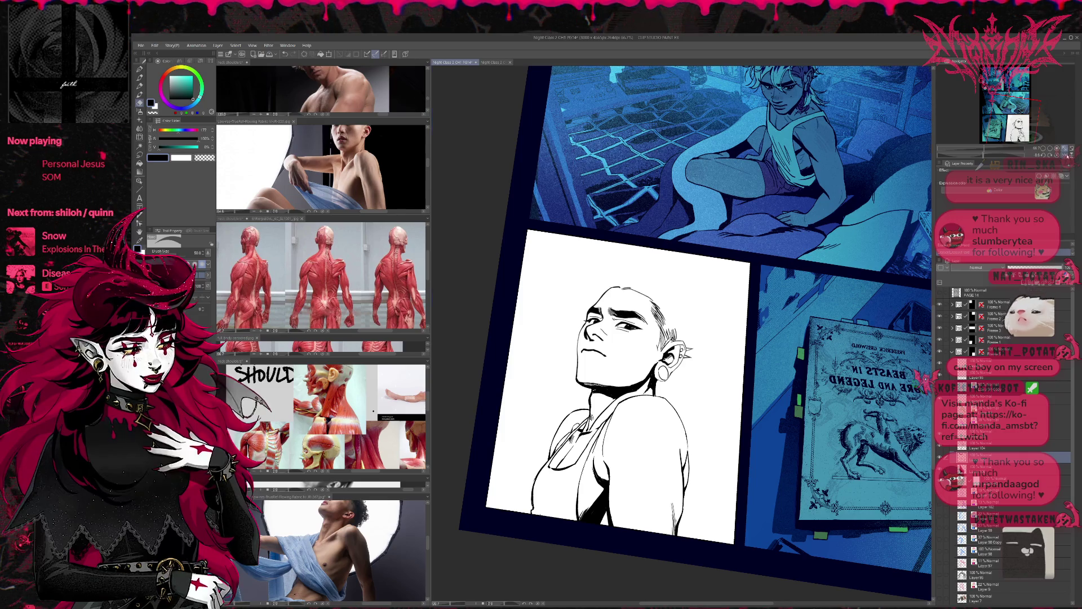
key("h")
left_click_drag(677, 338, 634, 380)
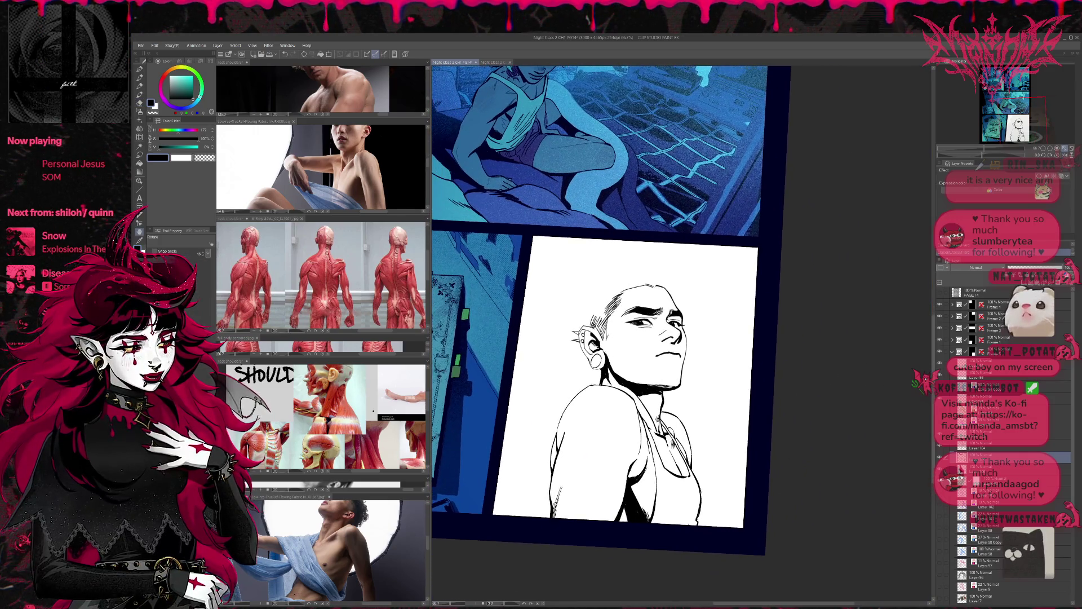
On Layer 104, add a small ink stroke near the tank top's neck and trim its end
left_click(945, 445)
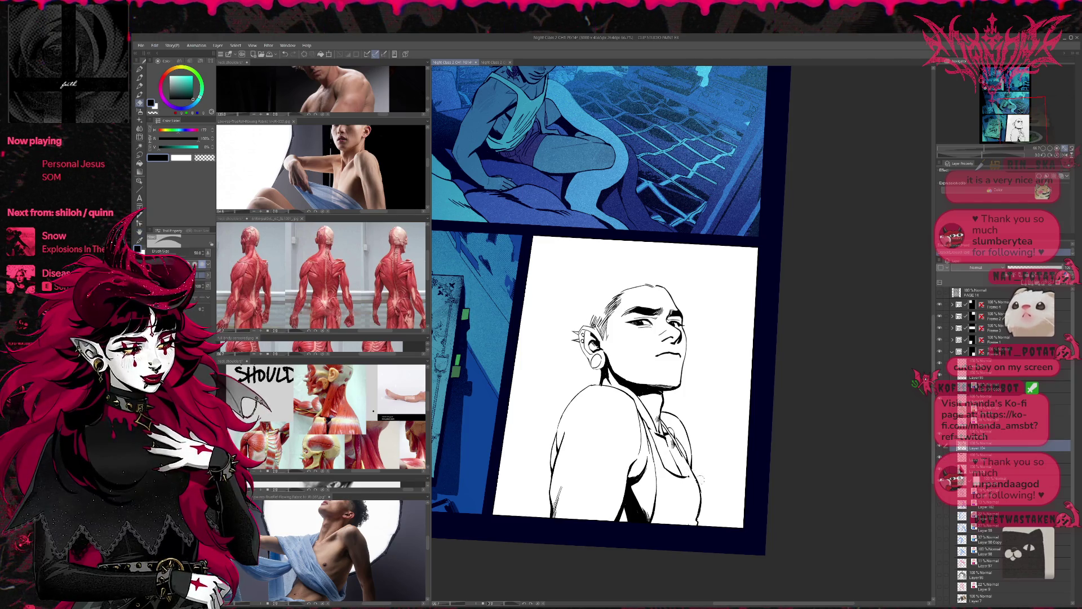
left_click_drag(683, 477, 704, 482)
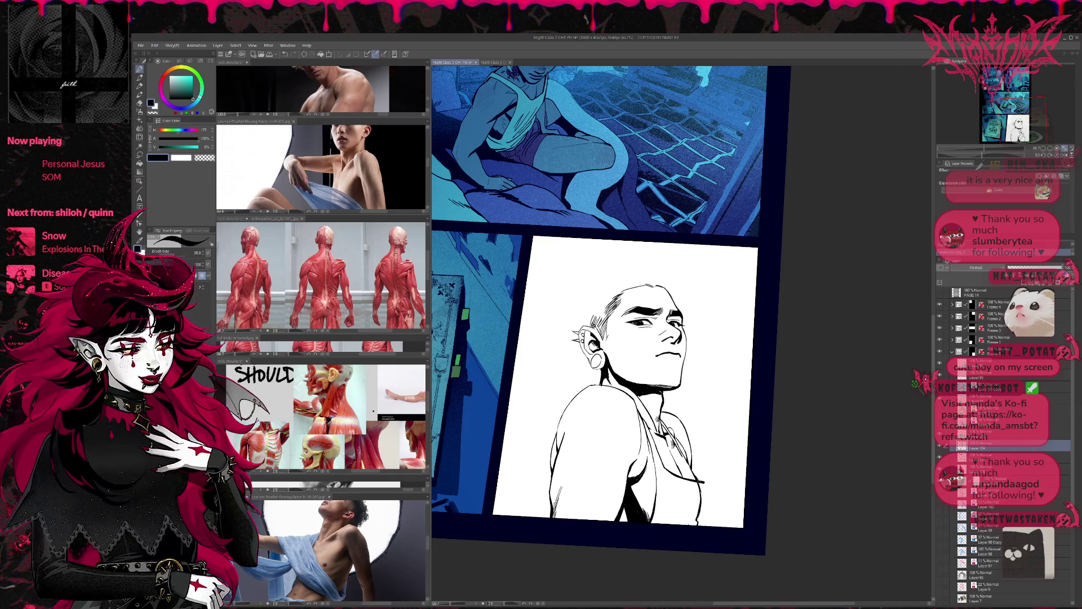
key("ctrl+z")
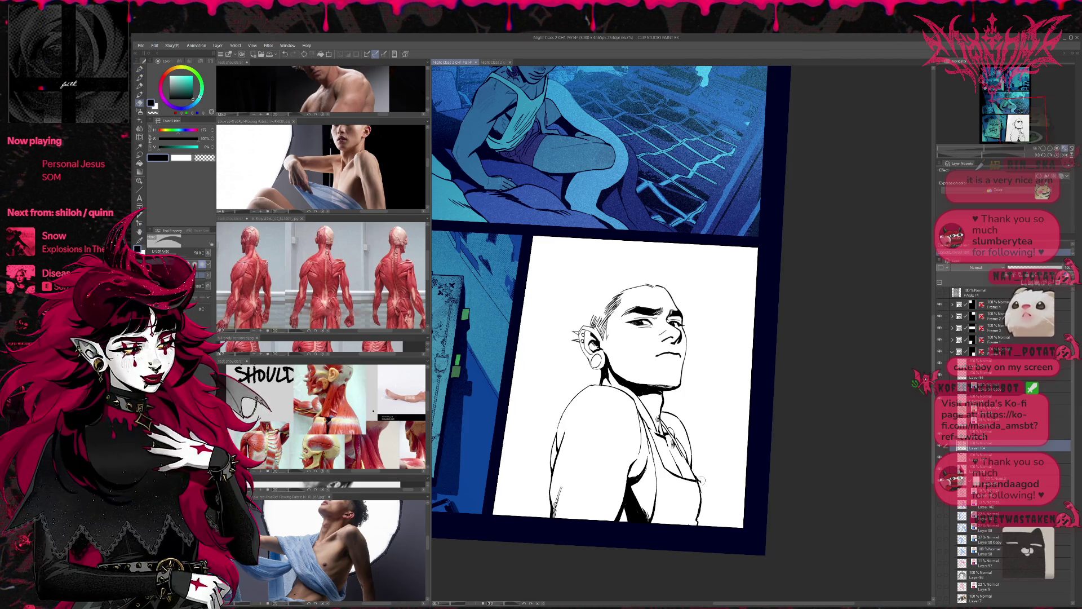
key("e")
key("h")
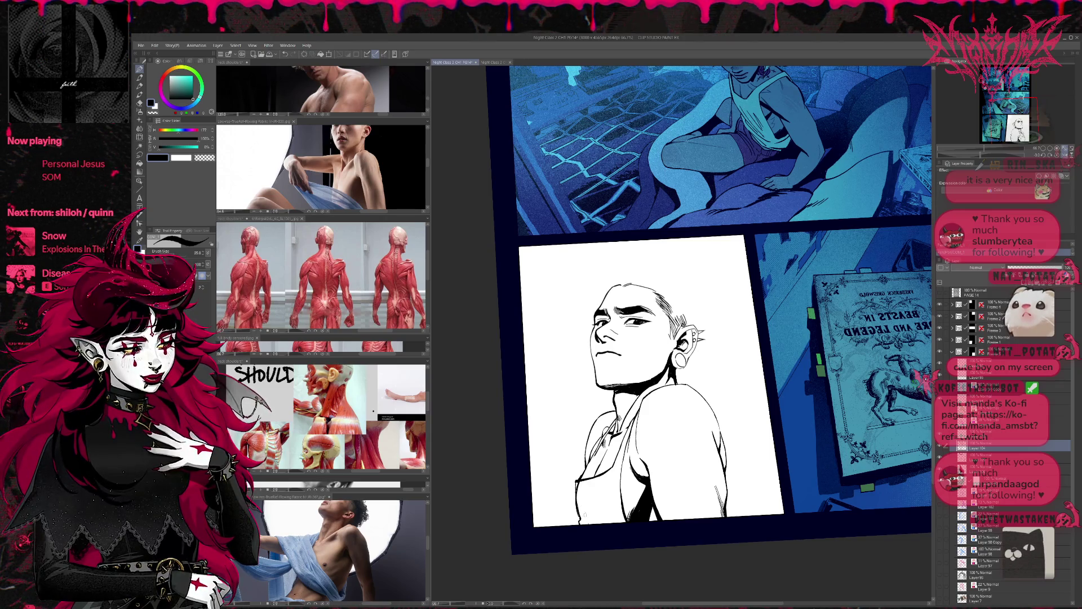
Ink small strokes at the figure's lower left and check them against the sketch
mouse_move(585, 511)
left_mouse_down()
mouse_move(598, 523)
mouse_move(578, 521)
left_mouse_up()
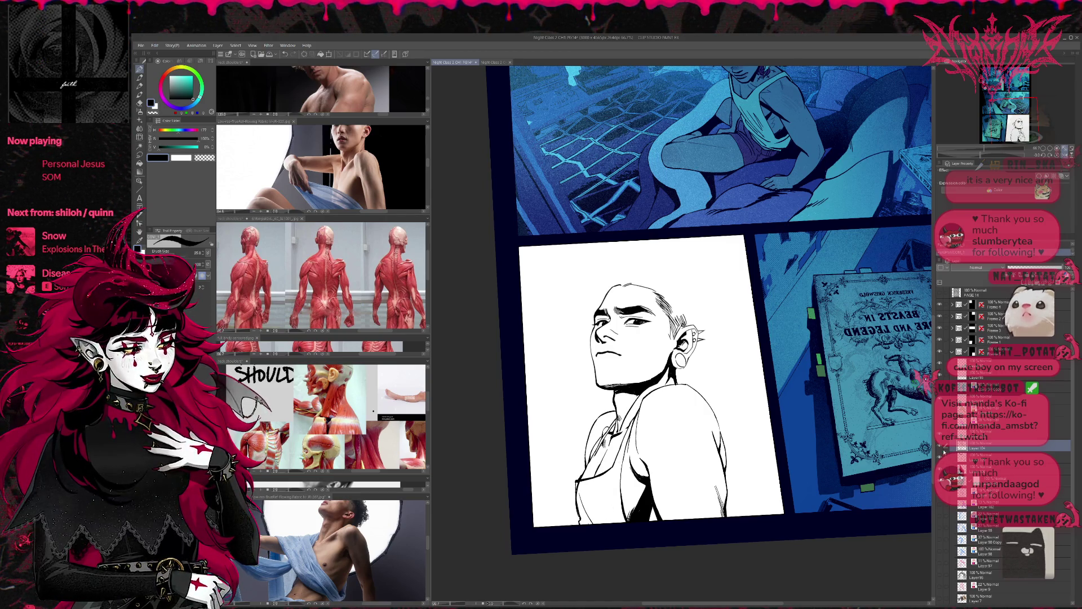
key("ctrl+z")
key("ctrl+y")
key("alt+bracketleft")
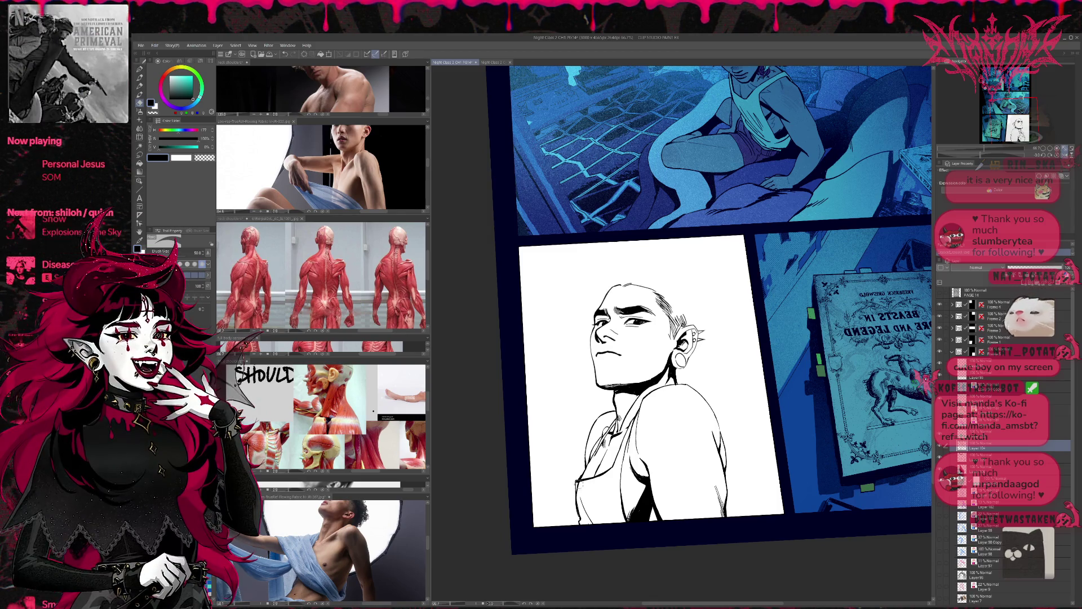
On Layer 104, ink lines along the tank top's collar, then level and mirror the view
left_click(941, 446)
left_click_drag(622, 417, 578, 517)
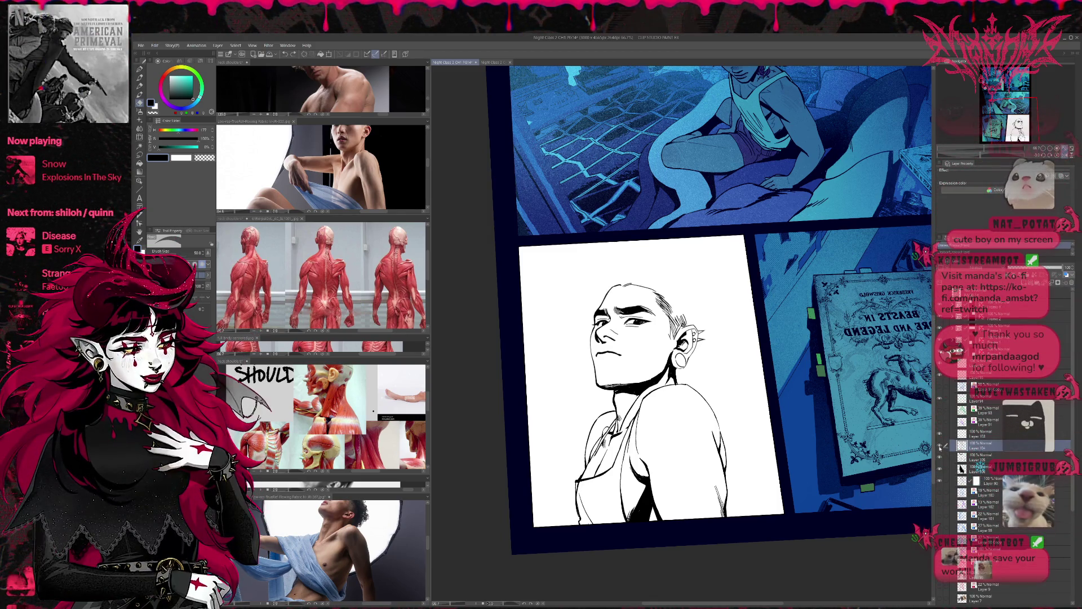
left_click(965, 457)
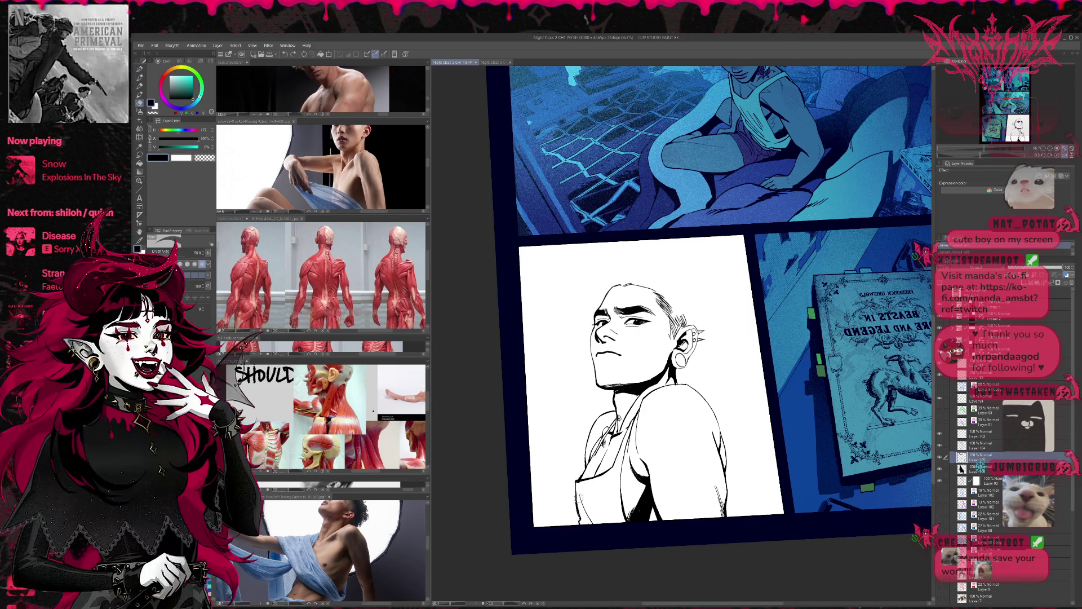
key("e")
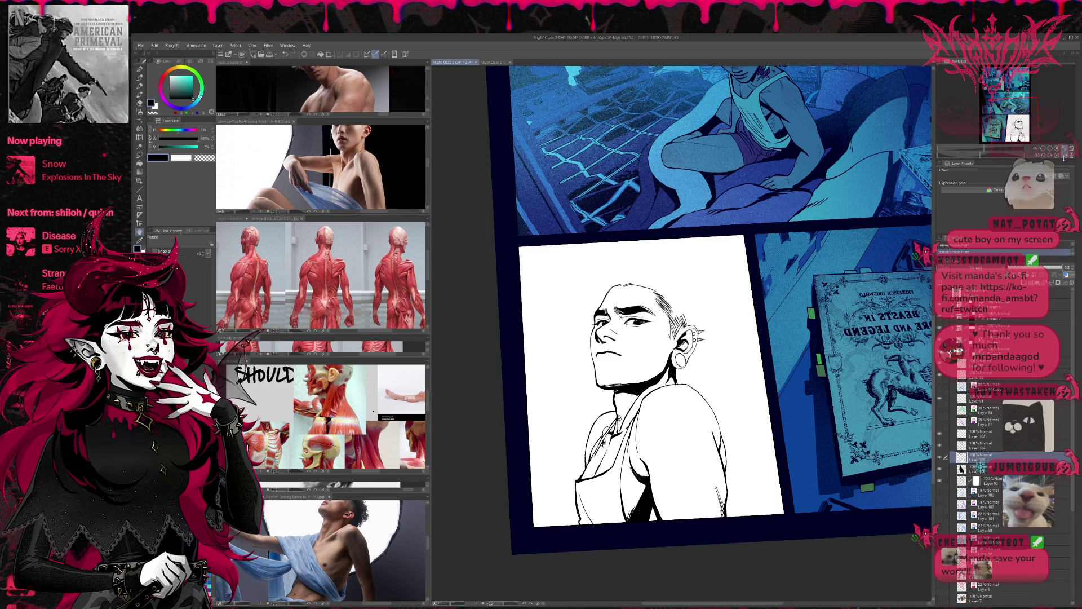
key("r")
key("h")
left_click_drag(872, 342, 760, 342)
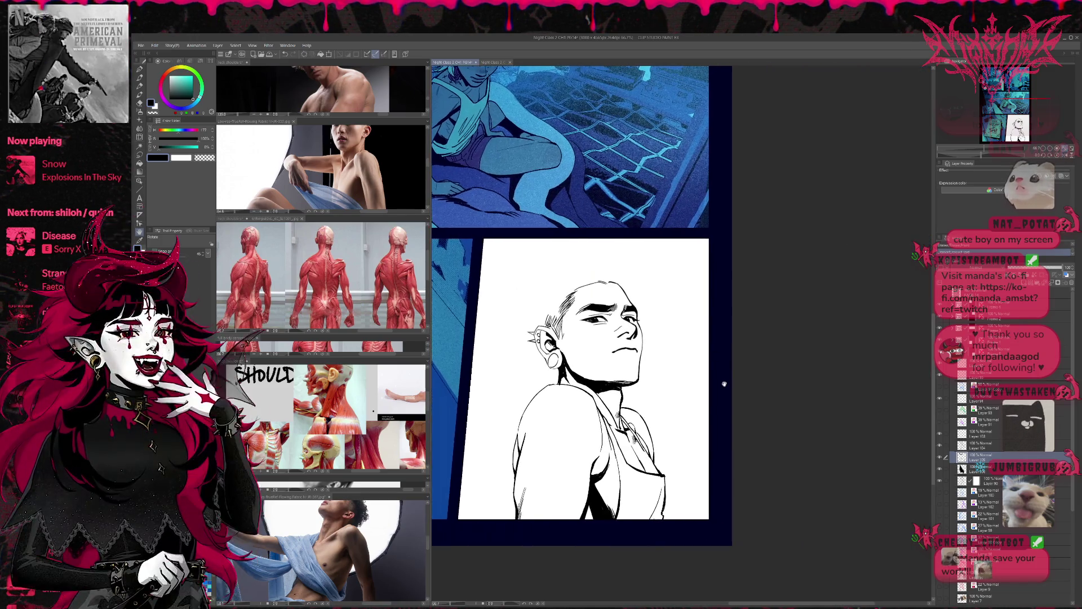
Erase the stray ink line running along the young man's chest
key("p")
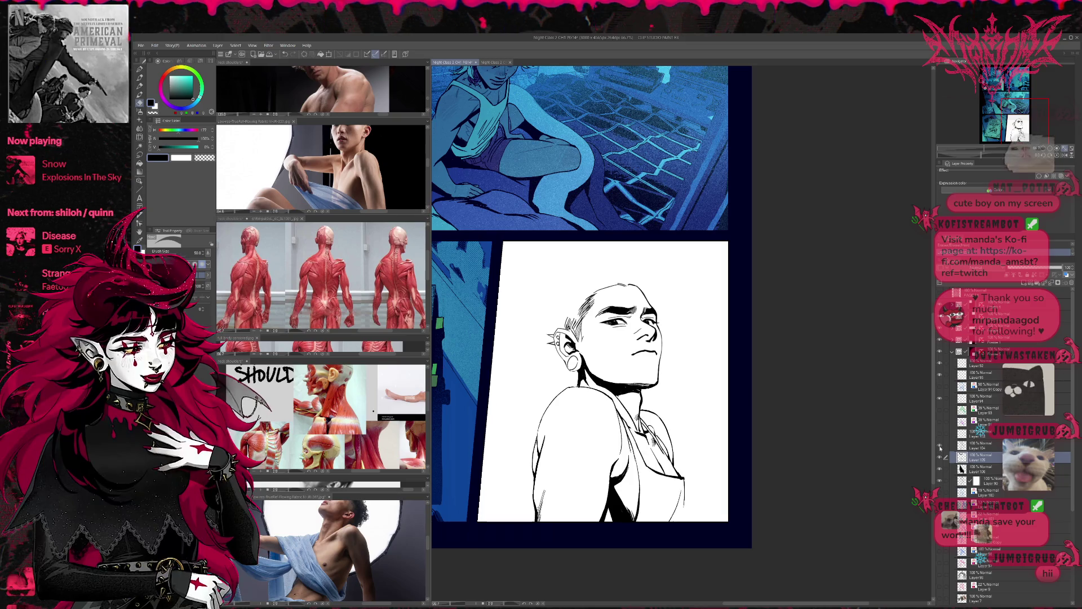
key("alt+]")
left_click_drag(629, 437, 640, 522)
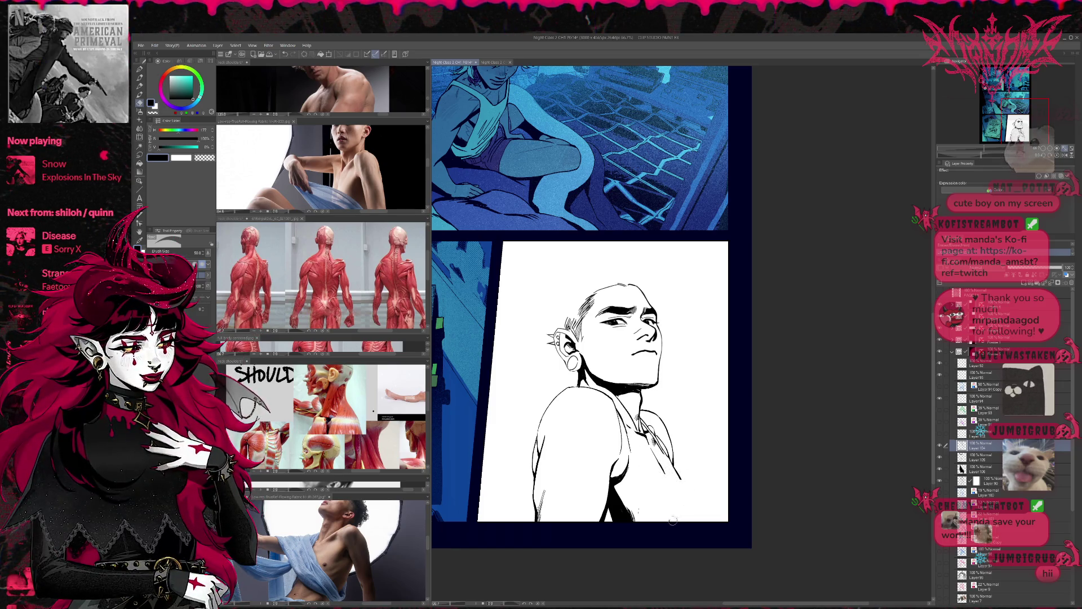
key("alt+bracketleft")
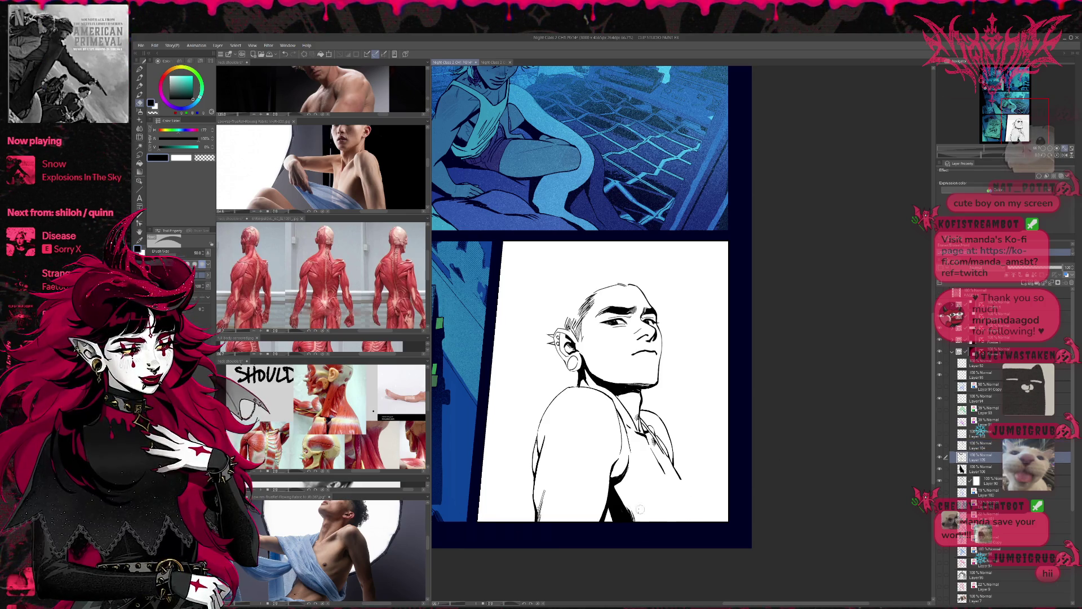
Fill the shadow under the arm with solid black on the shadow layer
key("alt+bracketleft")
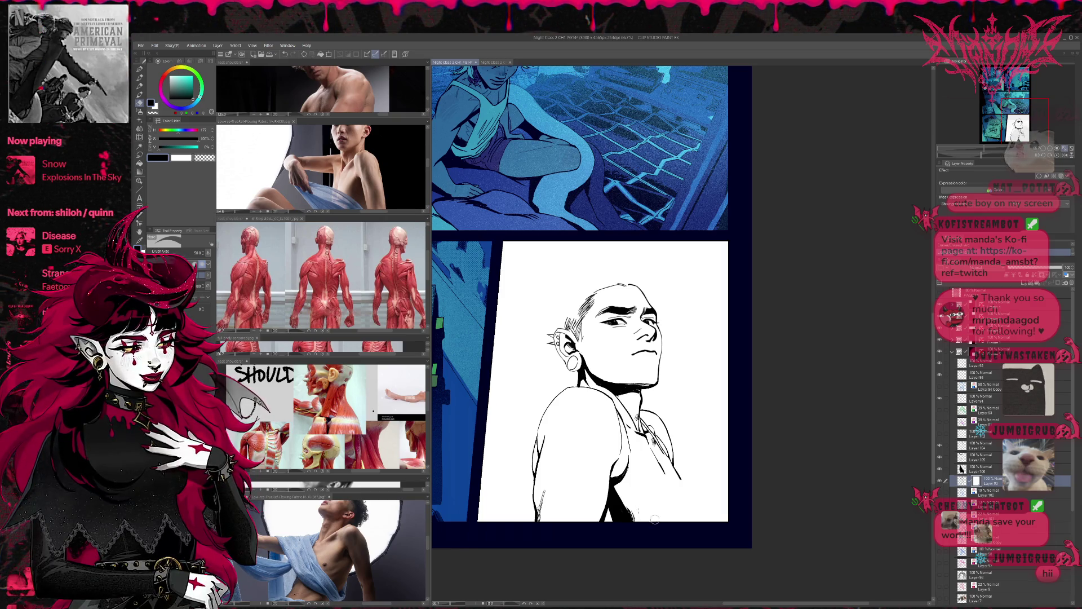
left_click(942, 470)
mouse_move(613, 489)
left_mouse_down()
mouse_move(630, 520)
mouse_move(648, 519)
left_mouse_up()
key("p")
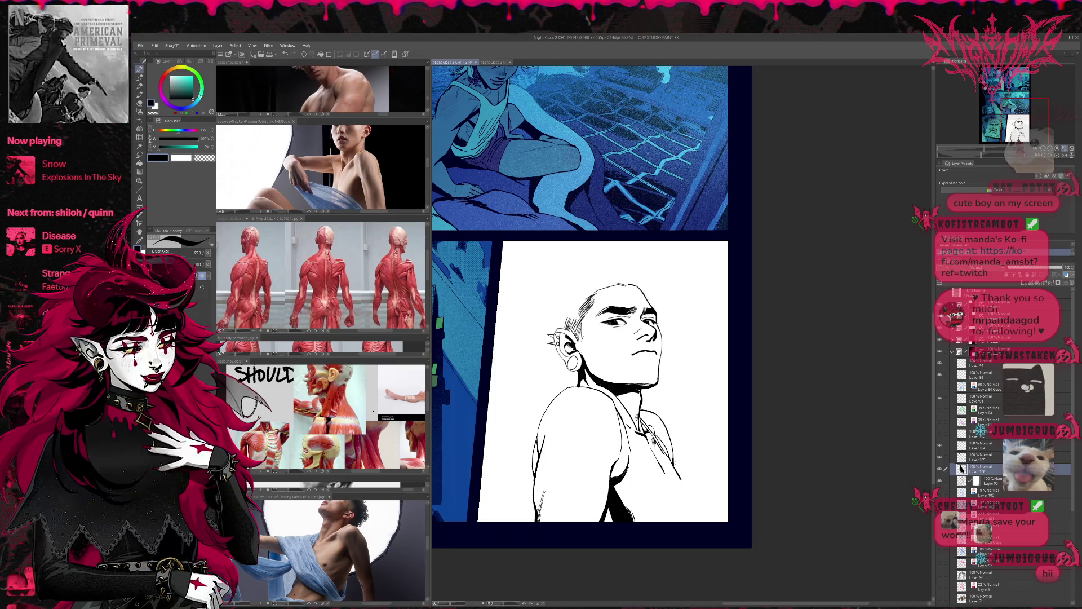
scroll(706, 410, "down", 1)
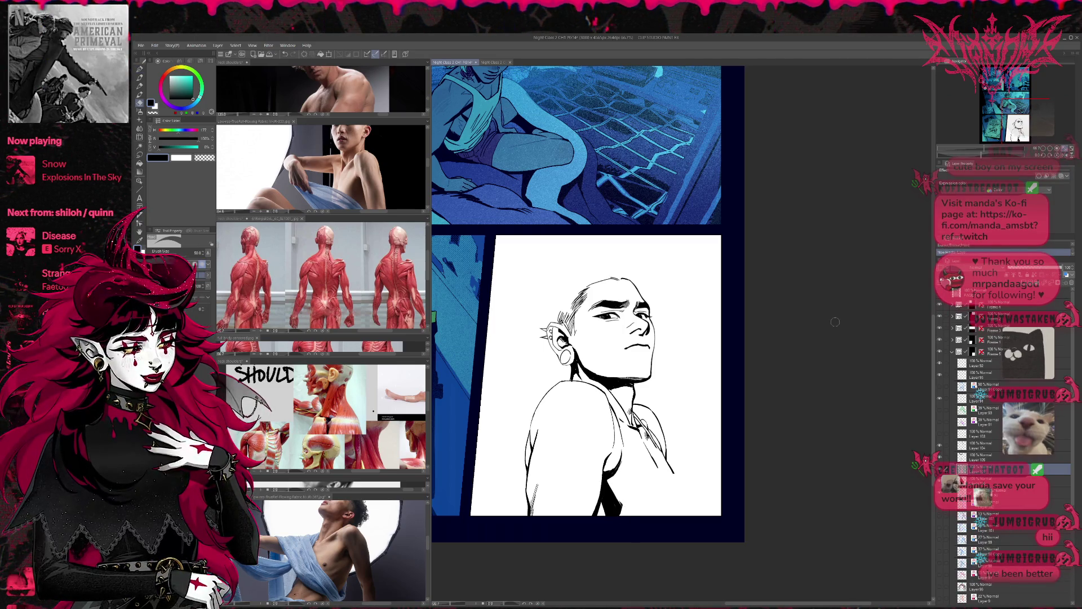
Settle on the inking pen and remove the last collar stroke
key("p")
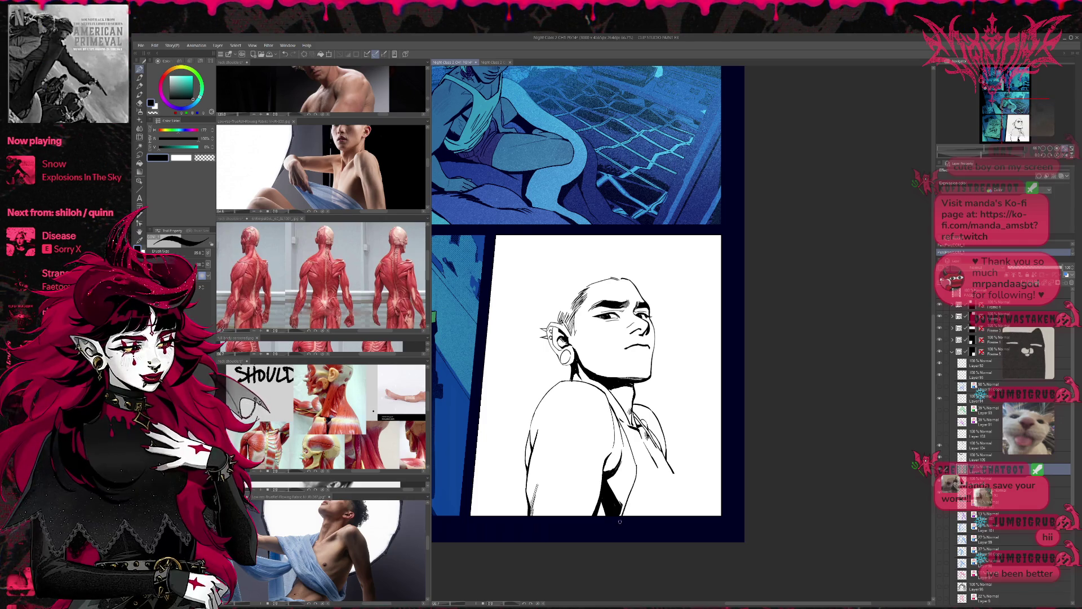
key("p")
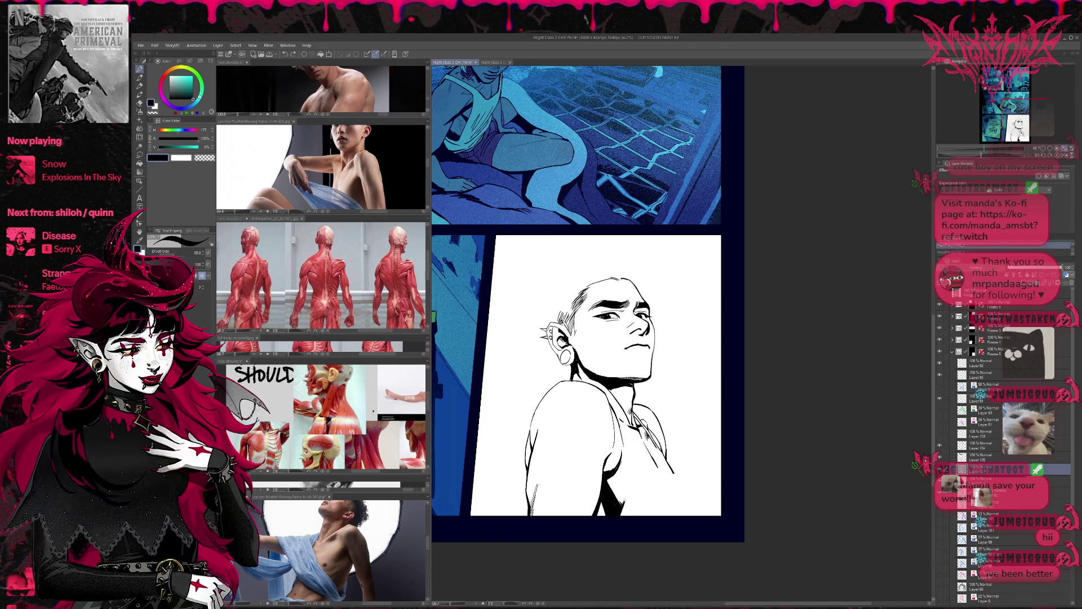
key("p")
key("p")
key("e")
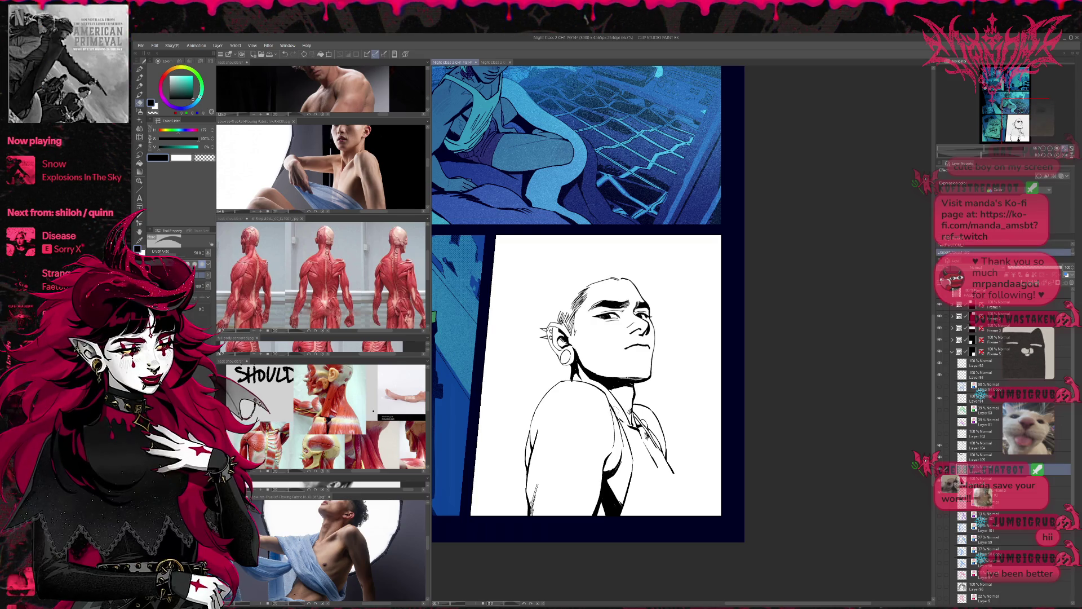
key("p")
key("p")
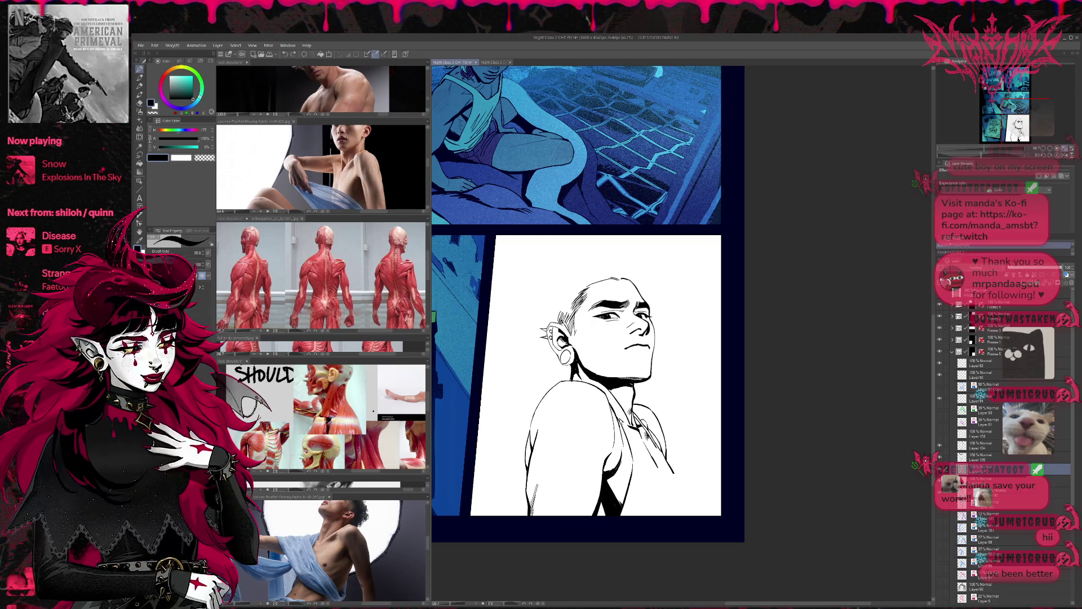
key("p")
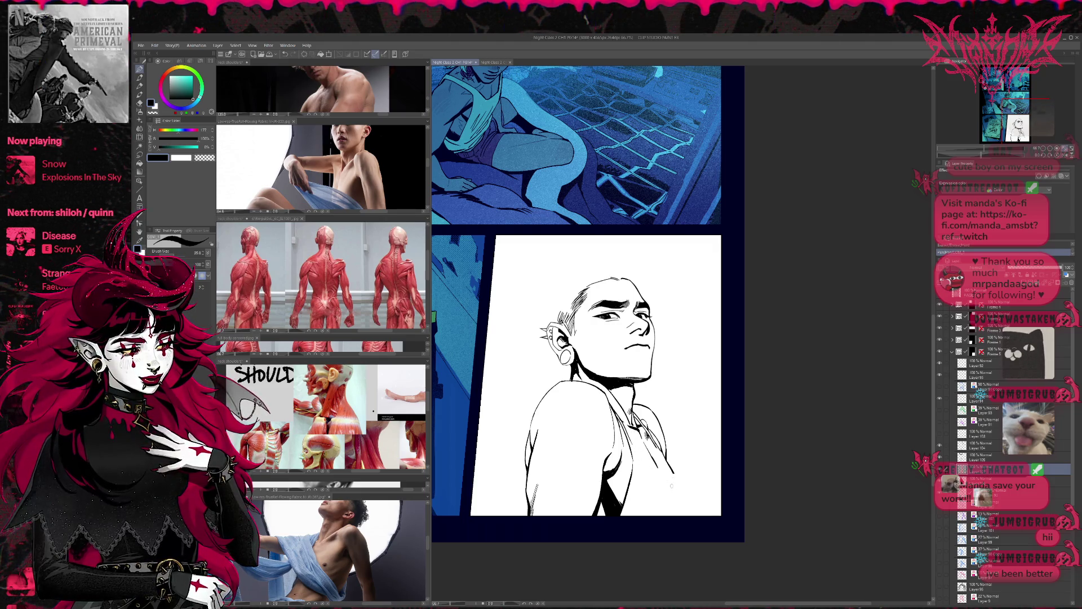
key("ctrl+z")
Redraw the tank top's collar line slightly shorter, discarding the extra touch-up strokes
left_click_drag(633, 443, 673, 476)
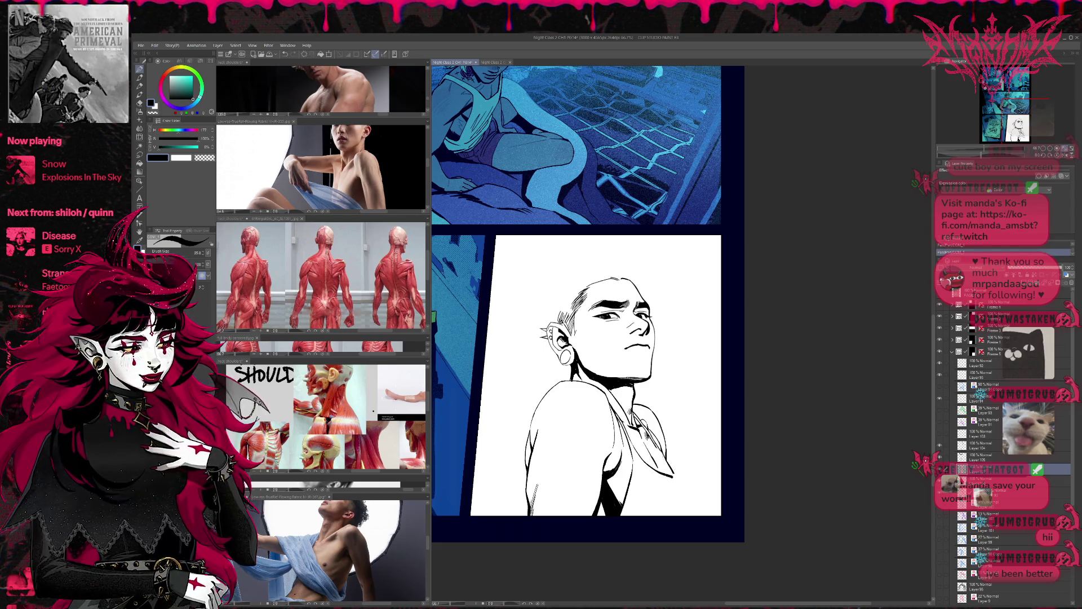
left_click_drag(655, 446, 668, 474)
key("ctrl+z")
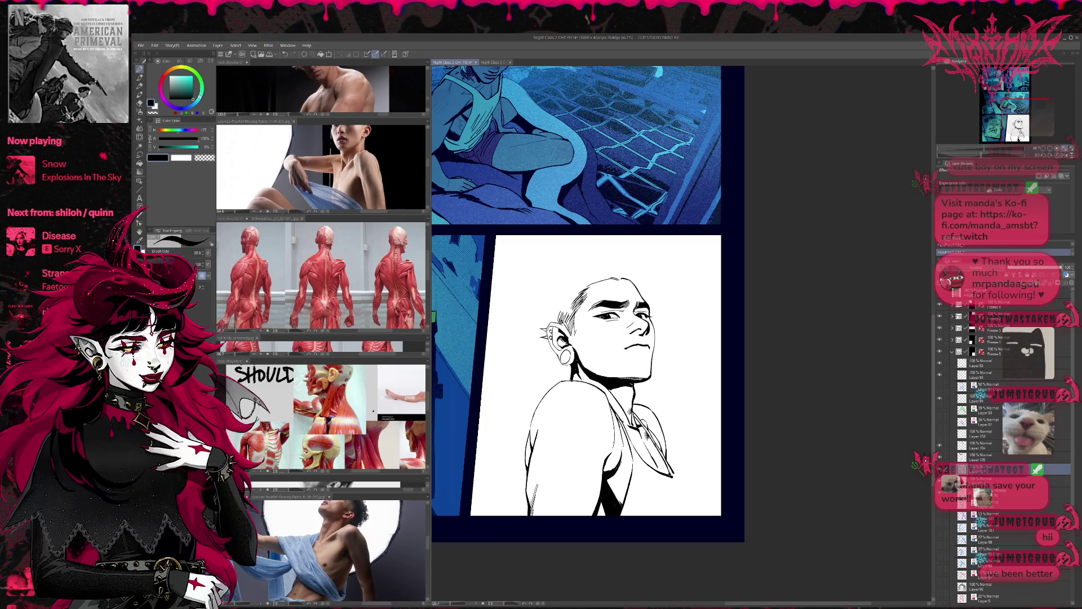
key("e")
key("ctrl+z")
key("r")
left_click_drag(705, 446, 720, 434)
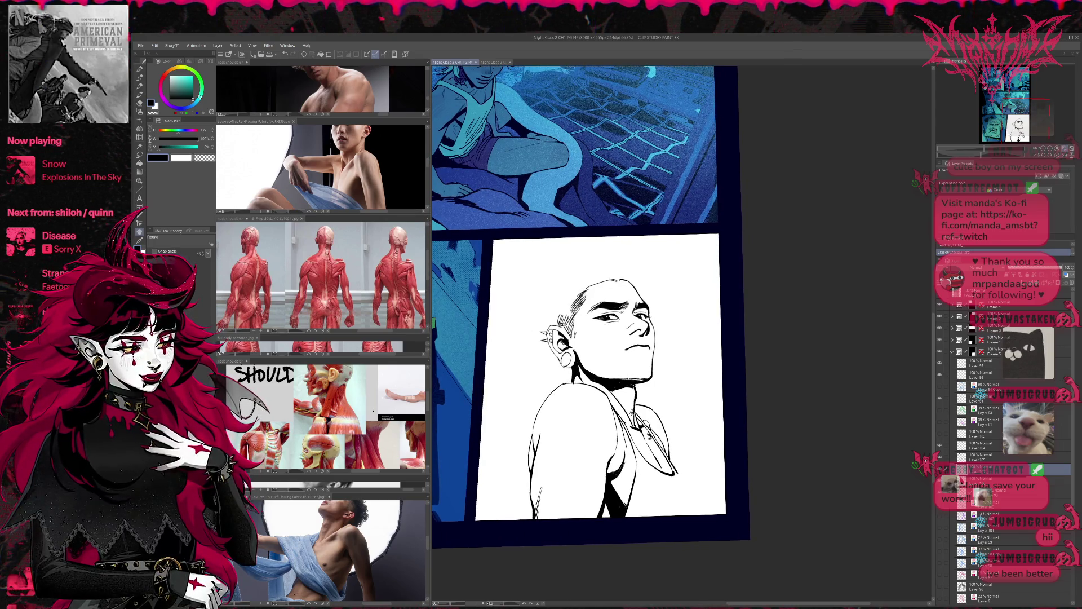
Replace the short stroke on the shirt's right edge with a cleaner one using the smaller pen
left_click(1015, 492)
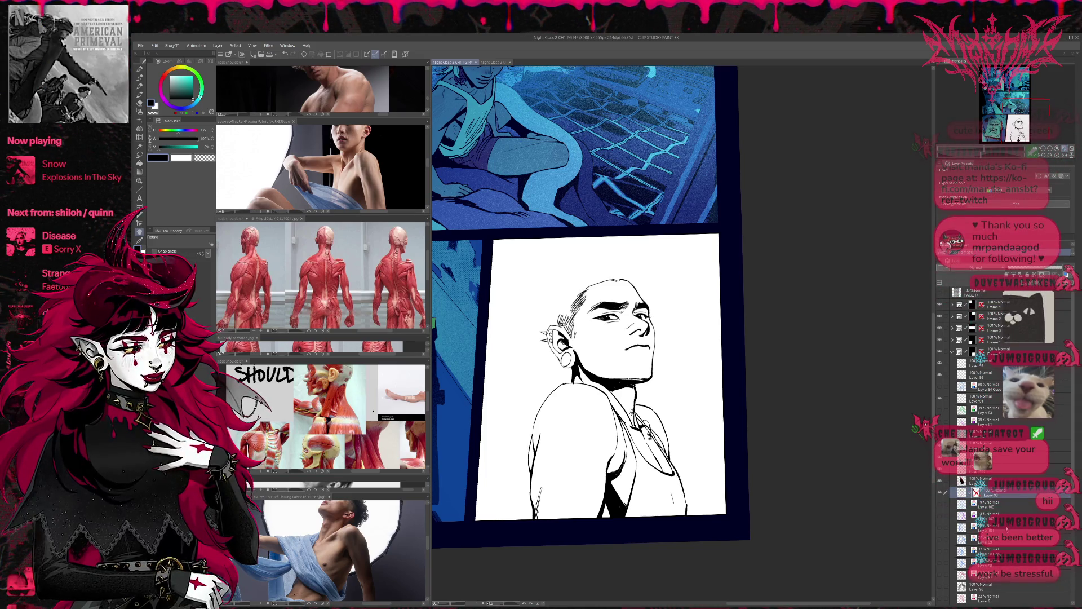
key("p")
key("ctrl+z")
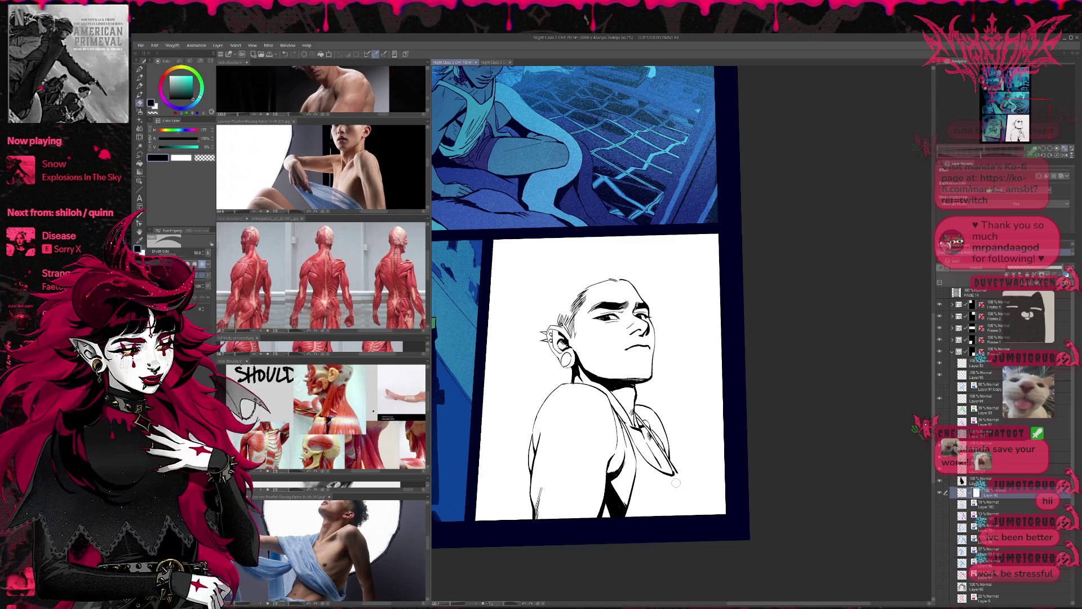
key("bracketleft")
key("bracketleft")
key("bracketleft")
left_click_drag(676, 474, 681, 488)
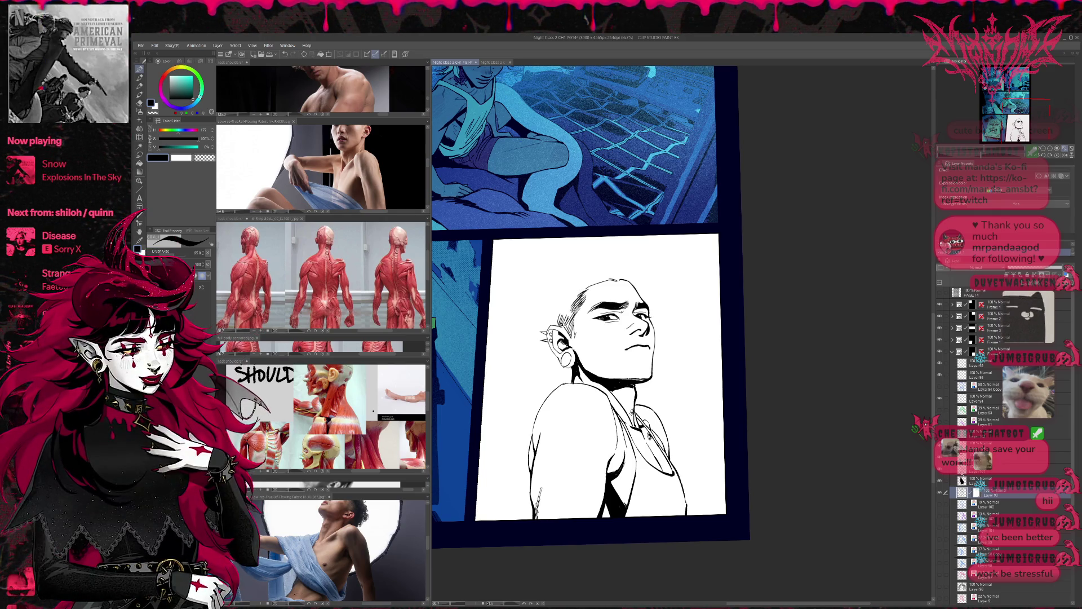
key("h")
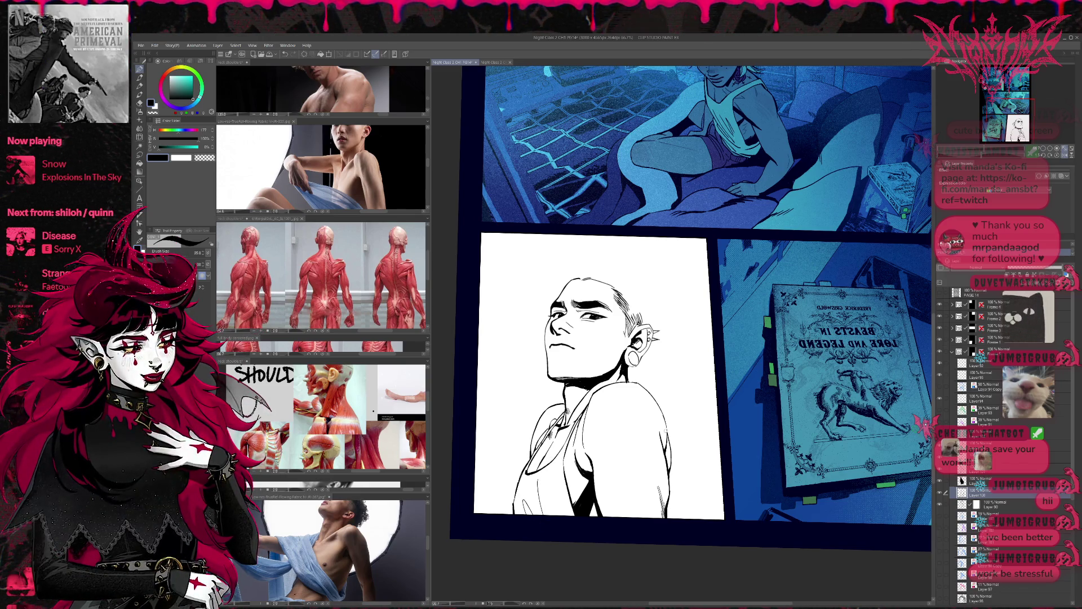
Reveal the blue hair sketch layer and ink a short mark under the lower lip
left_click(940, 516)
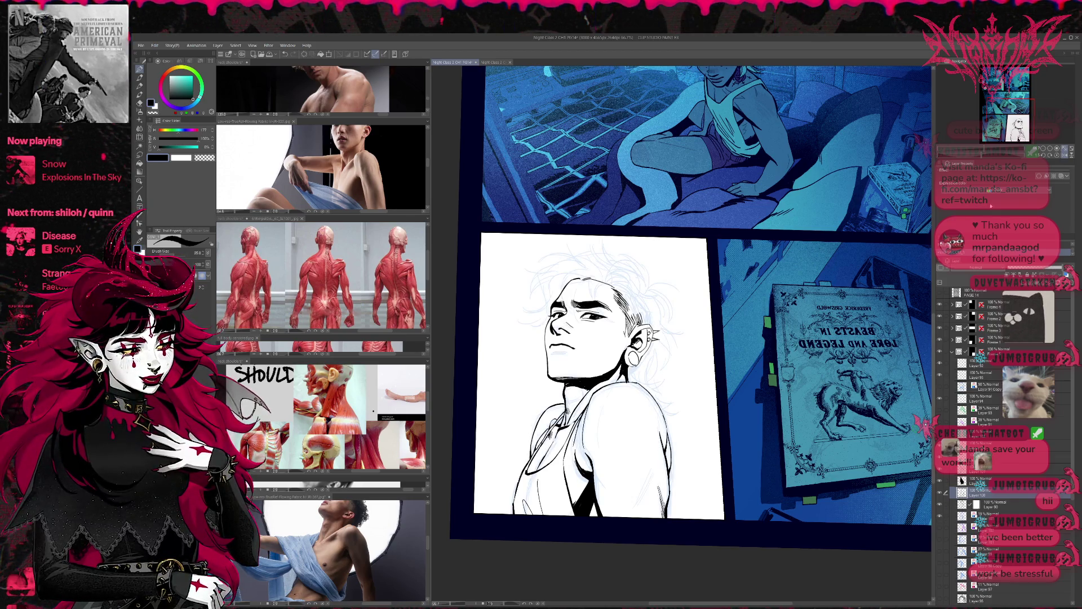
scroll(755, 364, "up", 1)
scroll(754, 363, "up", 1)
scroll(755, 364, "up", 1)
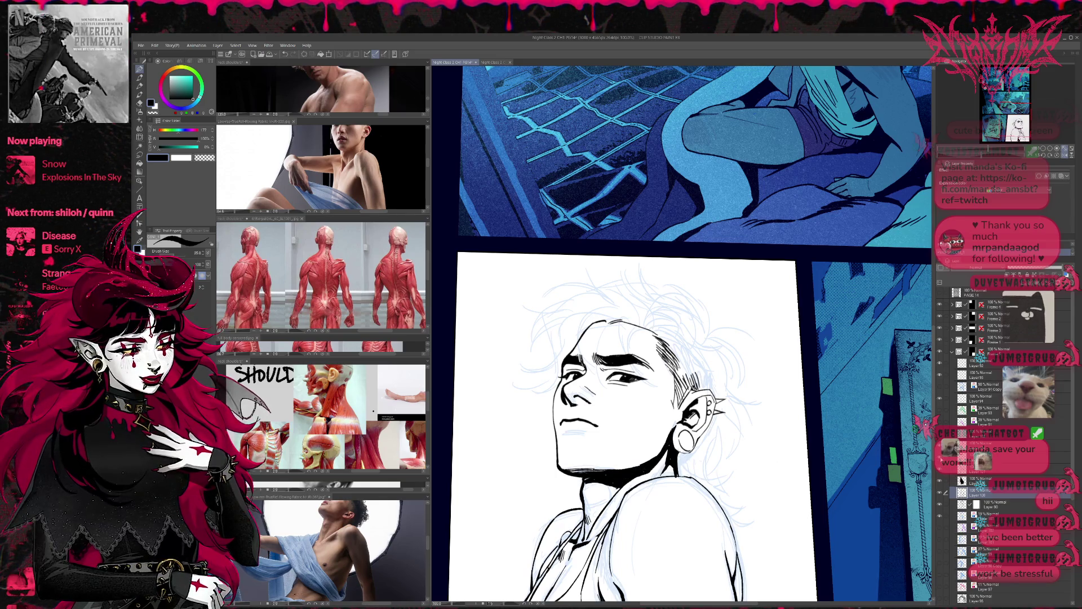
left_click(1006, 458)
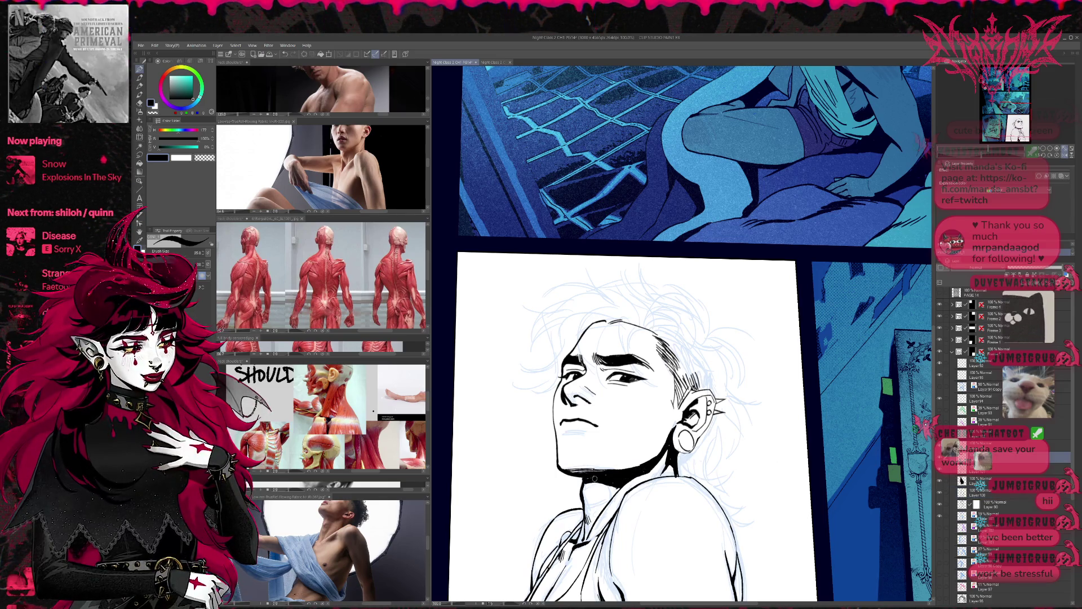
left_click_drag(741, 358, 724, 360)
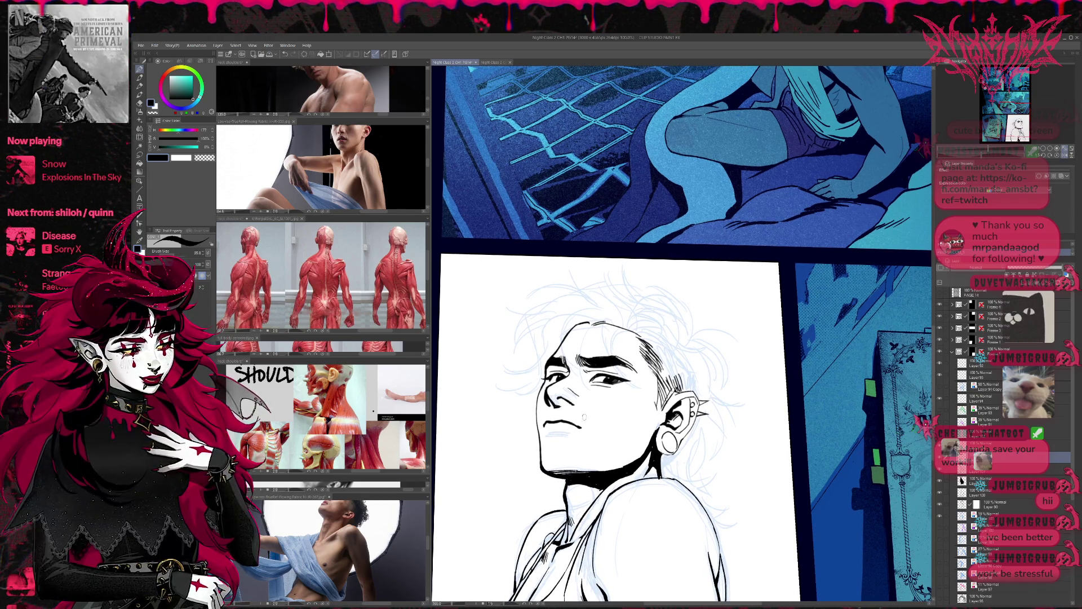
left_click_drag(571, 431, 546, 434)
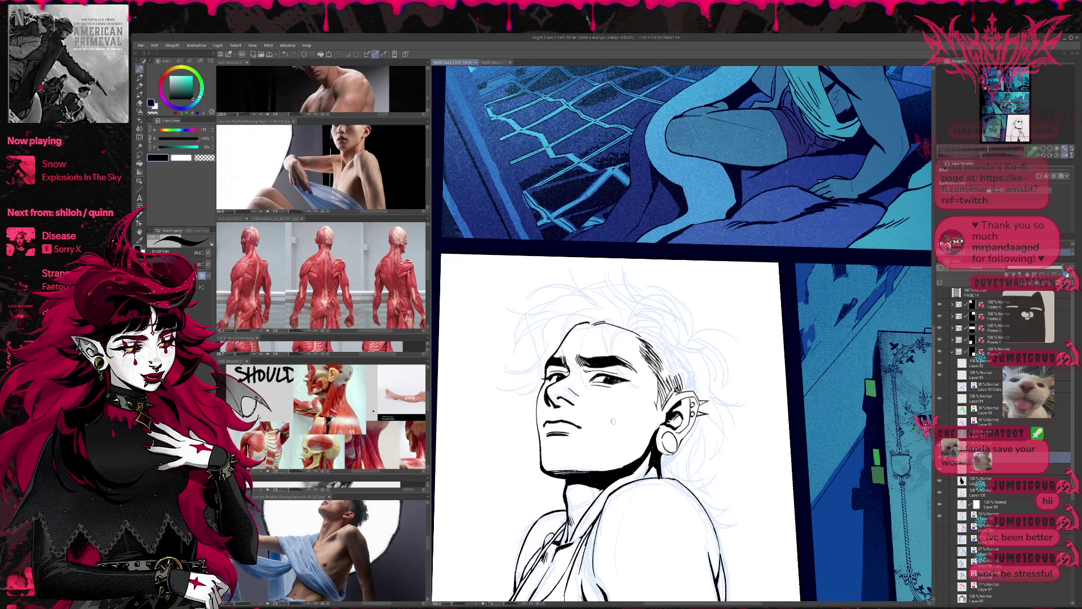
scroll(673, 347, "up", 1)
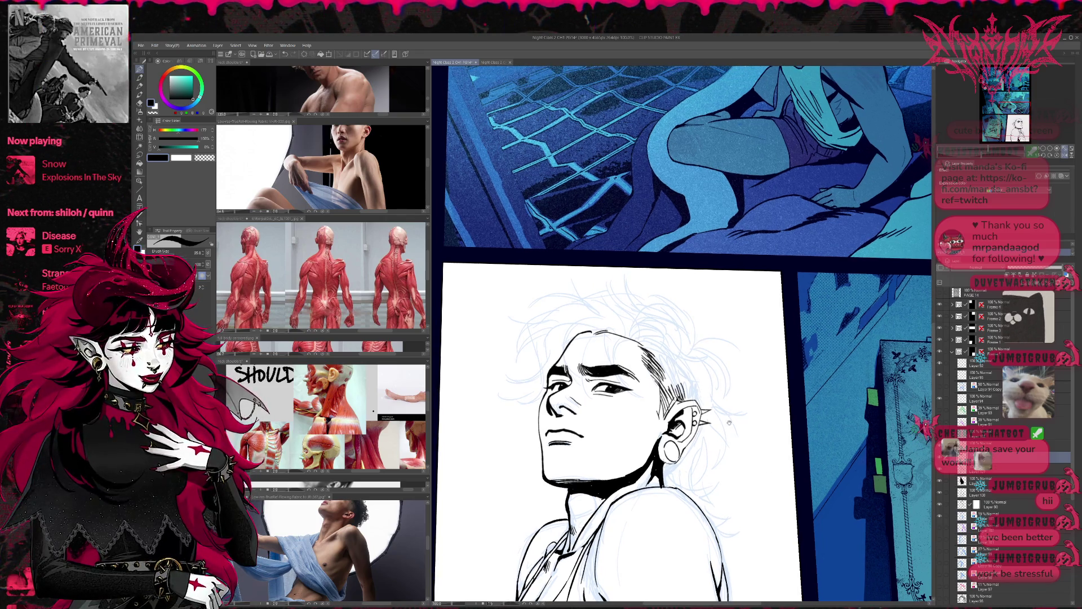
scroll(729, 420, "down", 3)
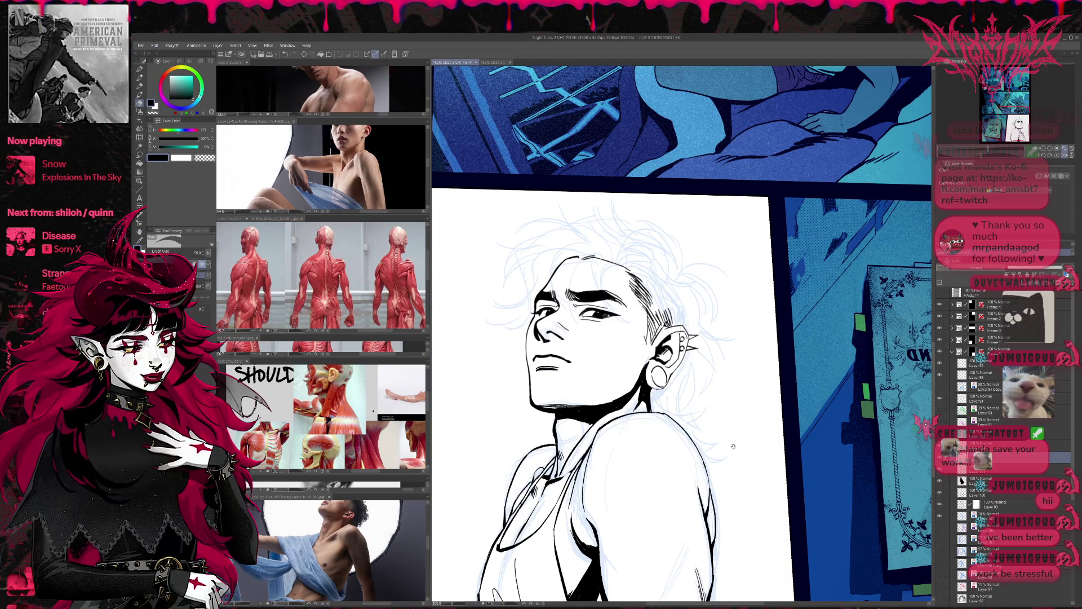
Bring the shoulder and tank top into view with the inking pen ready
left_click_drag(735, 443, 724, 345)
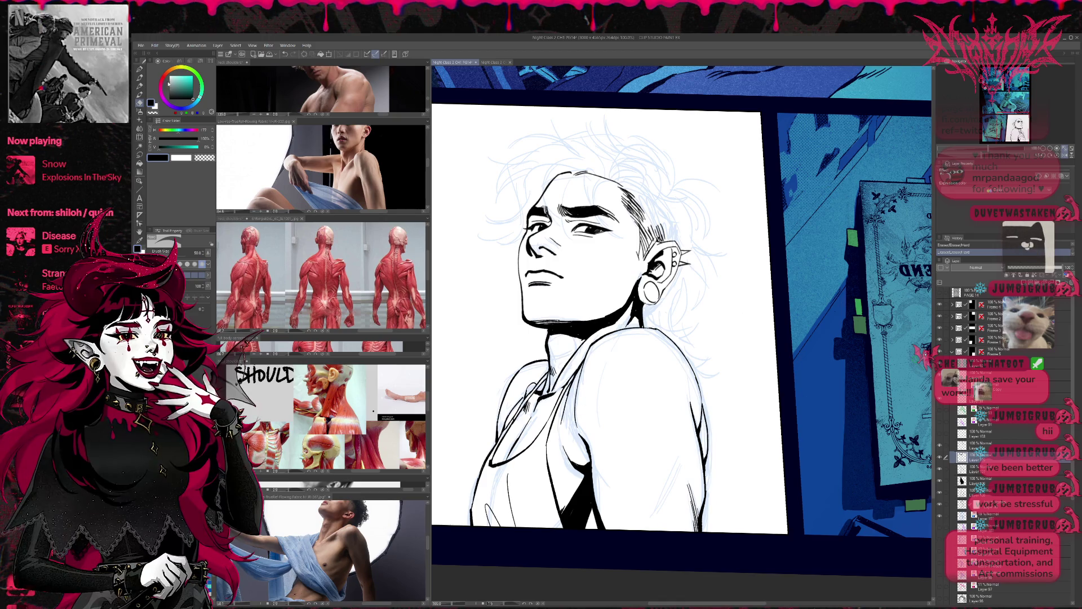
key("p")
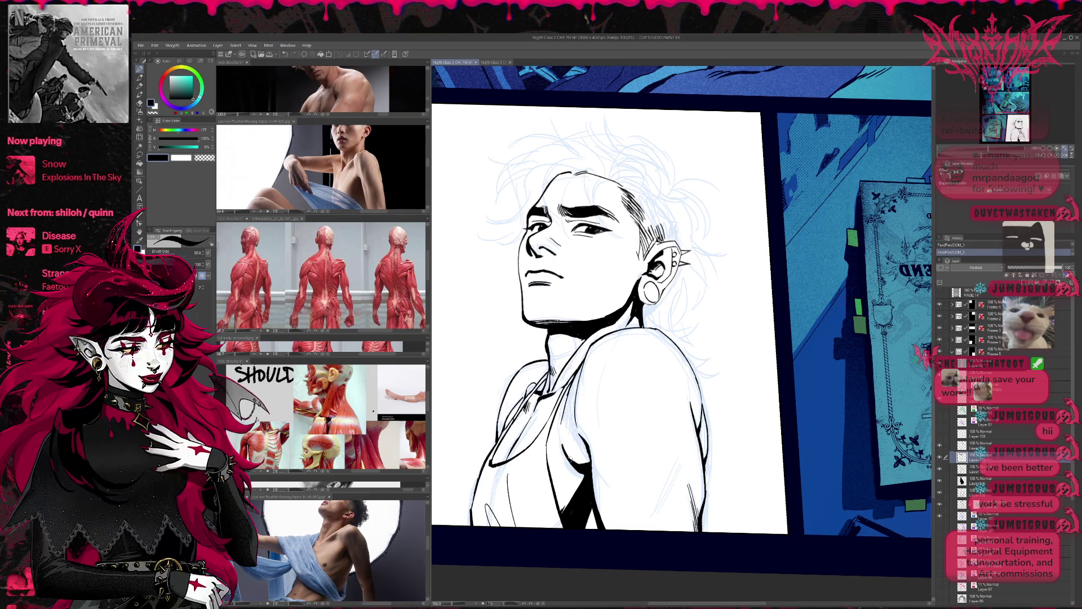
key("e")
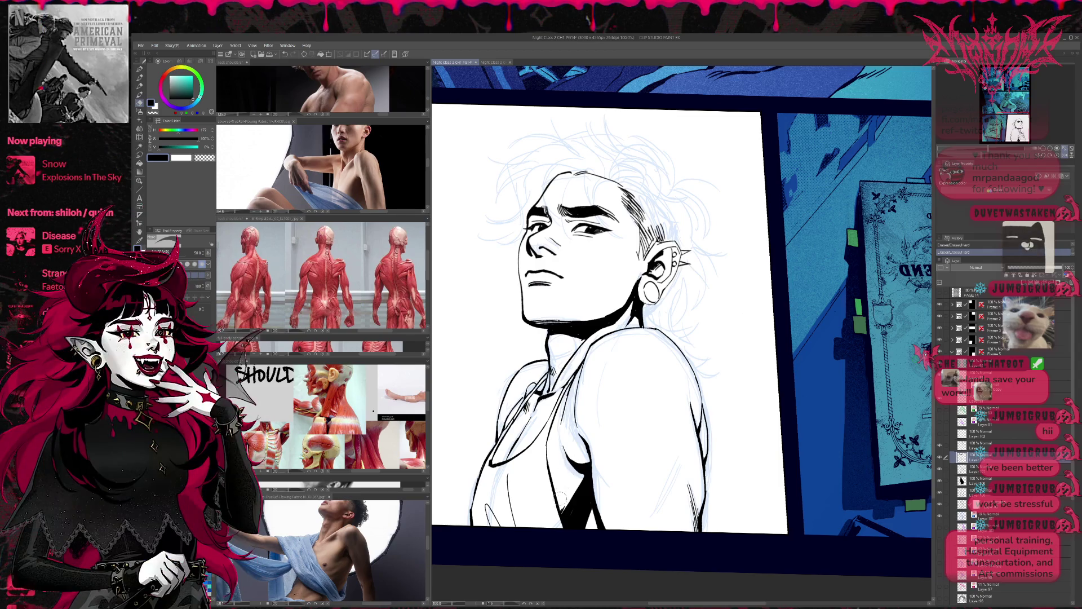
key("p")
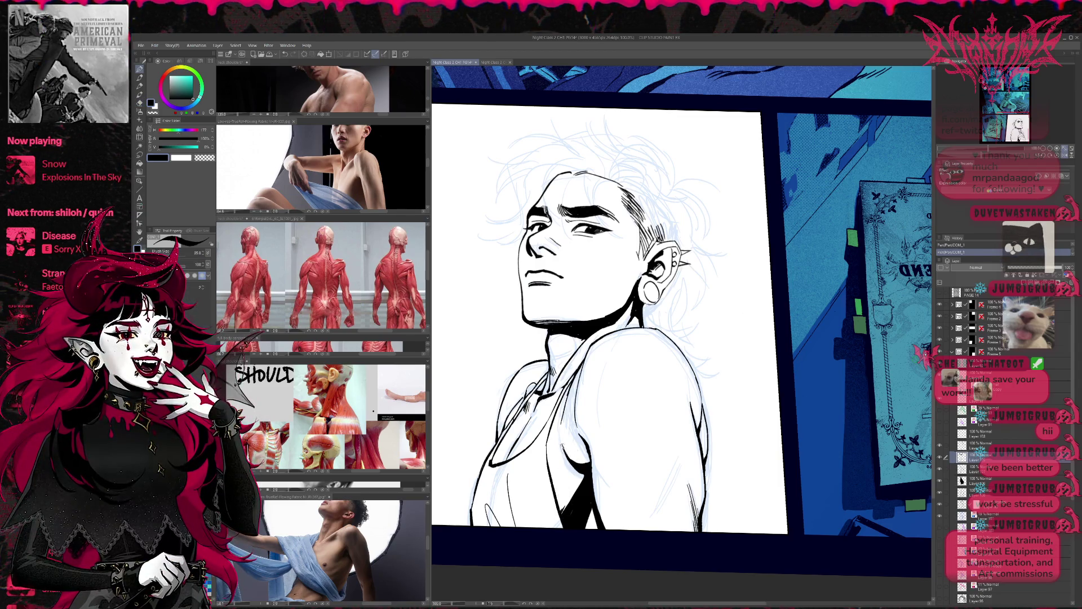
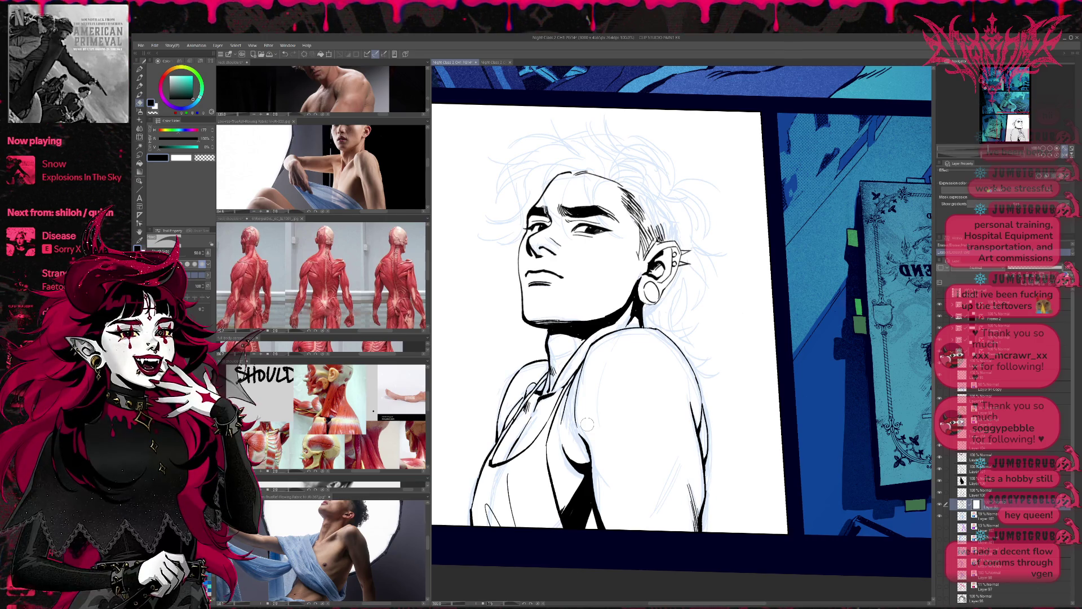
Compare the ink lines against the sketch in a mirrored, tilted view and halve the pen size
left_click(943, 505)
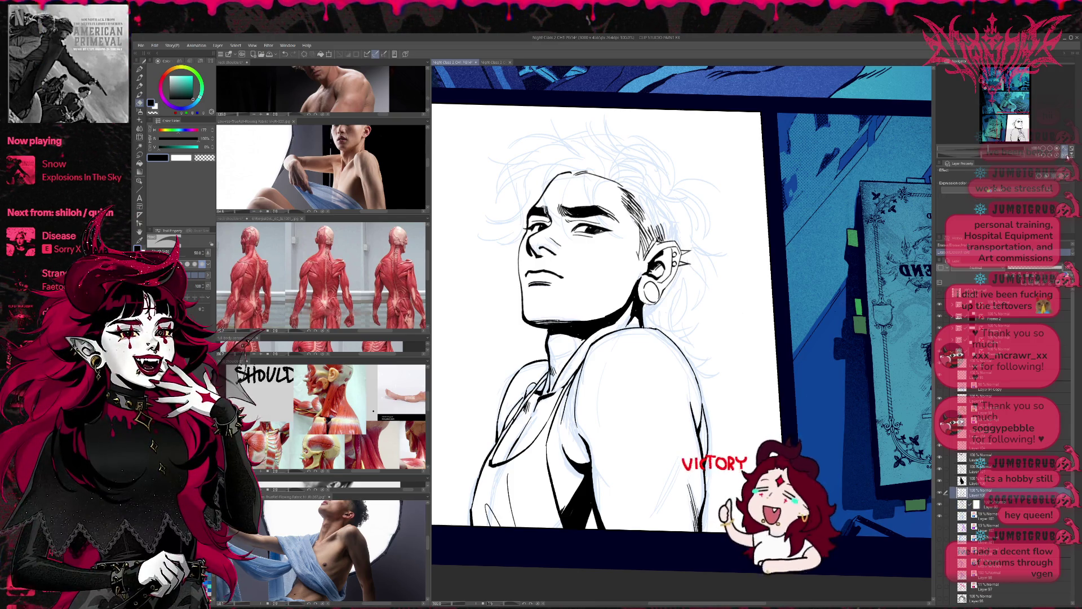
key("h")
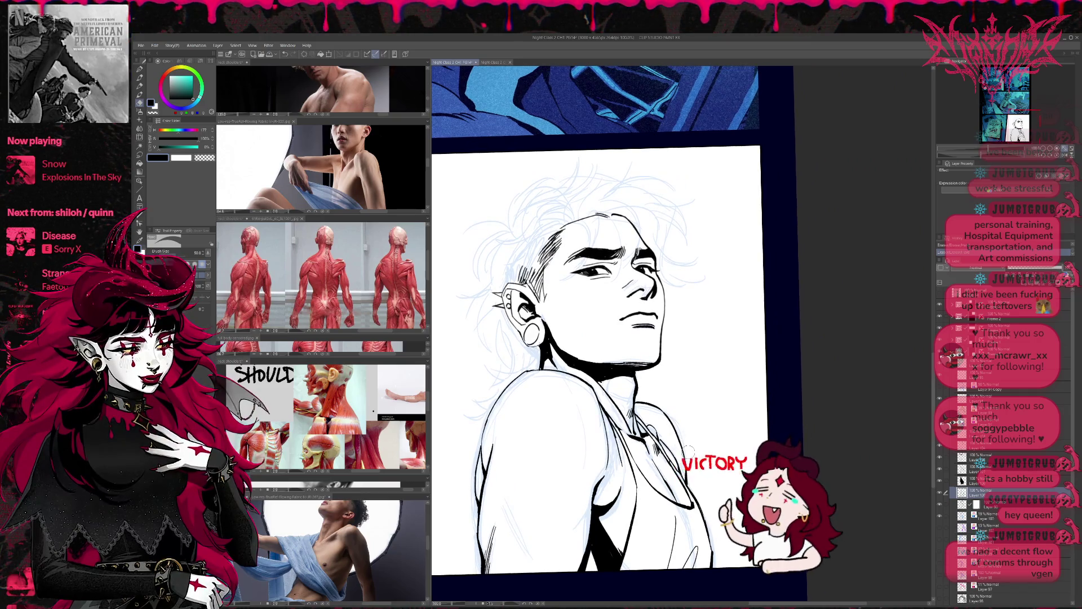
key("bracketleft")
key("bracketleft")
key("bracketleft")
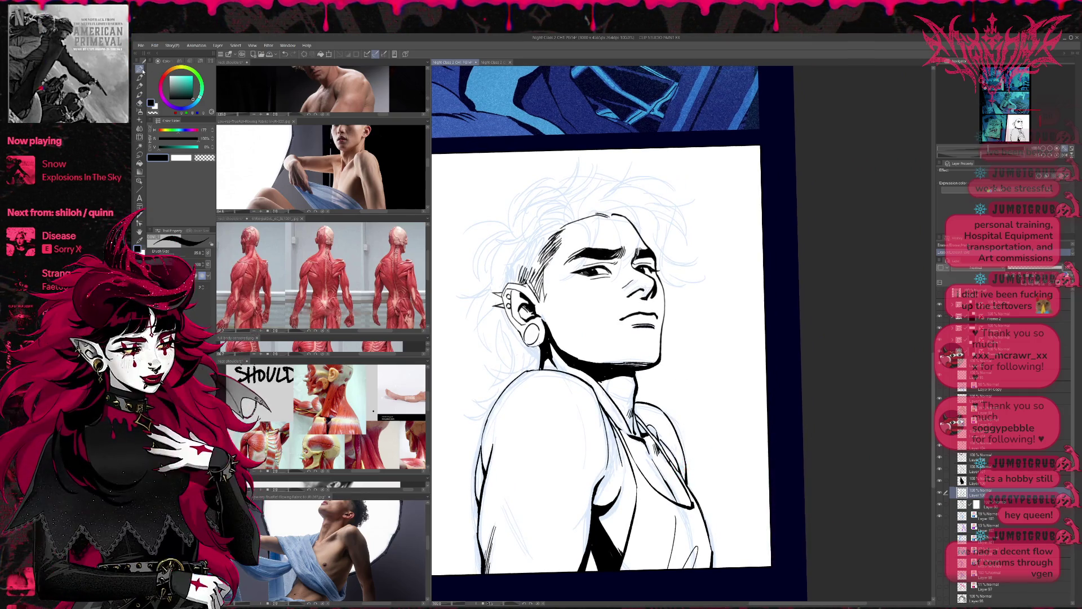
left_click_drag(703, 423, 730, 466)
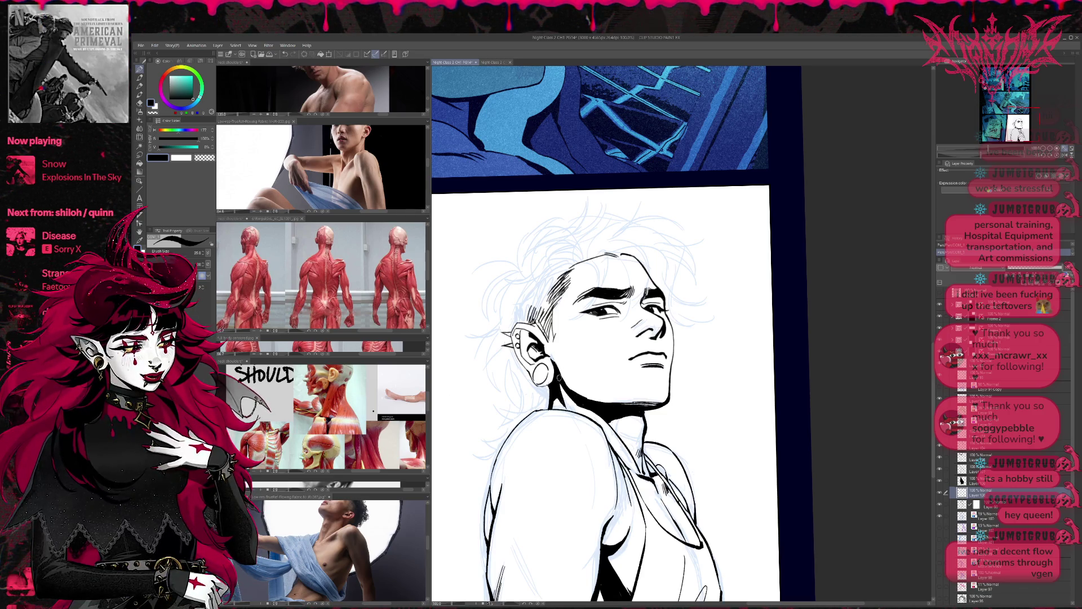
left_click_drag(558, 376, 532, 396)
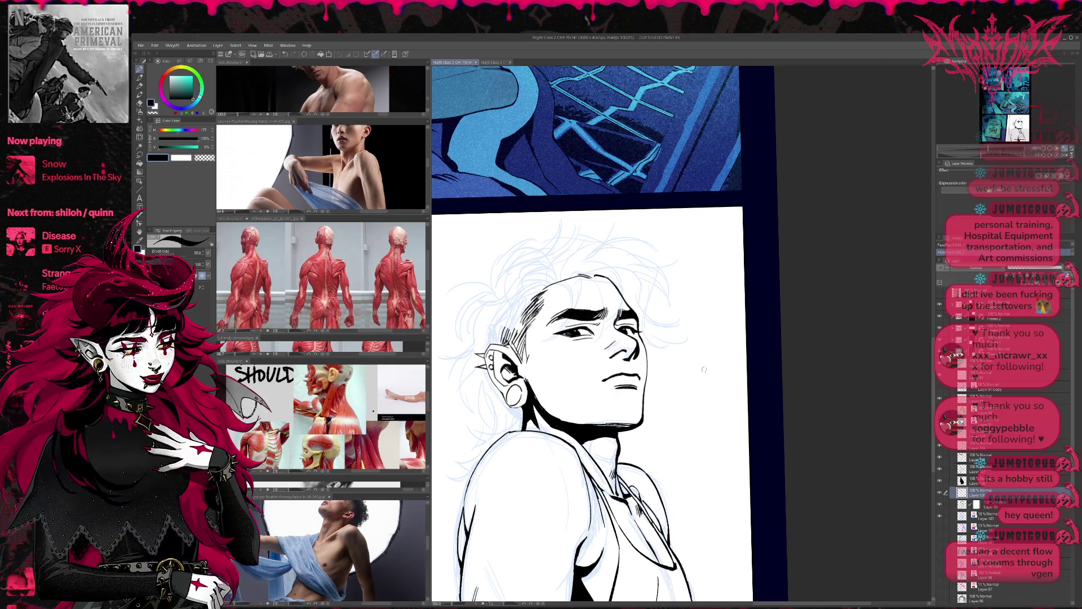
scroll(706, 370, "up", 1)
scroll(687, 345, "up", 1)
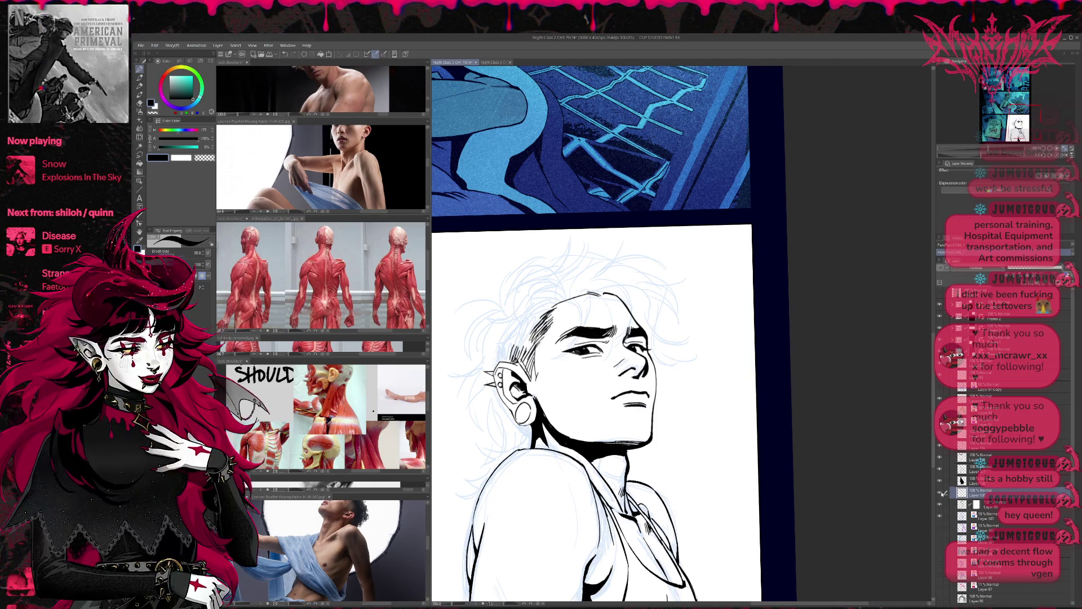
key("r")
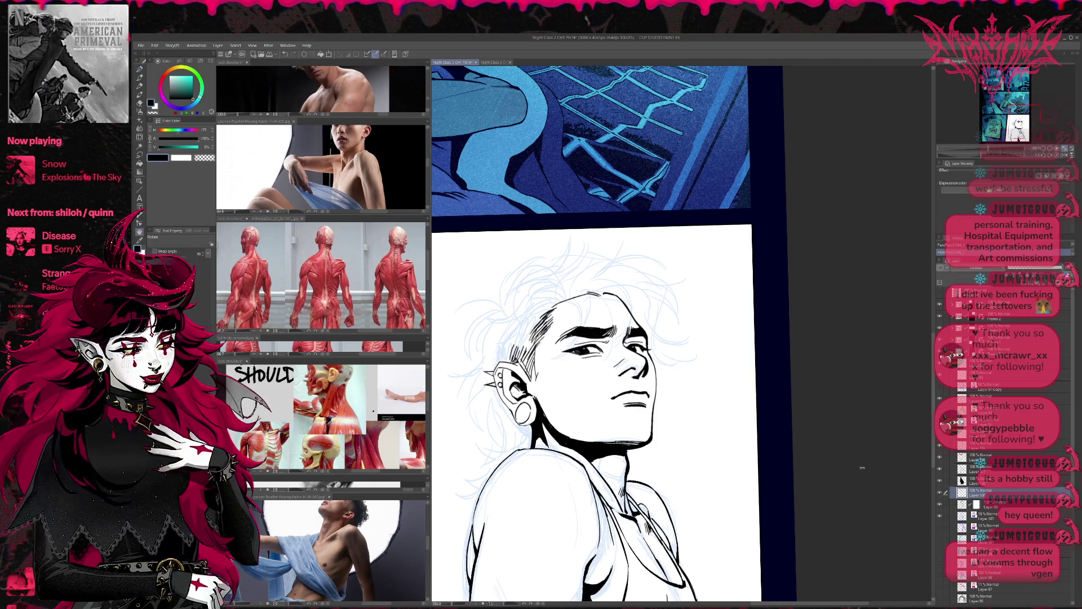
key("p")
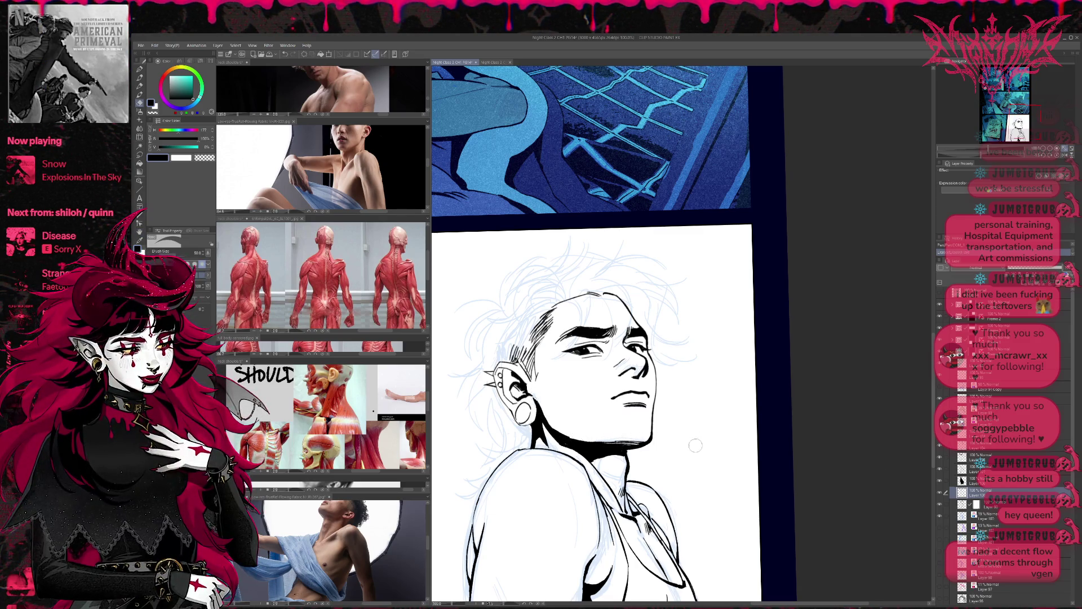
key("h")
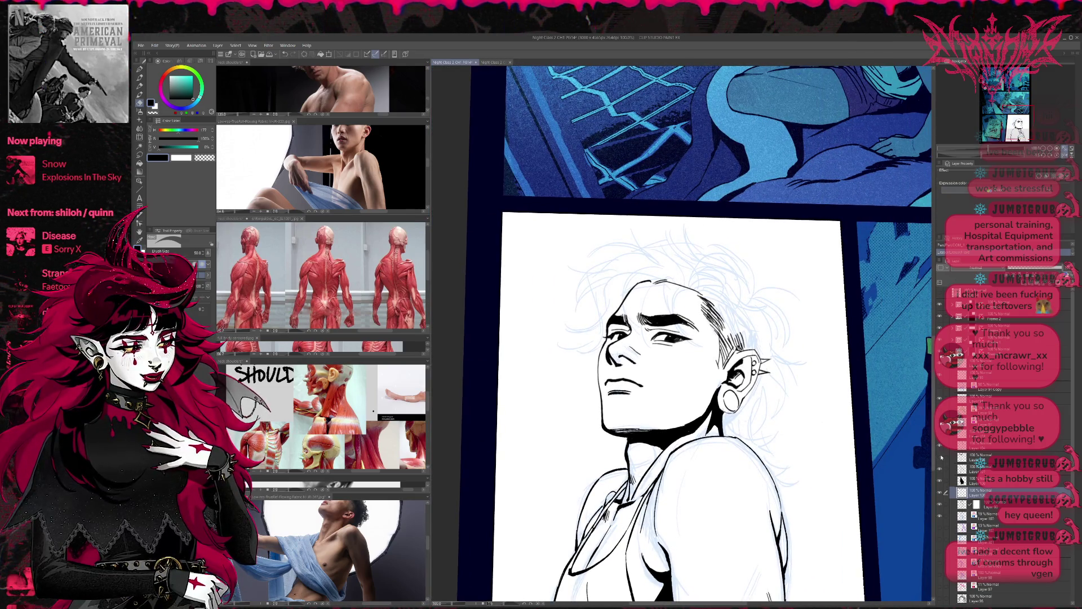
Darken the ink shadow under the chin and neck on the top layer, then save the page
left_click(964, 458)
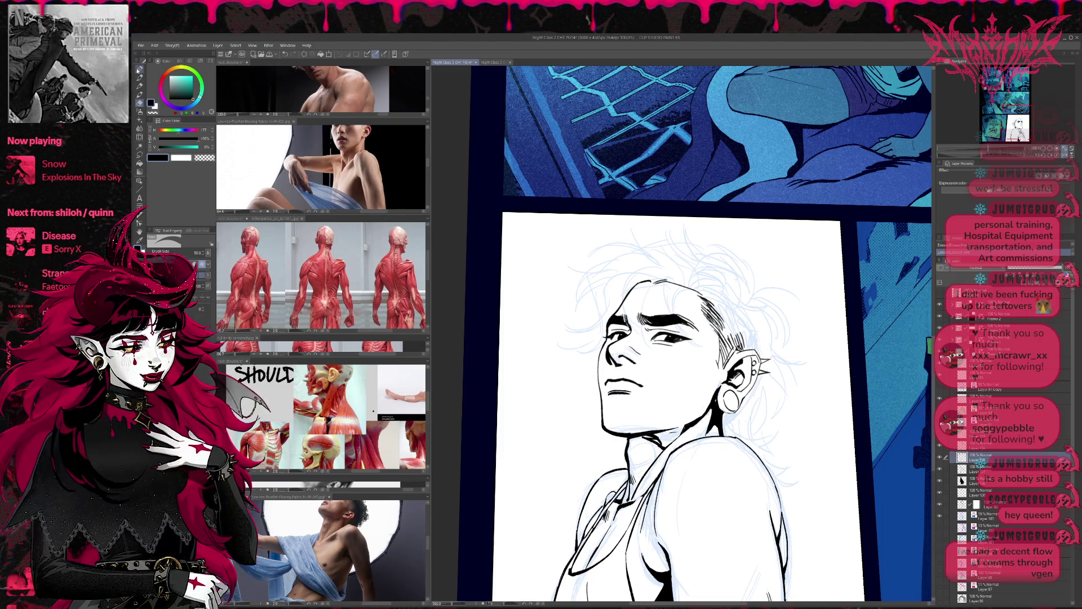
key("p")
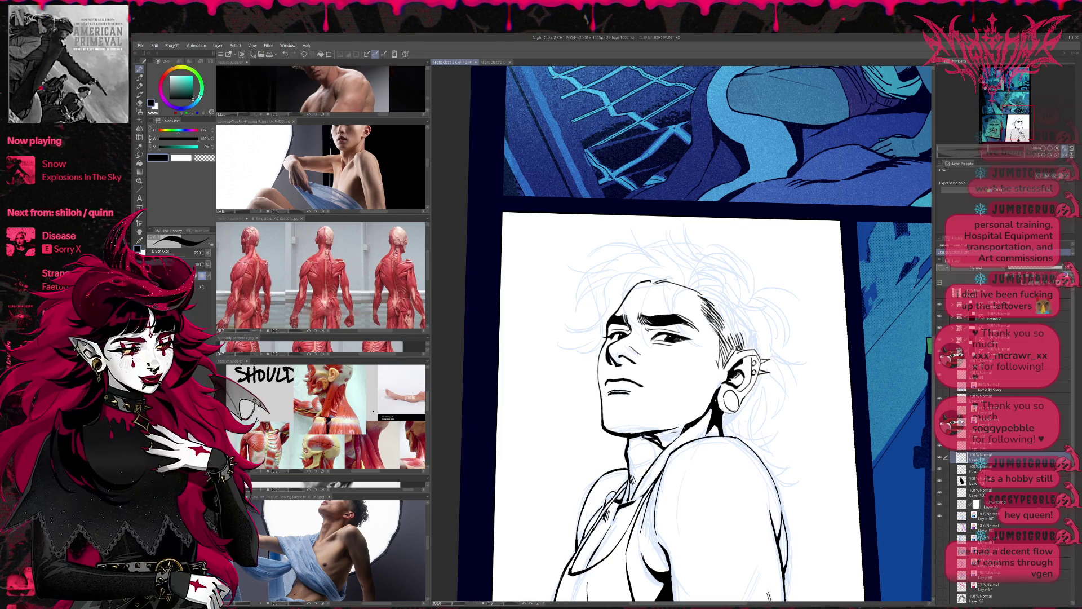
left_click_drag(655, 434, 681, 439)
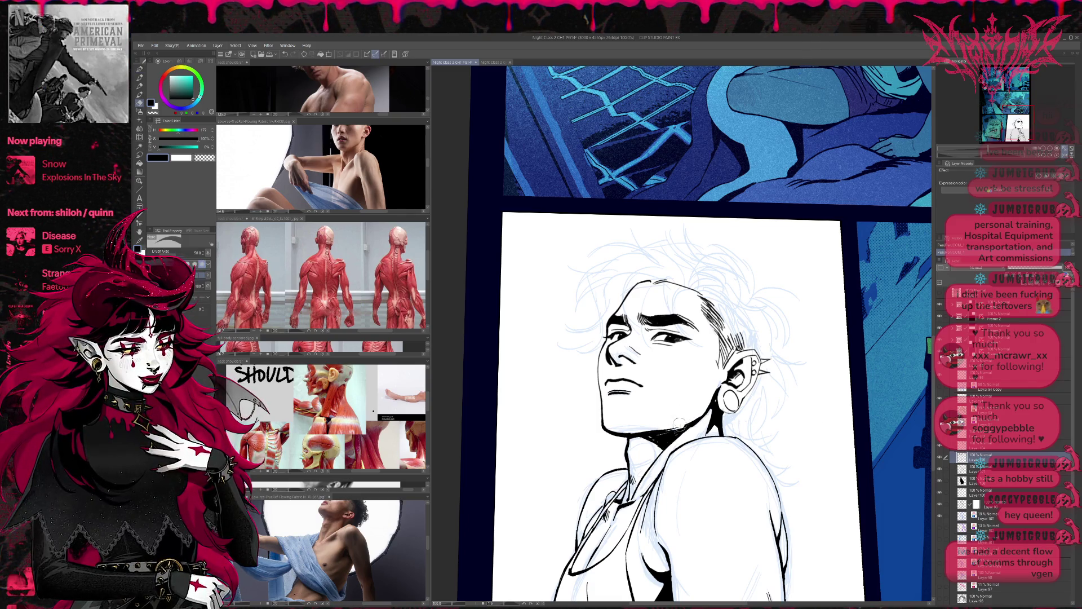
left_click_drag(652, 437, 630, 442)
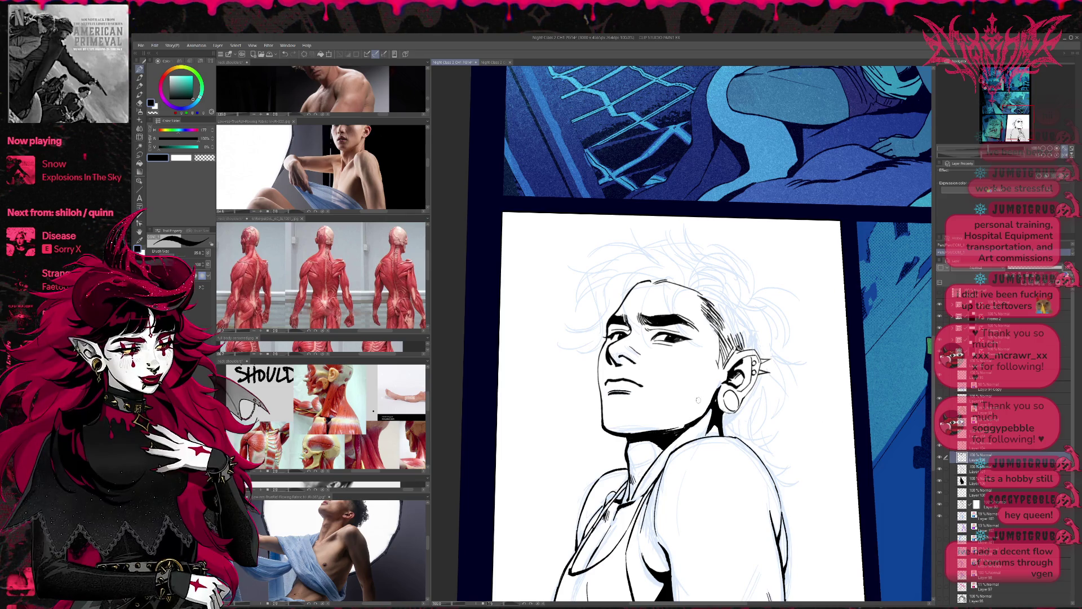
left_click_drag(688, 428, 673, 432)
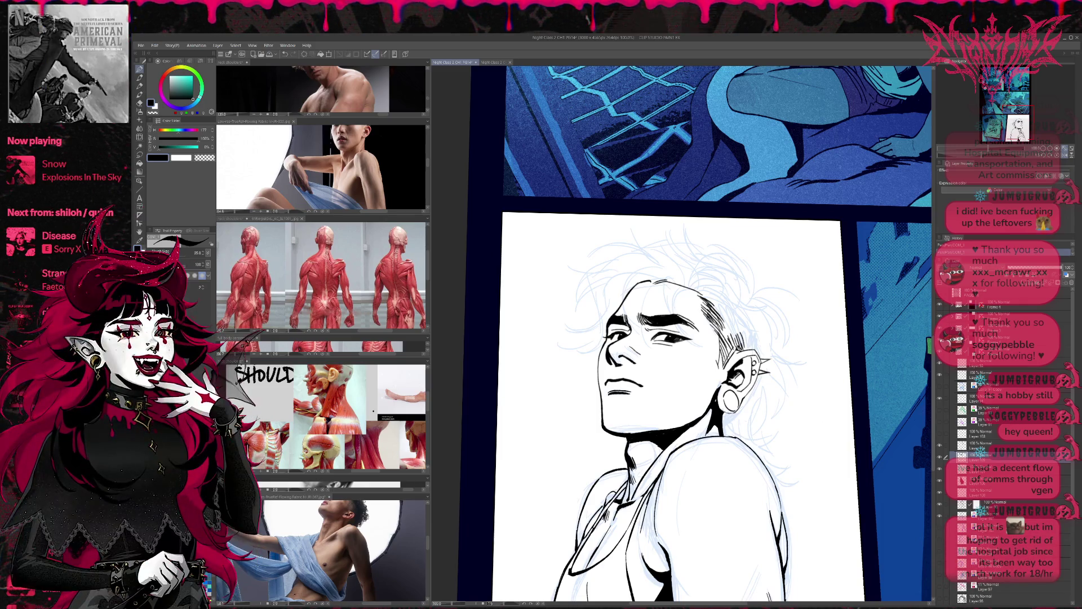
key("ctrl+s")
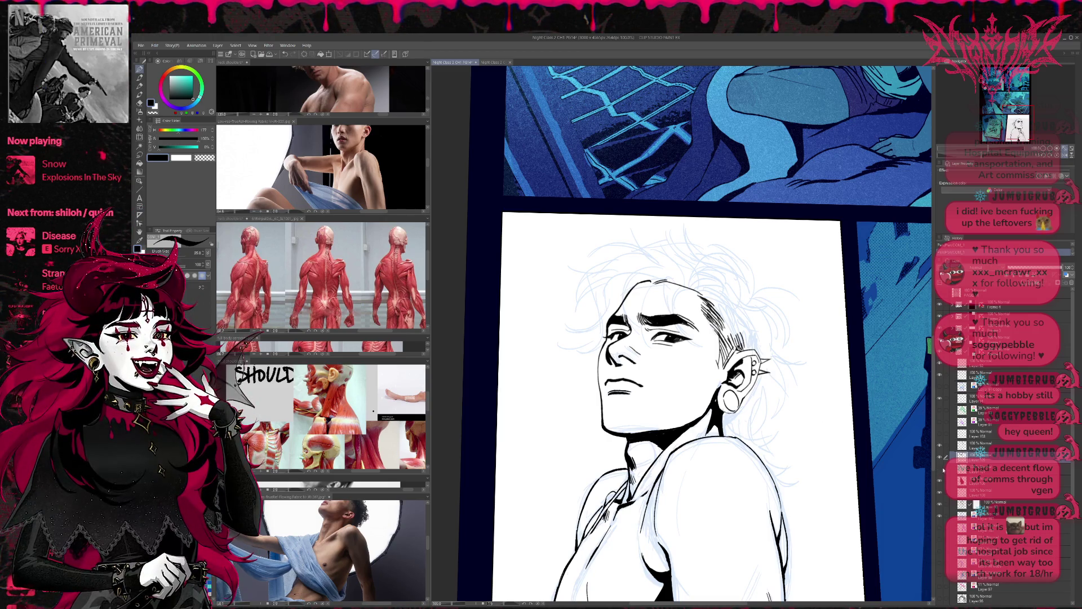
Erase the stray hairline strokes atop the head on a lower layer and return to the ink layer
left_click(941, 504)
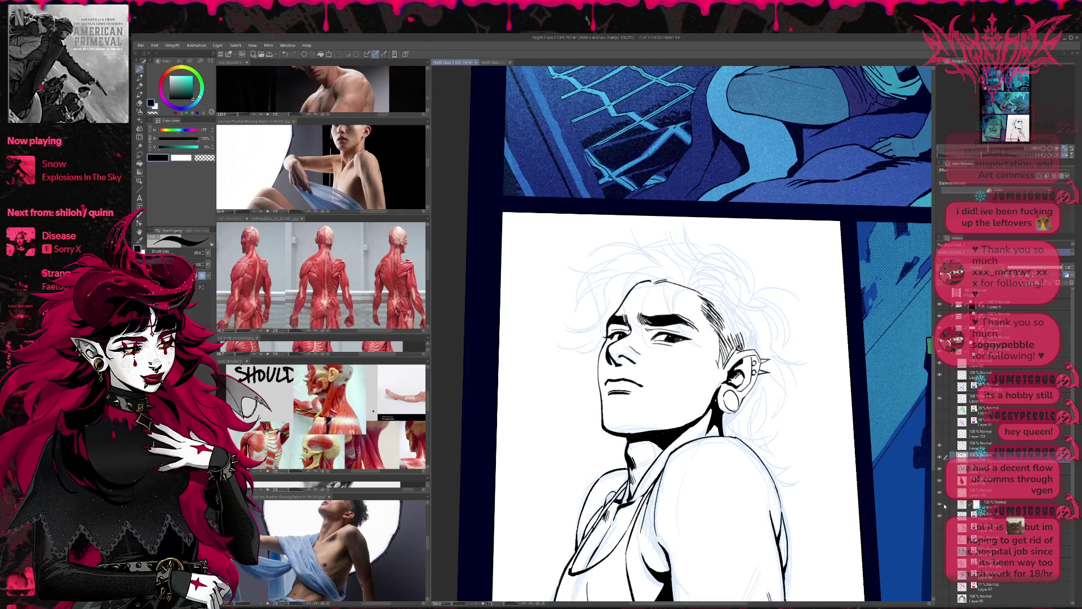
left_click(980, 504)
key("e")
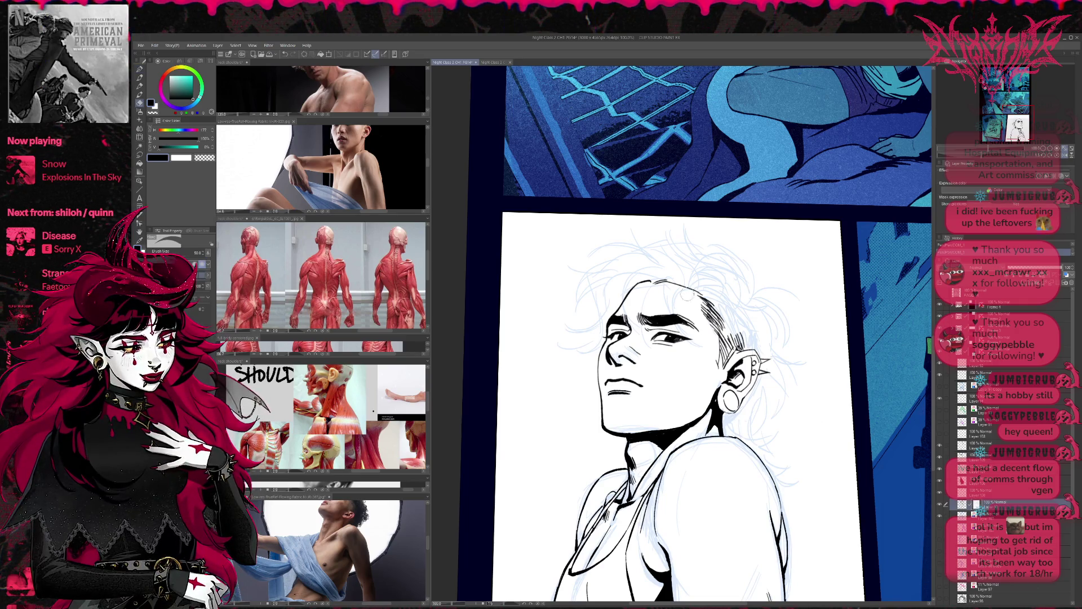
mouse_move(626, 292)
left_mouse_down()
mouse_move(684, 275)
mouse_move(626, 292)
left_mouse_up()
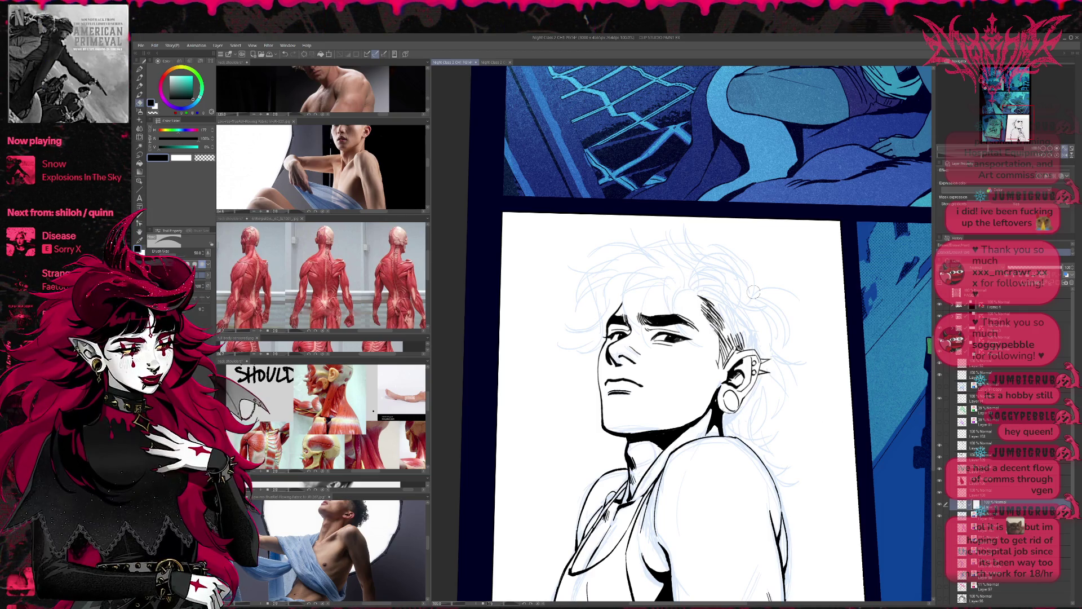
left_click(986, 364)
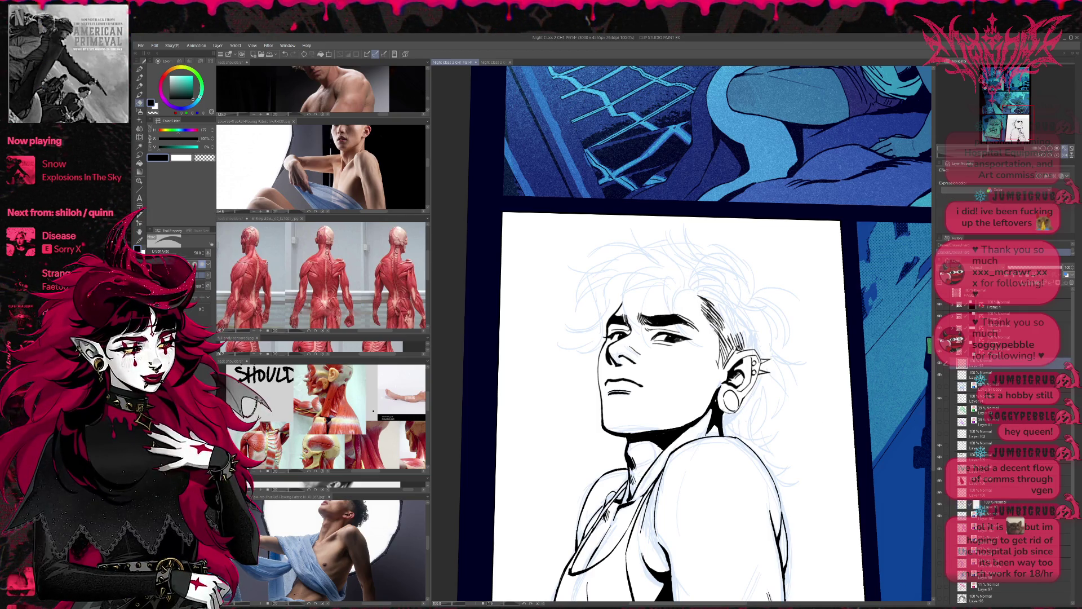
left_click(973, 446)
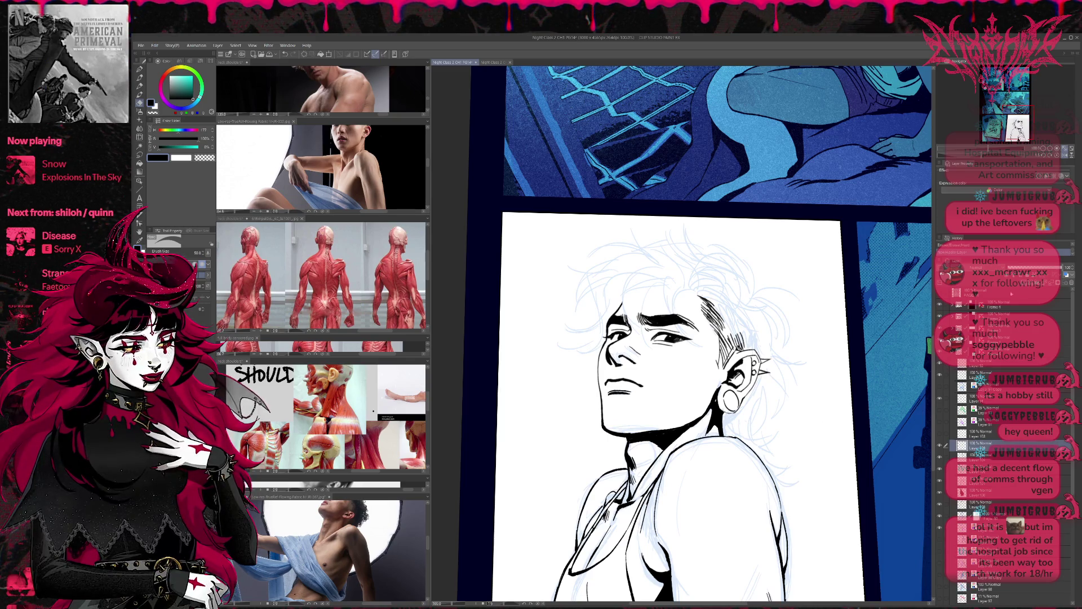
left_click_drag(956, 307, 920, 320)
key("p")
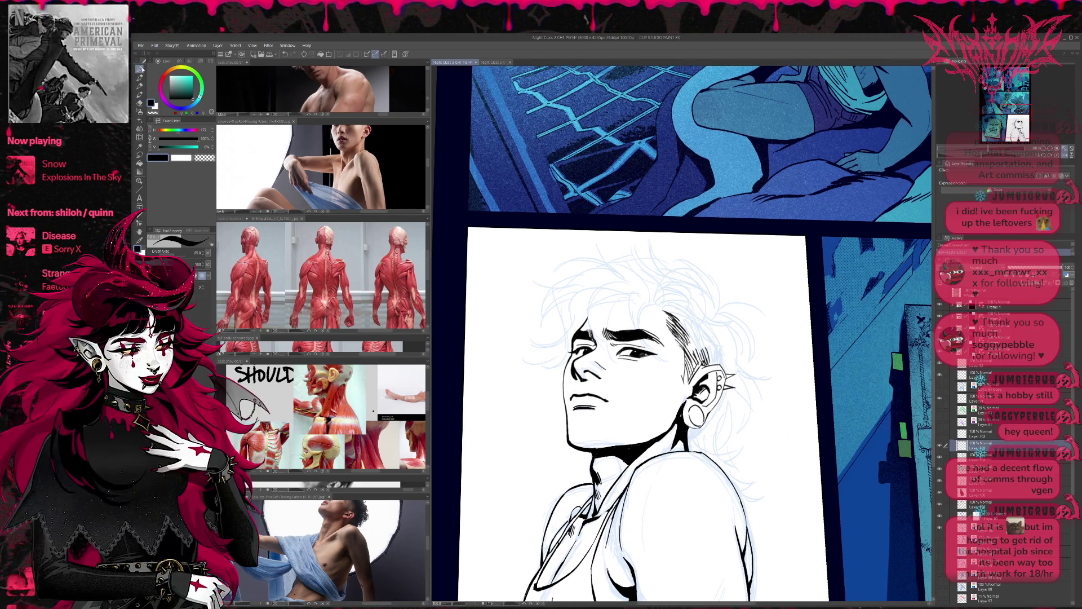
Ink curved strands beside and above the forehead, retrying each stroke until it sits right
mouse_move(643, 305)
left_mouse_down()
mouse_move(656, 330)
mouse_move(639, 331)
mouse_move(611, 360)
left_mouse_up()
key("ctrl+z")
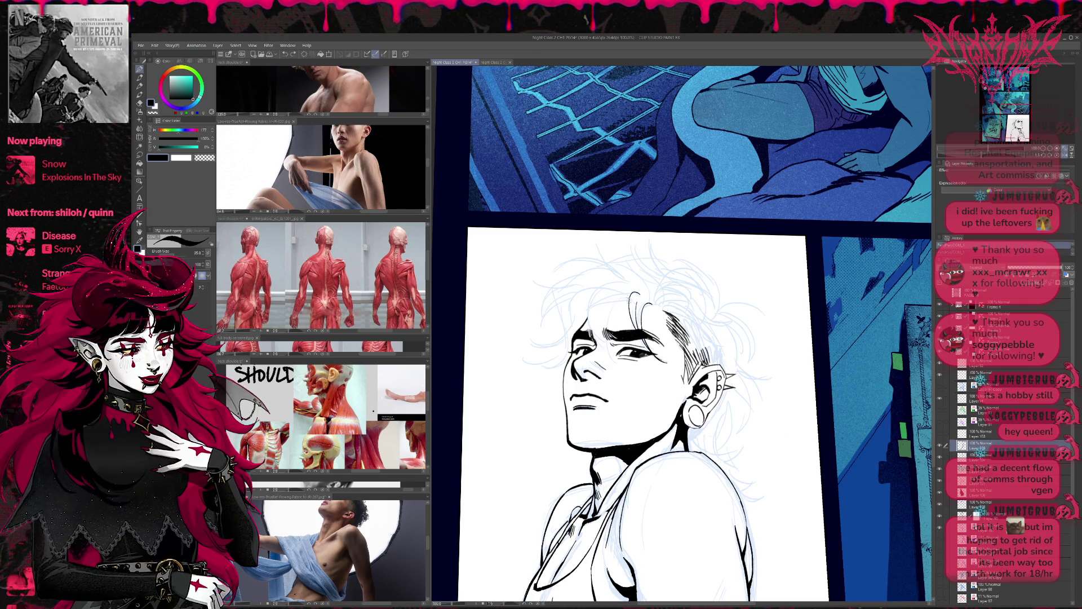
left_click_drag(629, 295, 609, 368)
key("ctrl+z")
left_click_drag(627, 294, 606, 373)
left_click_drag(607, 284, 590, 354)
key("ctrl+z")
mouse_move(607, 283)
left_mouse_down()
mouse_move(590, 353)
mouse_move(597, 297)
mouse_move(639, 290)
mouse_move(597, 294)
left_mouse_up()
key("ctrl+z")
left_click_drag(623, 278, 614, 287)
key("ctrl+z")
With a finer pen, ink strands sweeping over the forehead and curling down the side, plus small accents
key("bracketleft")
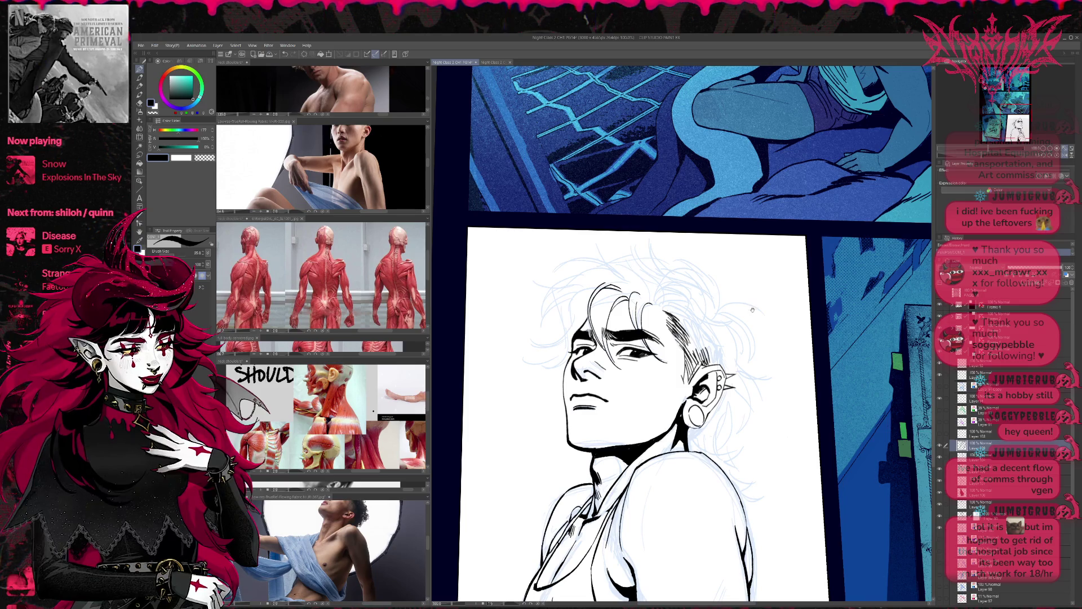
left_click_drag(583, 288, 545, 338)
mouse_move(574, 294)
left_mouse_down()
mouse_move(565, 338)
mouse_move(533, 349)
left_mouse_up()
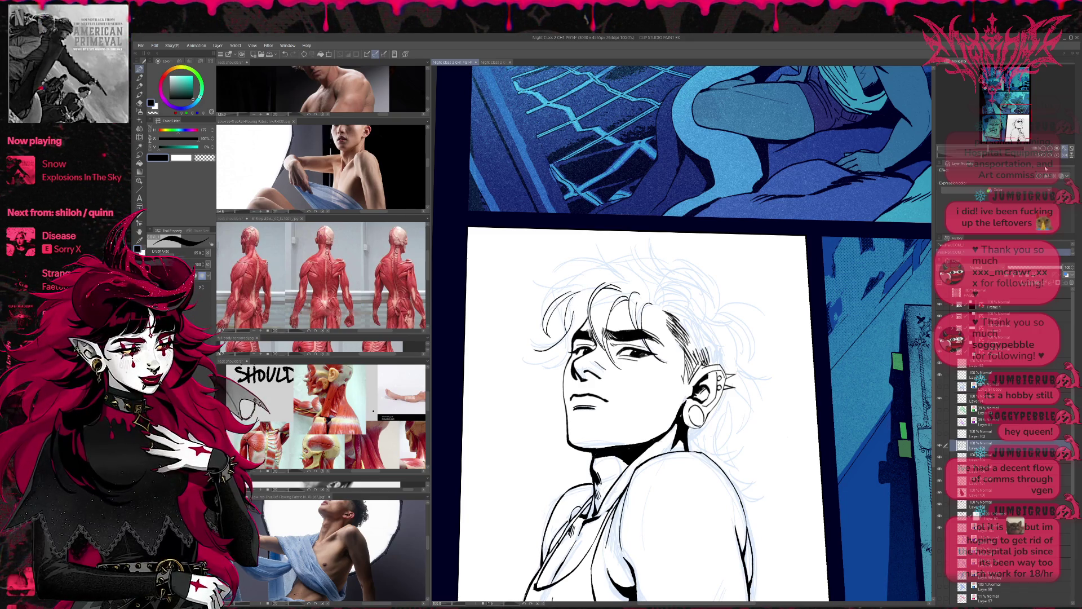
key("h")
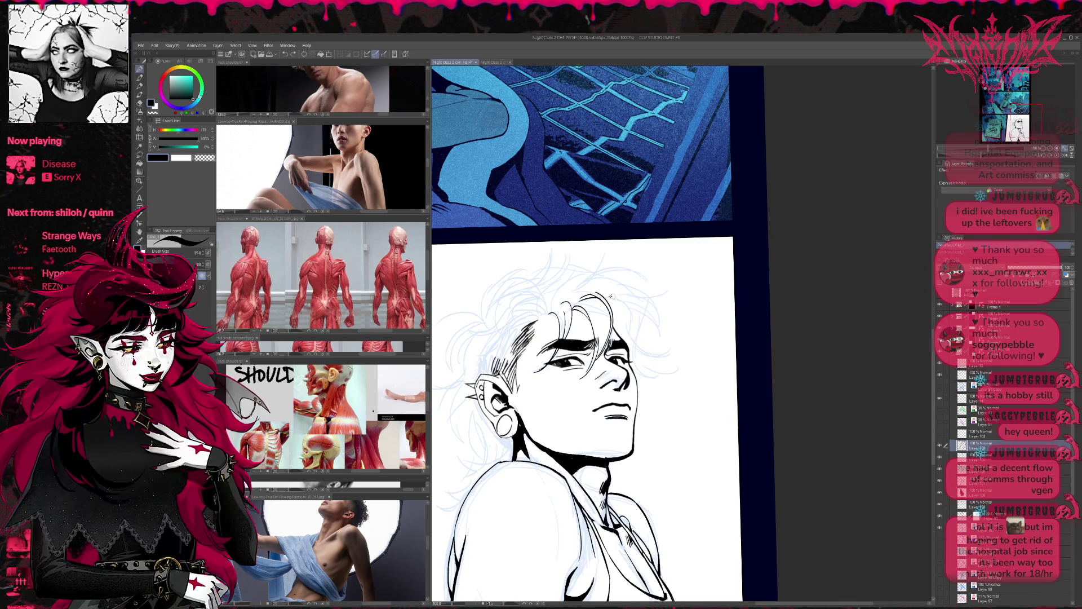
mouse_move(622, 302)
left_mouse_down()
mouse_move(652, 359)
mouse_move(723, 316)
mouse_move(598, 351)
left_mouse_up()
key("h")
left_click_drag(538, 335, 570, 353)
key("ctrl+minus")
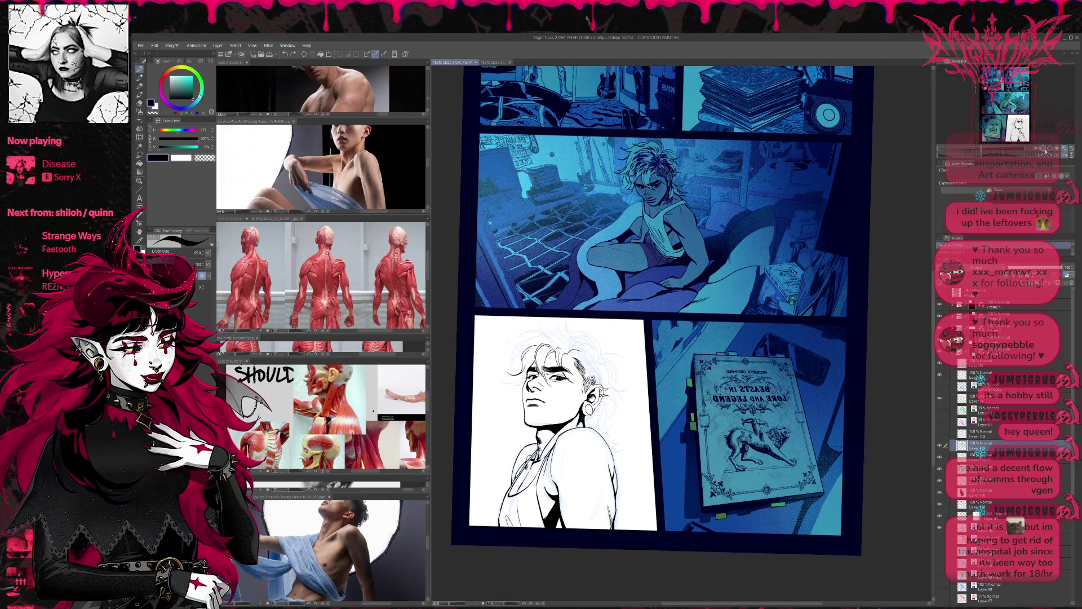
Add small ink strokes and outline marks in the hair, undoing the faint ones
key("ctrl+plus")
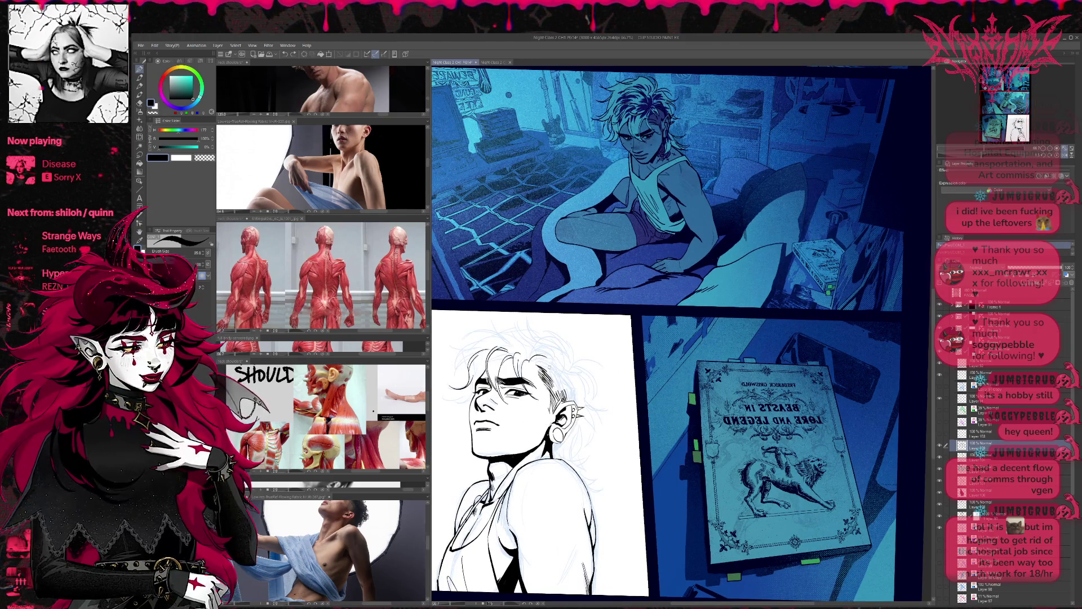
mouse_move(530, 360)
left_mouse_down()
mouse_move(567, 368)
mouse_move(570, 378)
mouse_move(551, 372)
mouse_move(565, 382)
left_mouse_up()
key("ctrl+z")
key("ctrl+z")
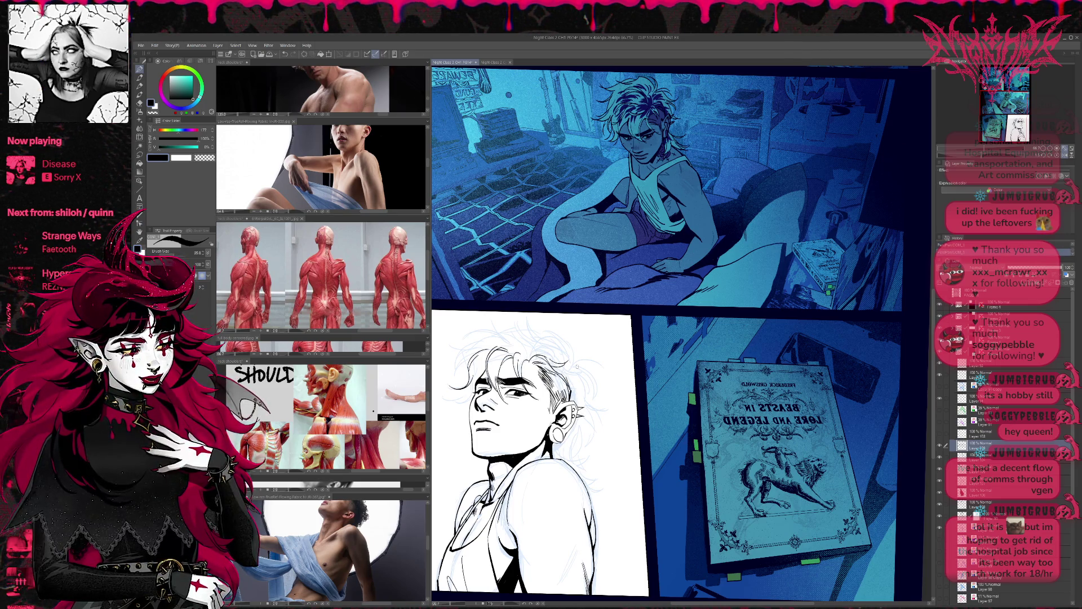
key("ctrl+z")
key("ctrl+z")
mouse_move(531, 345)
left_mouse_down()
mouse_move(548, 360)
mouse_move(578, 342)
left_mouse_up()
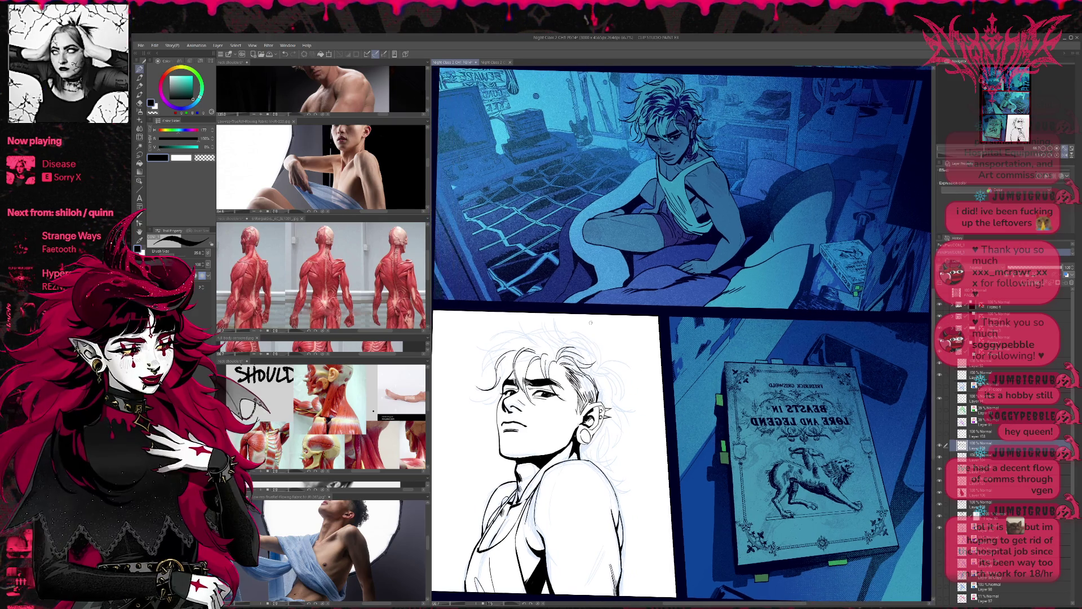
left_click_drag(487, 362, 506, 343)
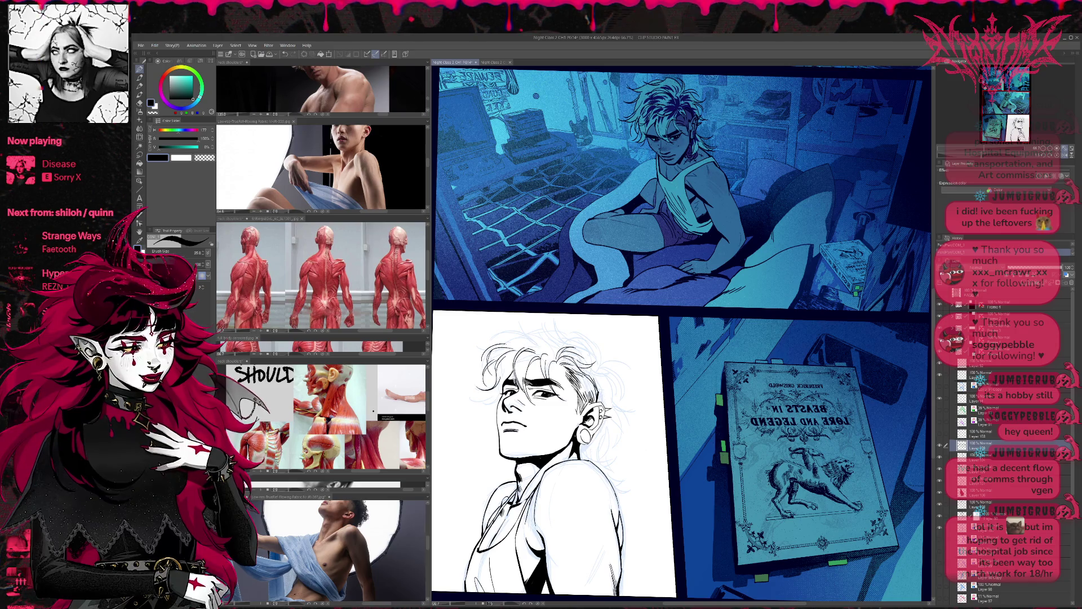
left_click_drag(485, 387, 498, 401)
left_click_drag(597, 362, 581, 358)
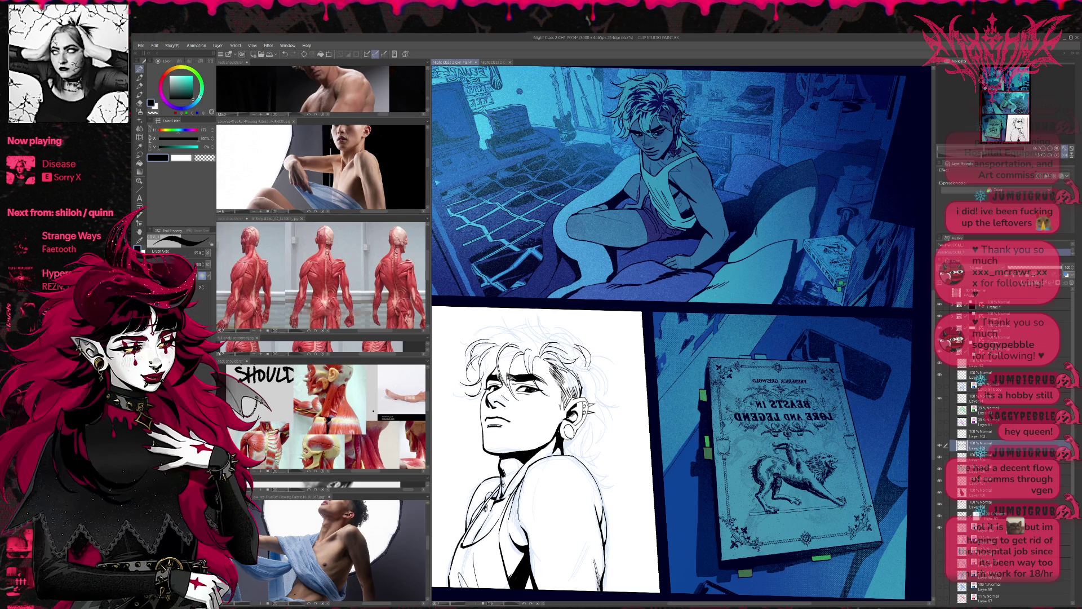
key("ctrl+z")
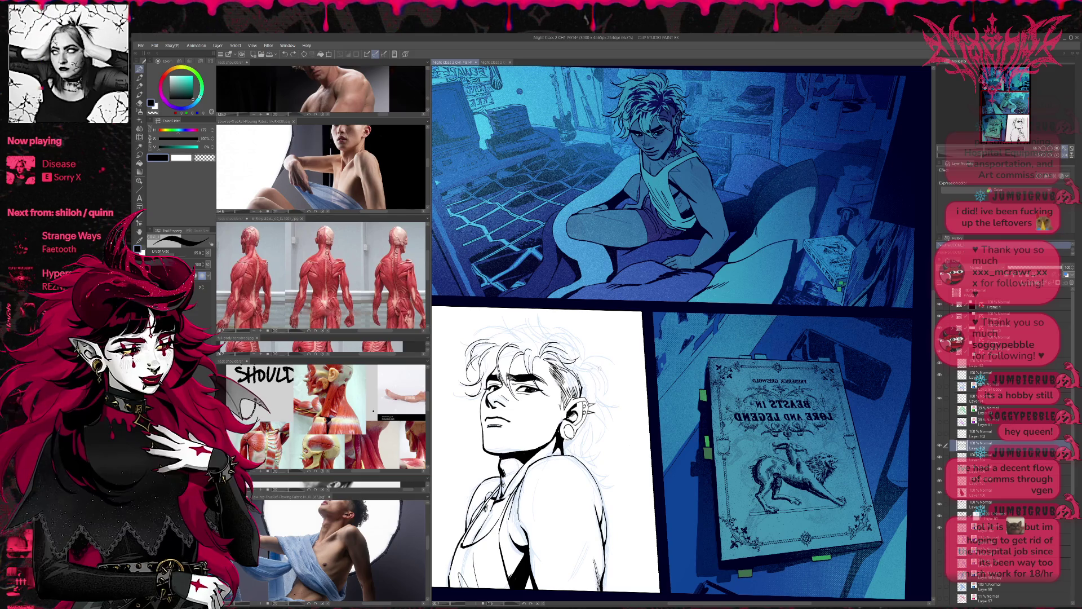
Ink new strands at the hair's right edge and a small mark on the neck below the ear
mouse_move(605, 363)
left_mouse_down()
mouse_move(583, 375)
mouse_move(595, 402)
mouse_move(582, 460)
mouse_move(572, 460)
mouse_move(589, 460)
mouse_move(597, 477)
left_mouse_up()
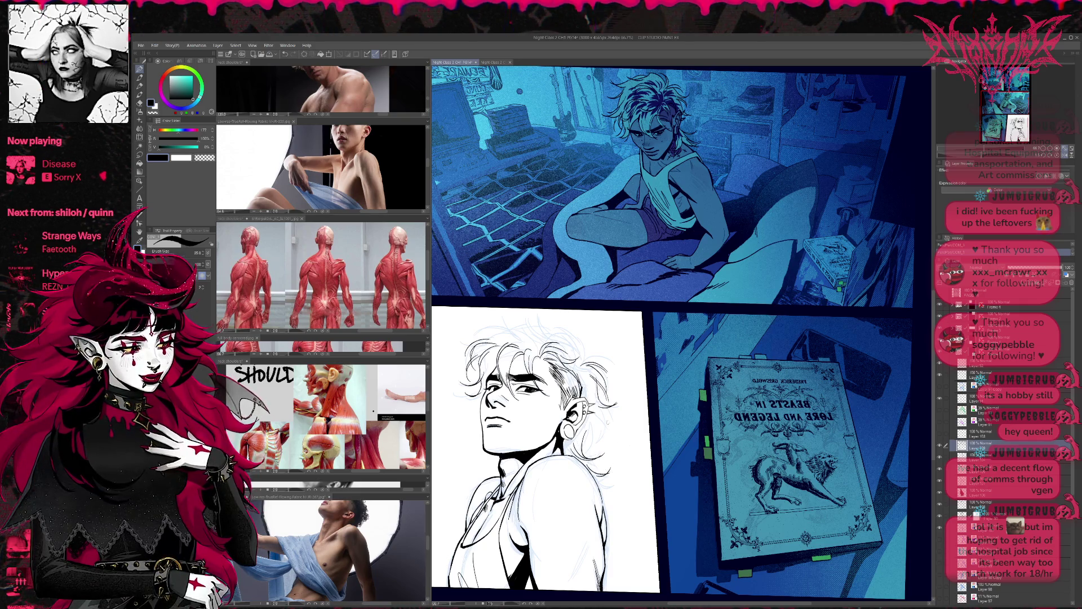
left_click_drag(592, 428, 579, 450)
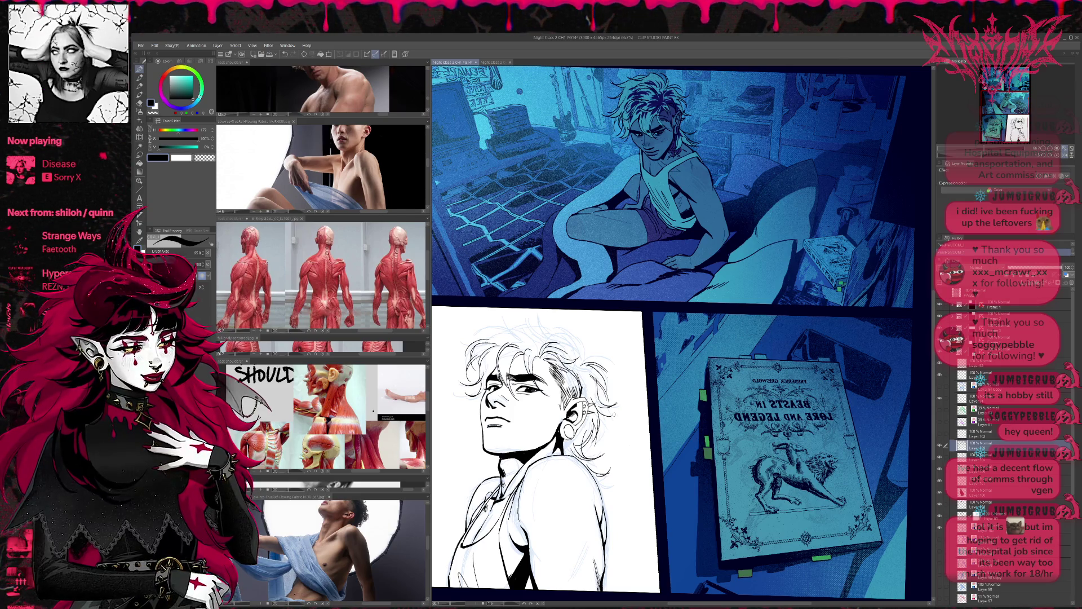
key("ctrl+z")
key("ctrl+z")
key("ctrl+z")
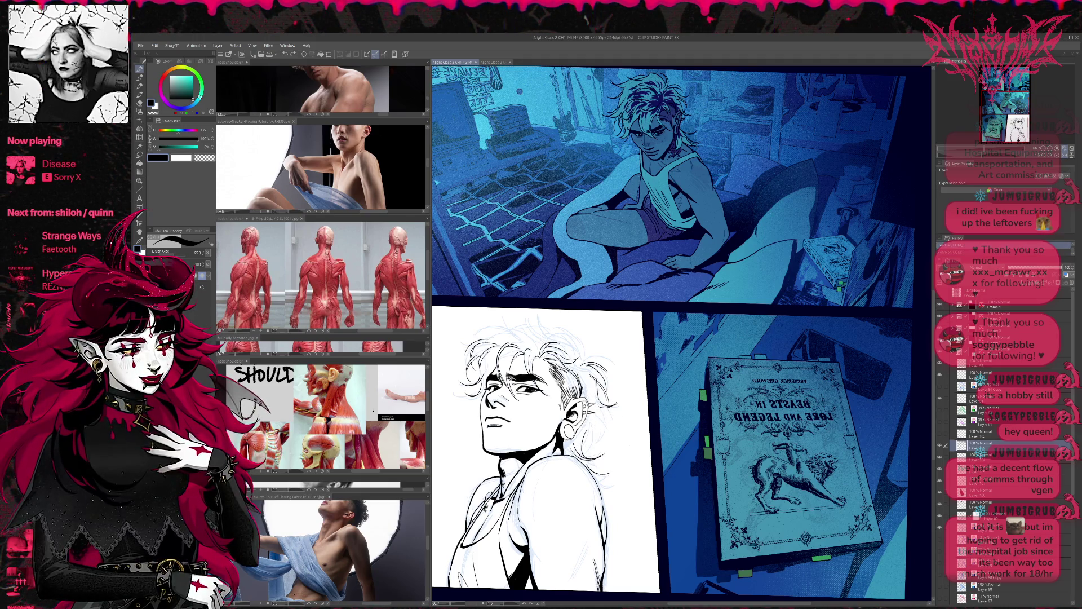
mouse_move(592, 413)
left_mouse_down()
mouse_move(585, 422)
mouse_move(595, 405)
left_mouse_up()
key("ctrl+z")
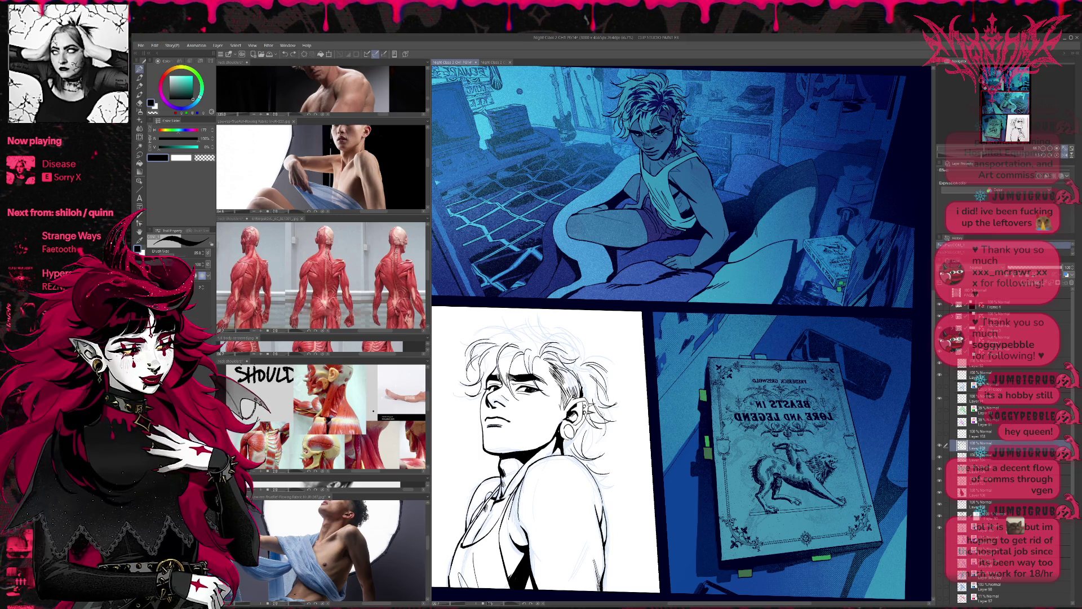
scroll(619, 382, "down", 1)
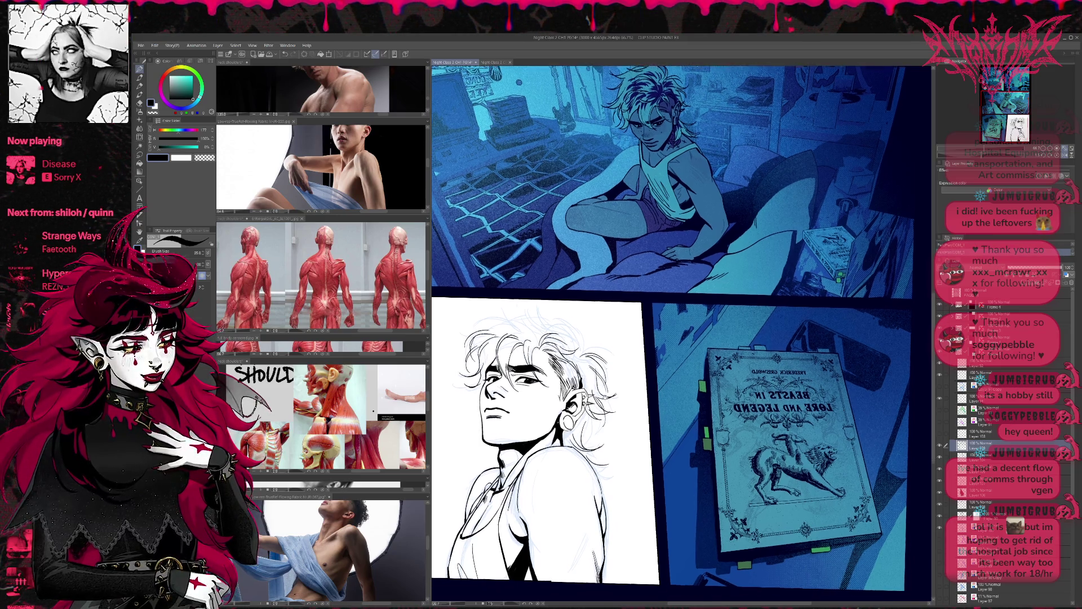
scroll(623, 383, "down", 1)
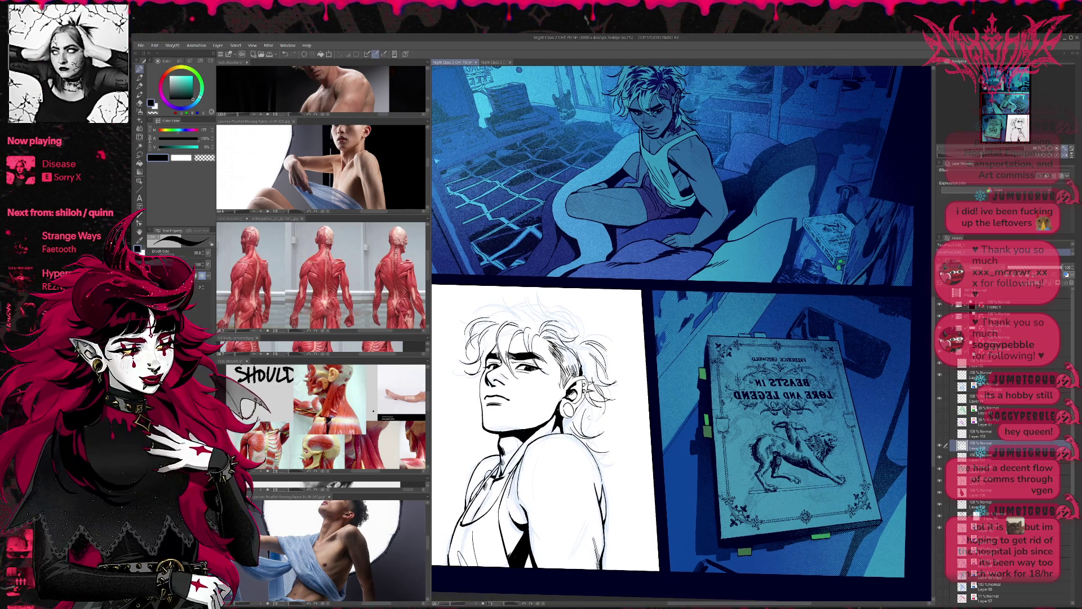
Erase the faint sketch lines near the ear with a larger brush and cancel a stray rectangle transform
key("e")
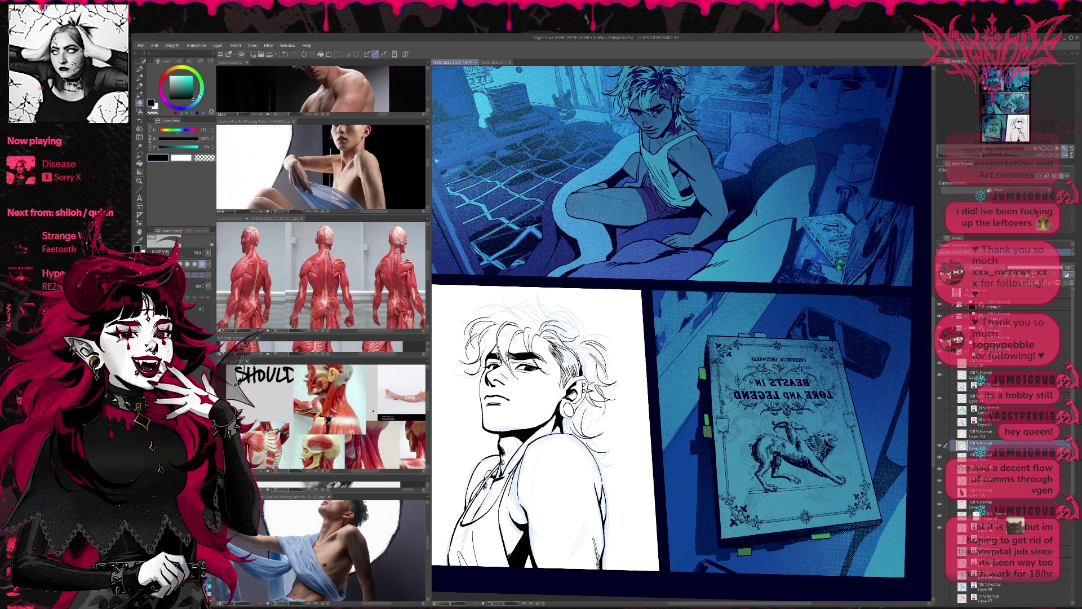
key("p")
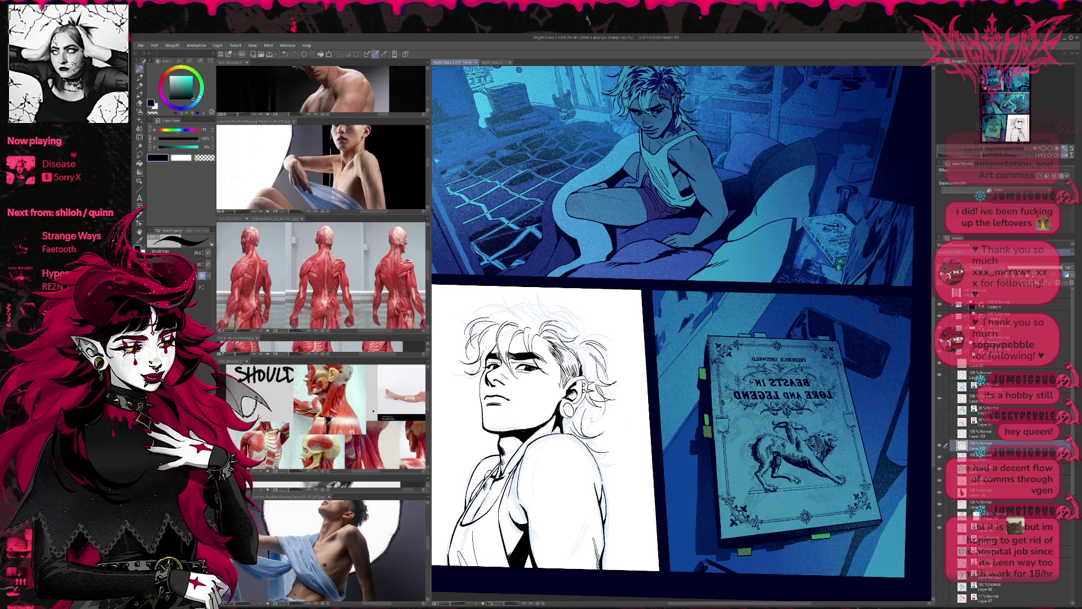
key("bracketright")
key("bracketright")
key("bracketright")
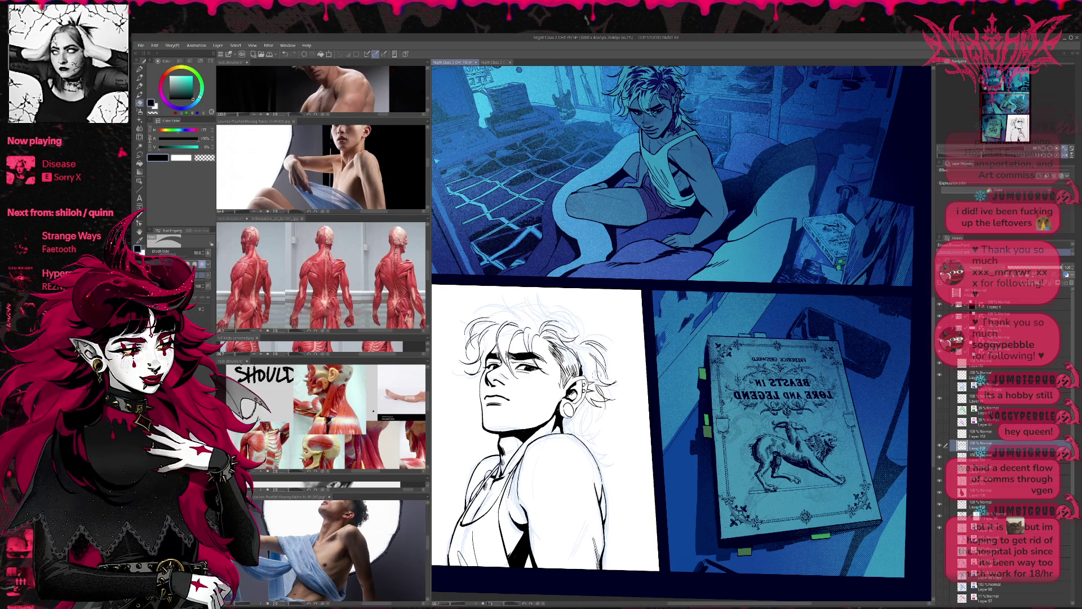
key("]")
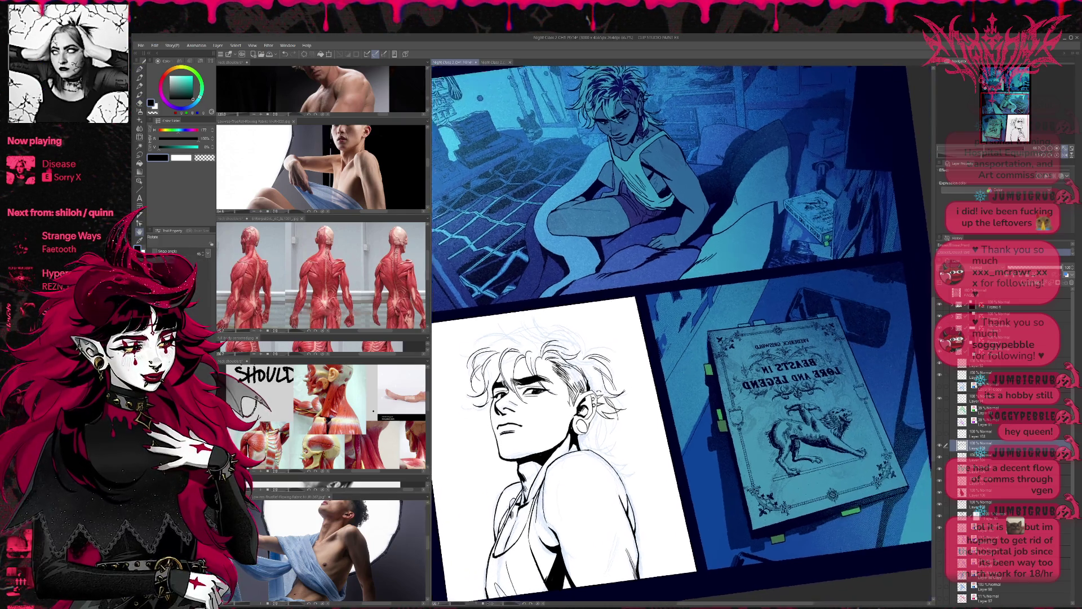
left_click_drag(597, 389, 624, 391)
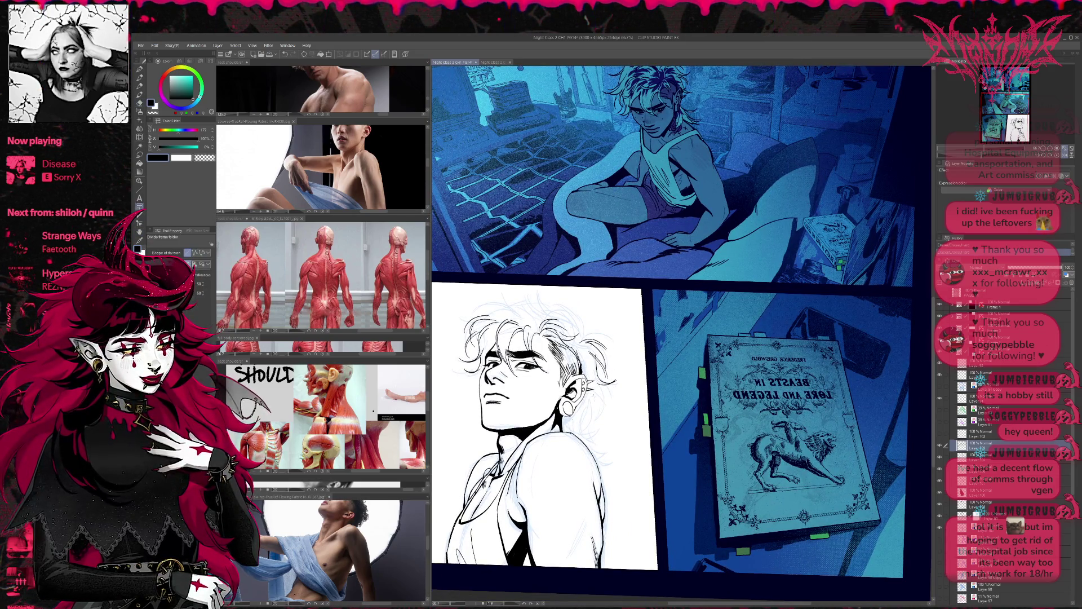
left_click_drag(589, 287, 656, 568)
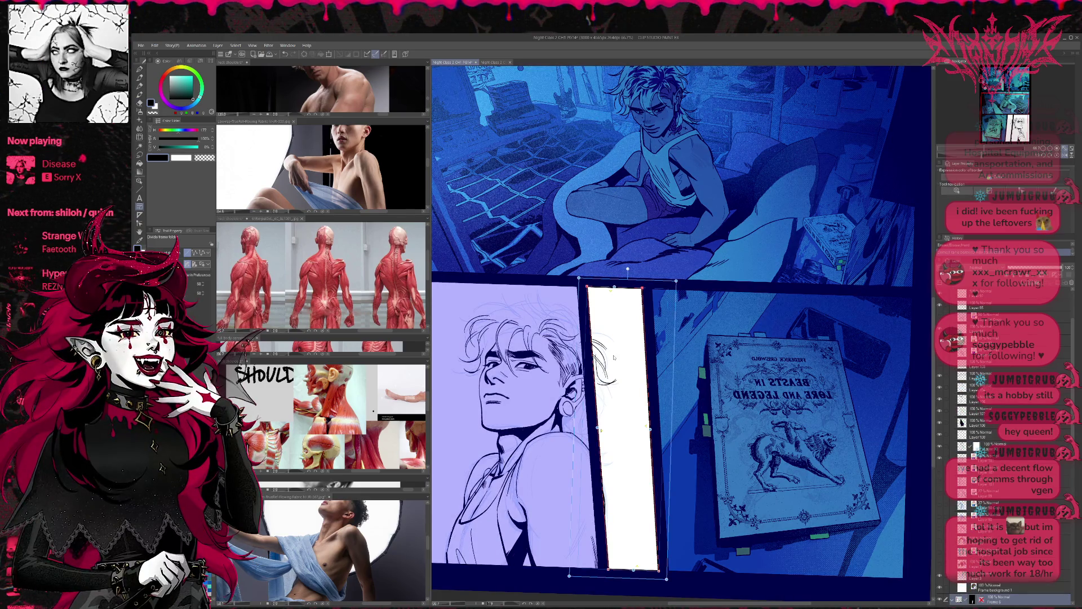
key("Return")
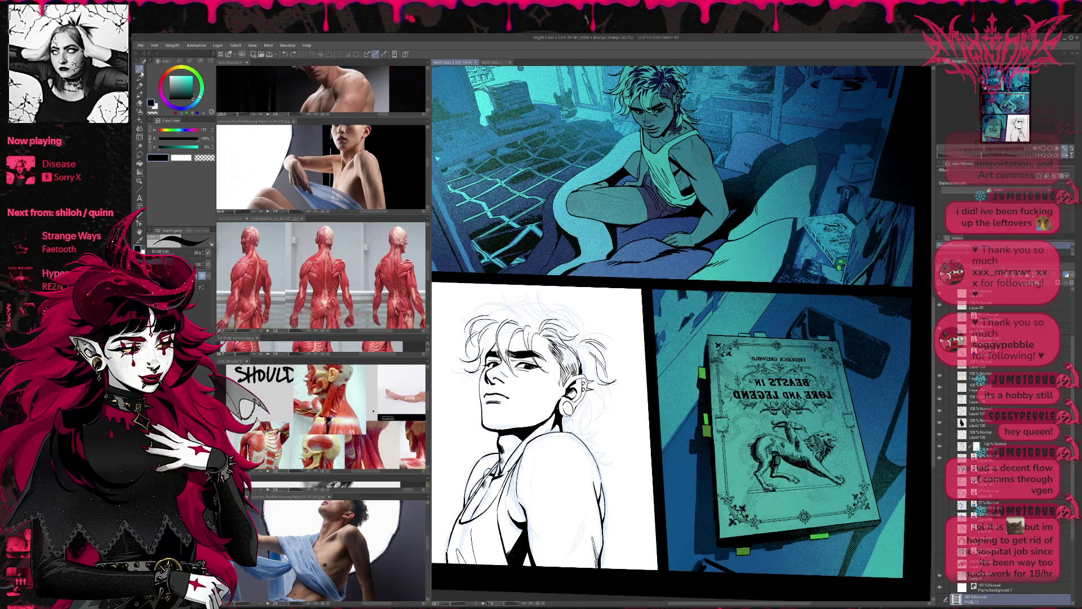
Ink short finishing strokes beside the ear and neck on the ink layer, checking them mirrored
left_click(964, 376)
left_click_drag(594, 392, 592, 416)
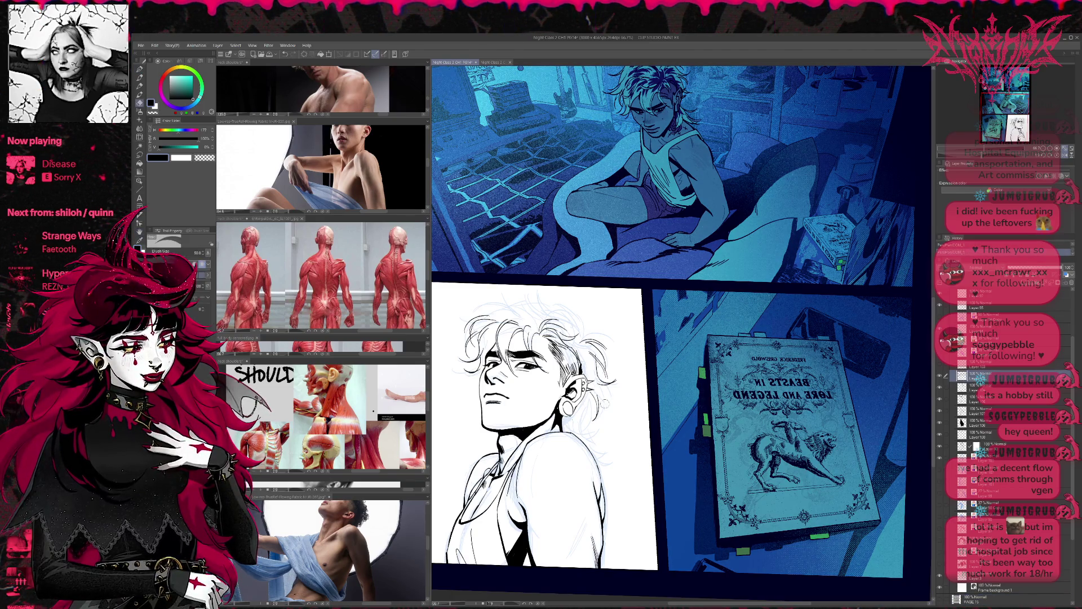
left_click_drag(601, 374, 585, 443)
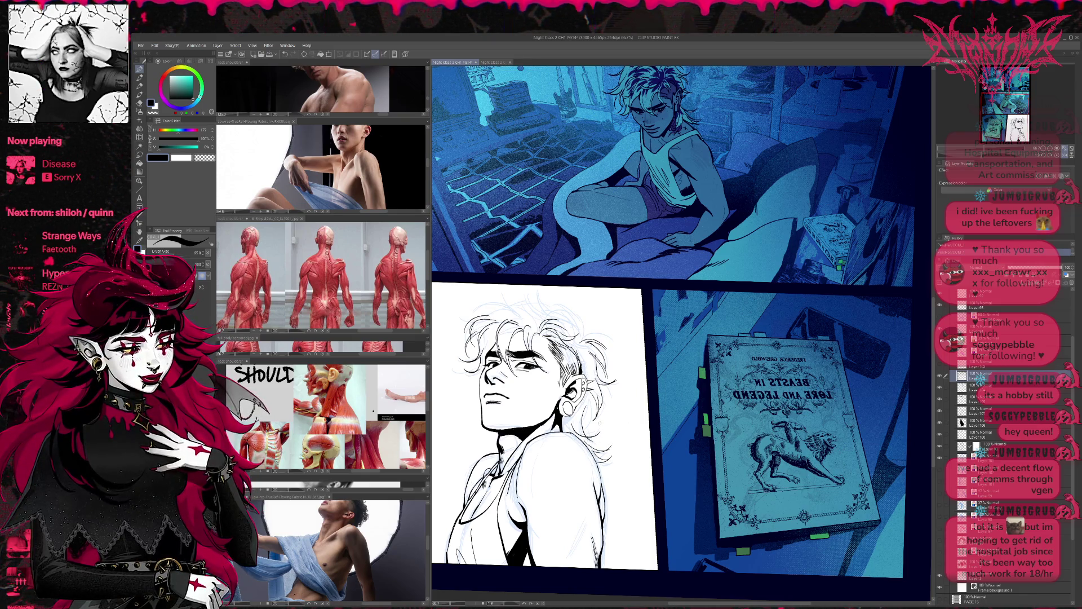
left_click_drag(585, 421, 584, 431)
key("ctrl+z")
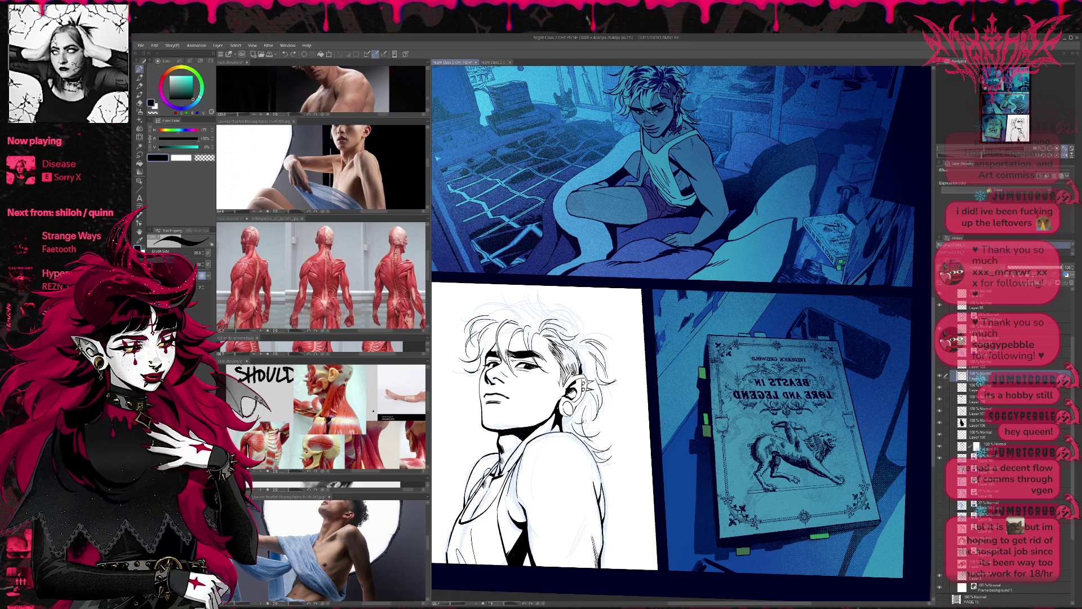
mouse_move(588, 401)
left_mouse_down()
mouse_move(583, 426)
mouse_move(596, 428)
left_mouse_up()
key("ctrl+z")
key("ctrl+z")
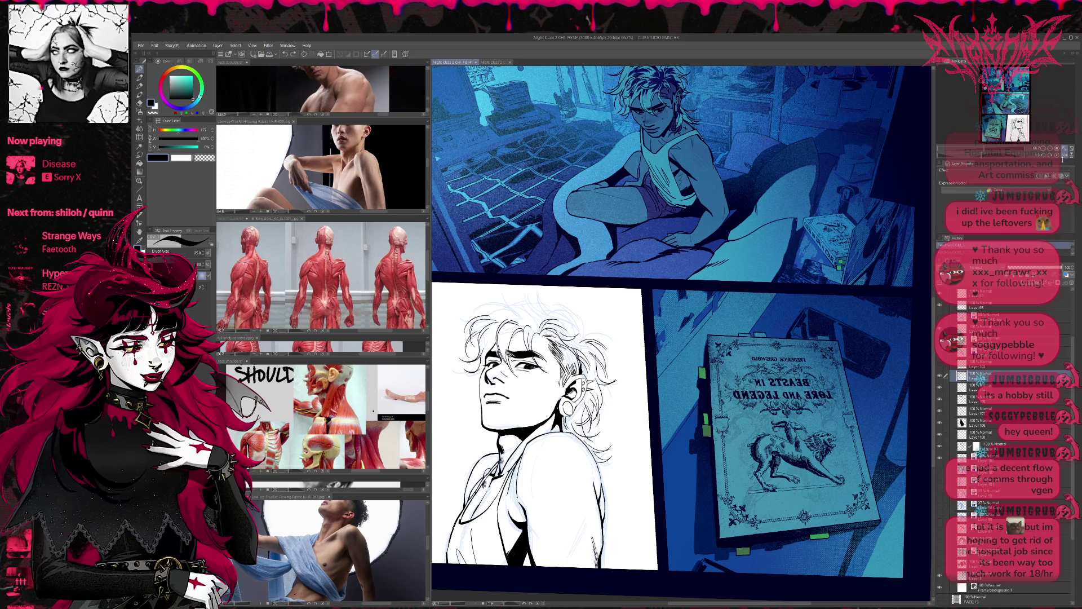
key("h")
key("asciicircum")
left_click_drag(667, 350, 662, 337)
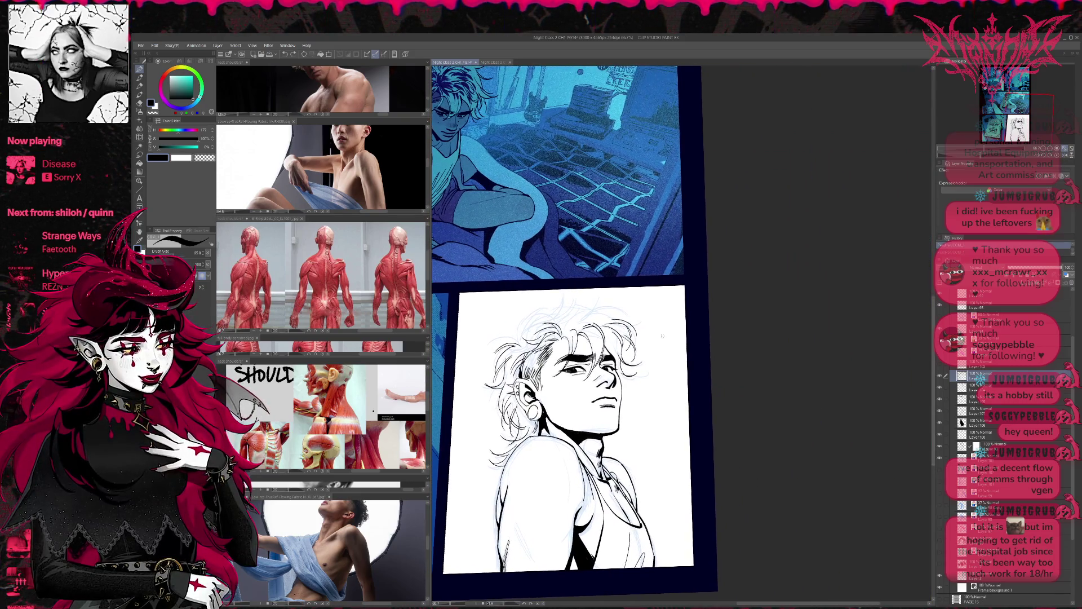
Touch up the nose line, erase sketch marks by the jaw and neck, and unmirror the view
left_click_drag(510, 404, 519, 411)
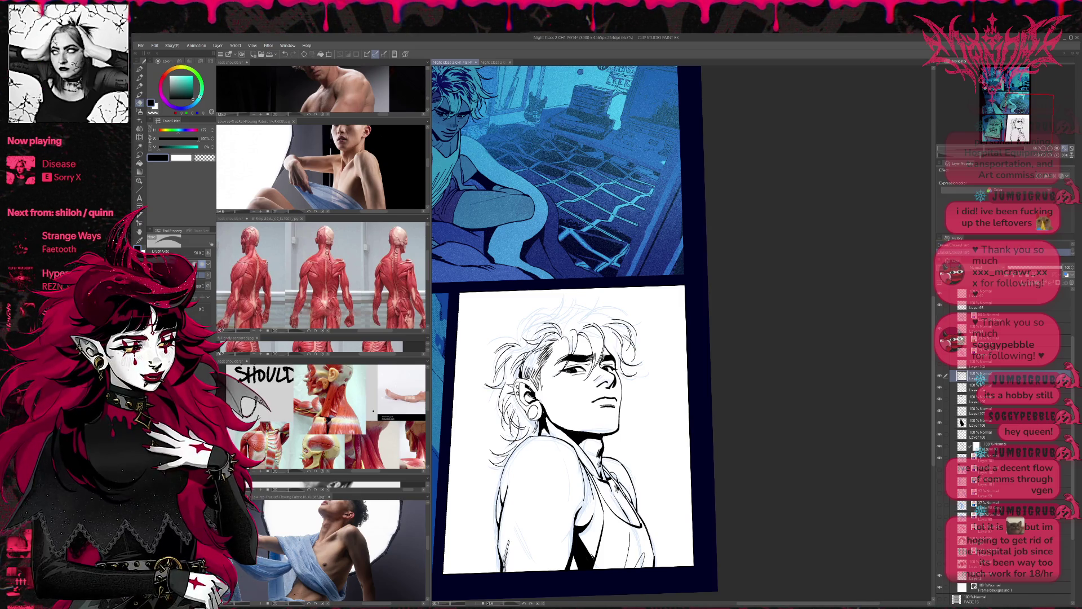
key("p")
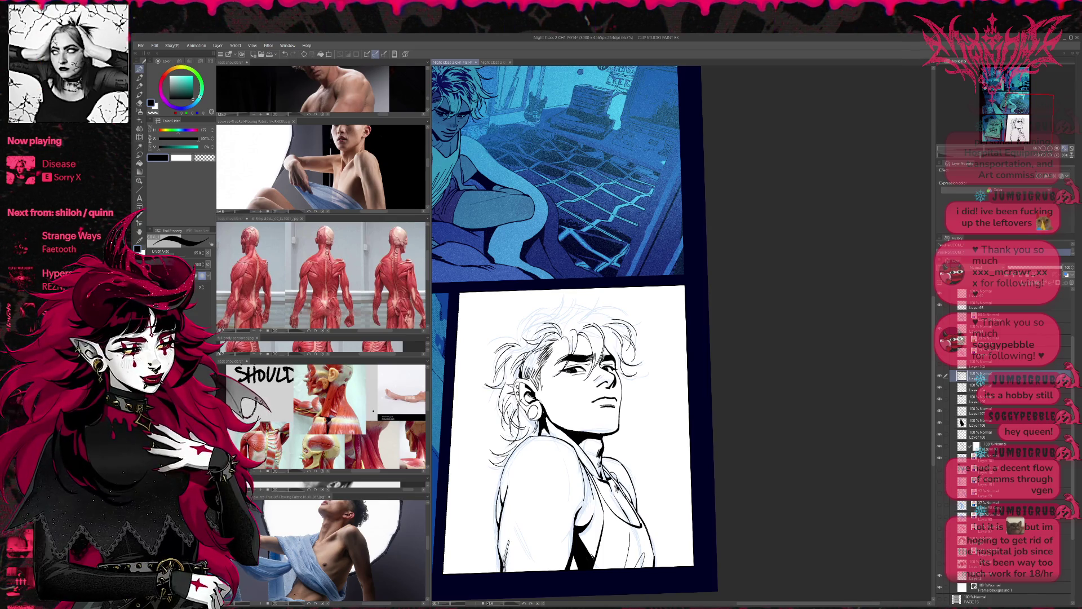
key("e")
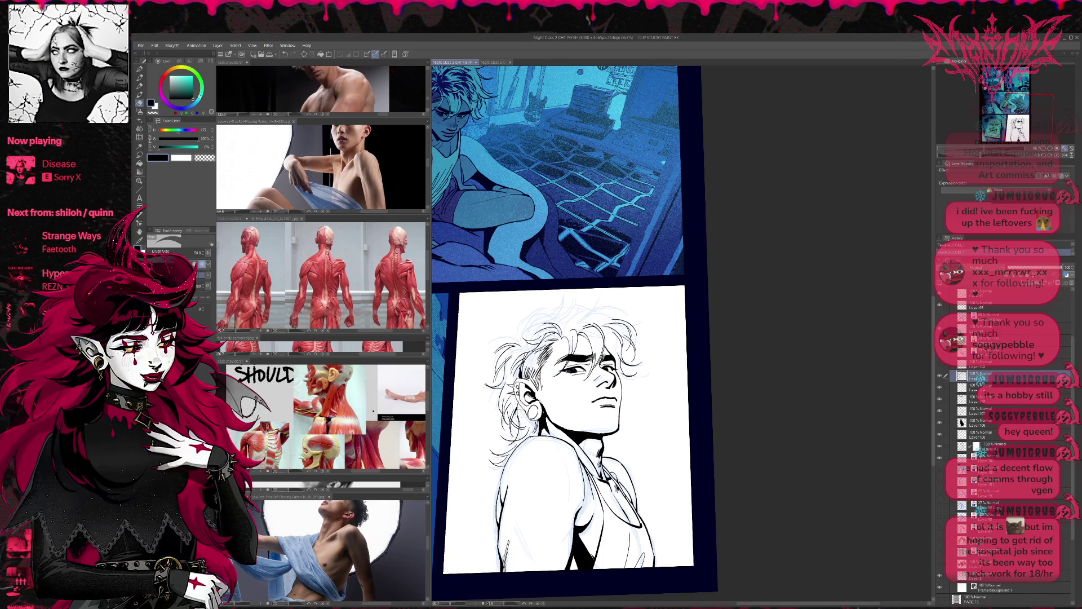
key("p")
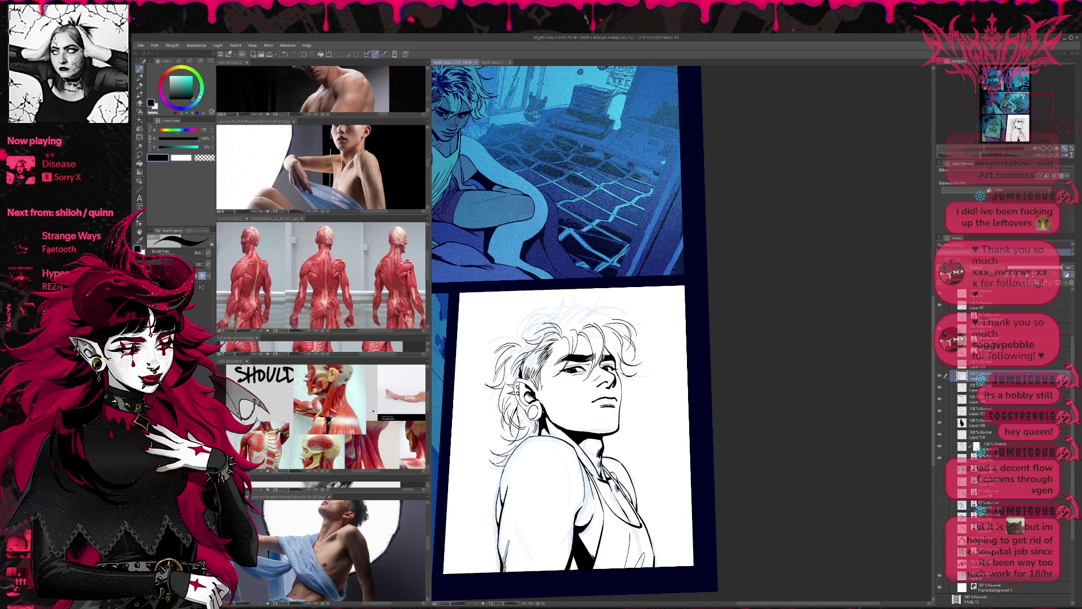
key("e")
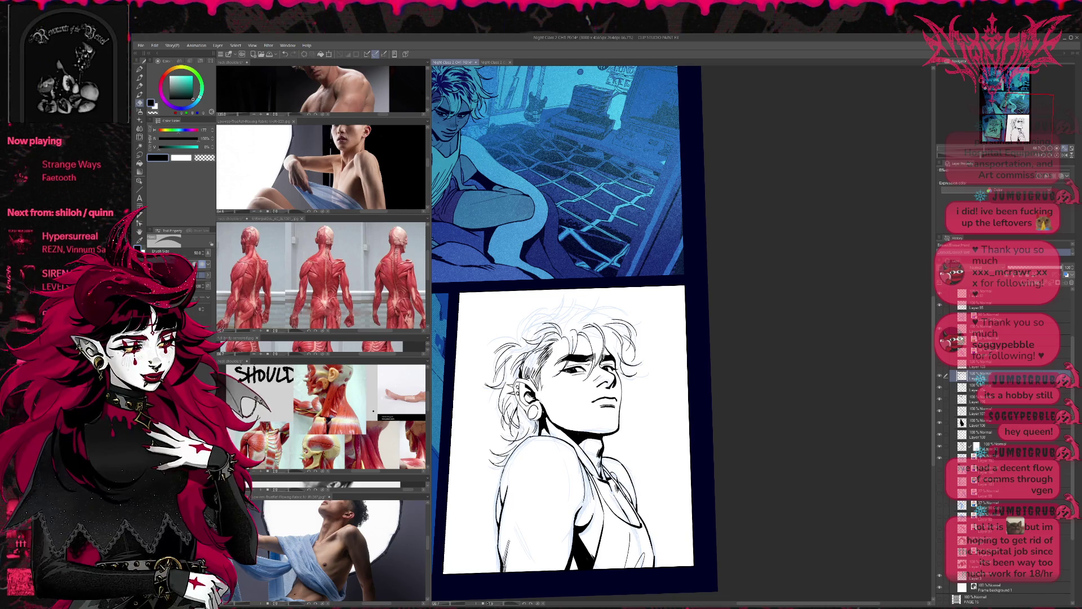
left_click_drag(510, 435, 524, 446)
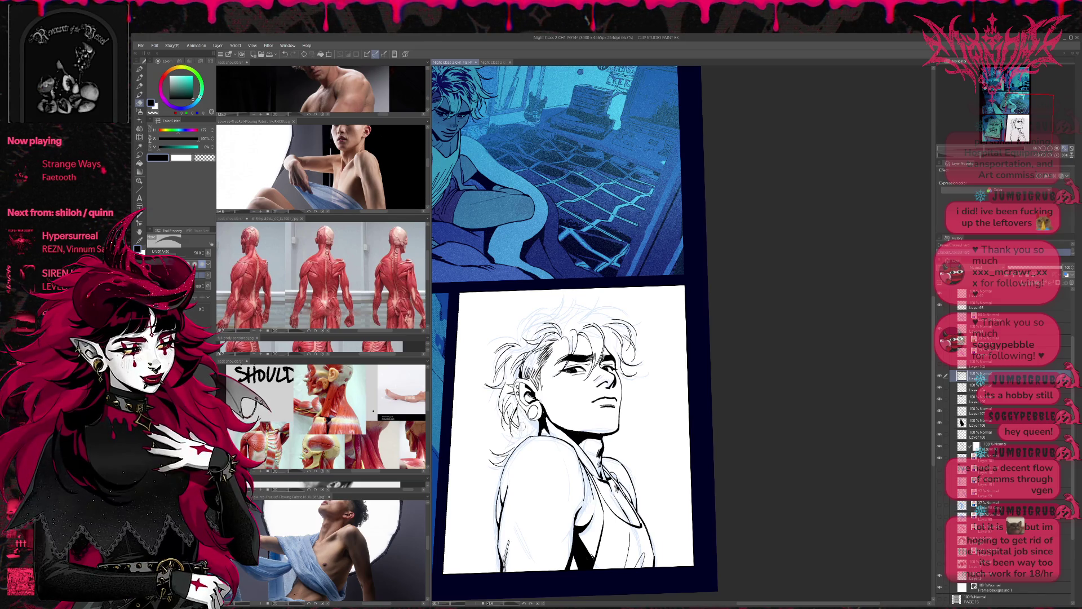
key("p")
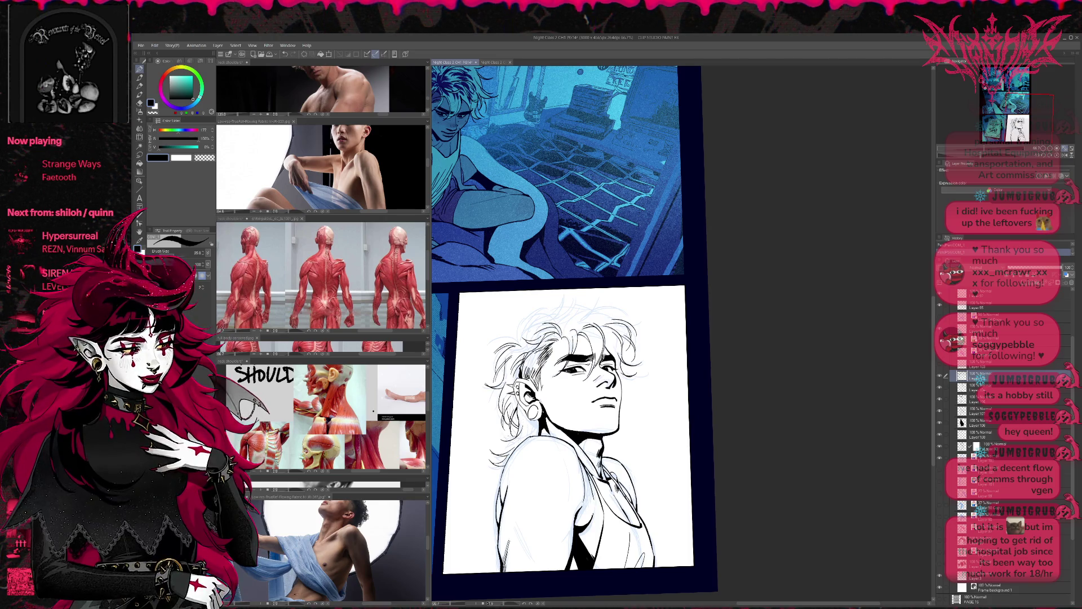
key("ctrl+z")
key("h")
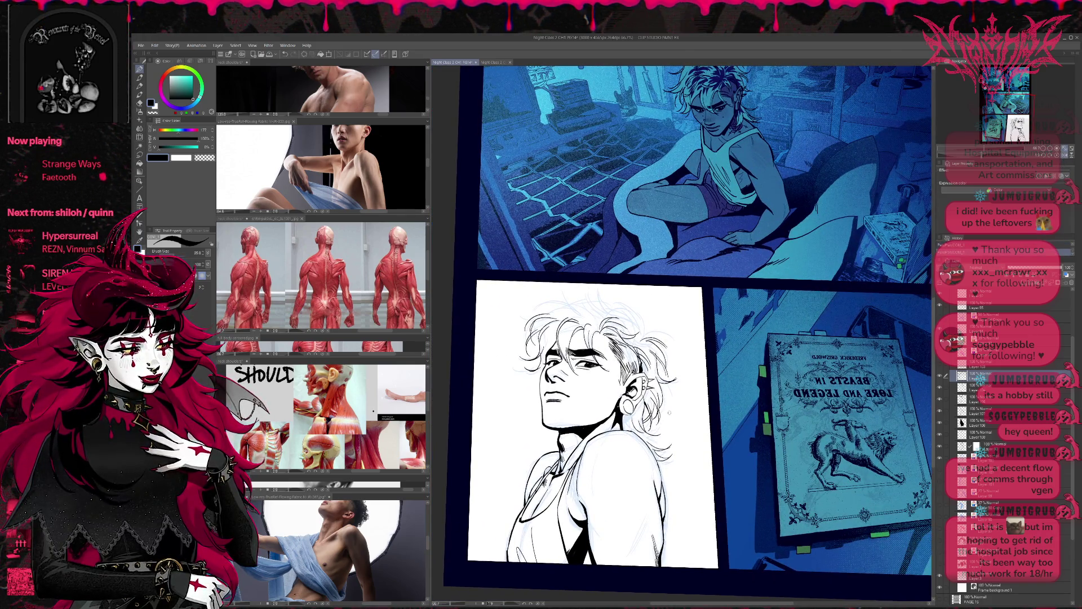
Redraw the earring line darker and compare the portrait with and without it via undo/redo
key("ctrl+z")
left_click_drag(632, 407, 660, 445)
key("ctrl+z")
key("ctrl+z")
key("ctrl+z")
key("ctrl+z")
key("ctrl+z")
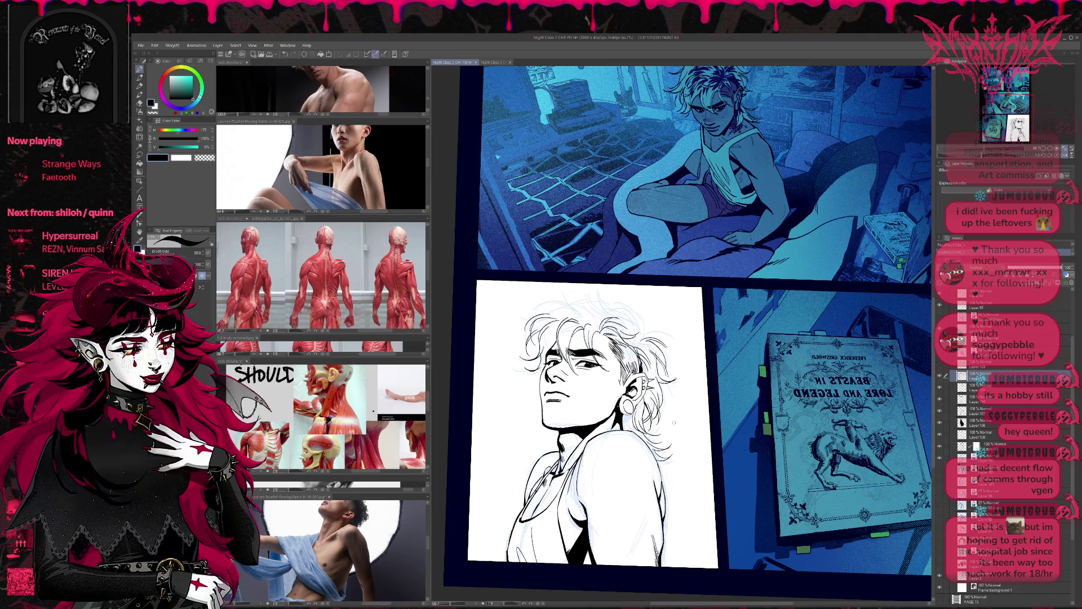
key("ctrl+h")
left_click_drag(879, 364, 667, 359)
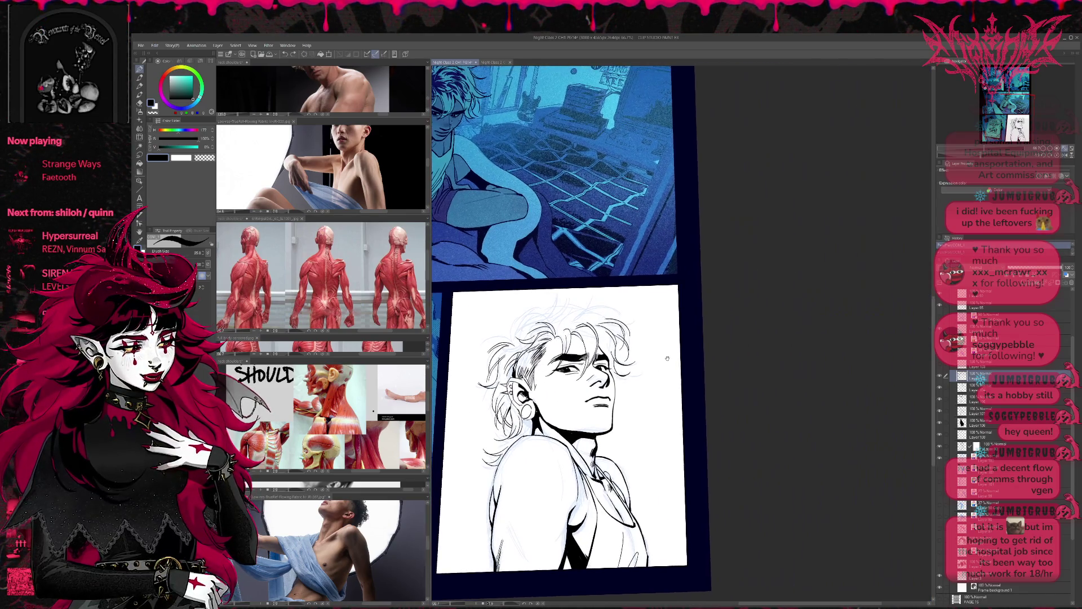
key("ctrl+y")
key("ctrl+z")
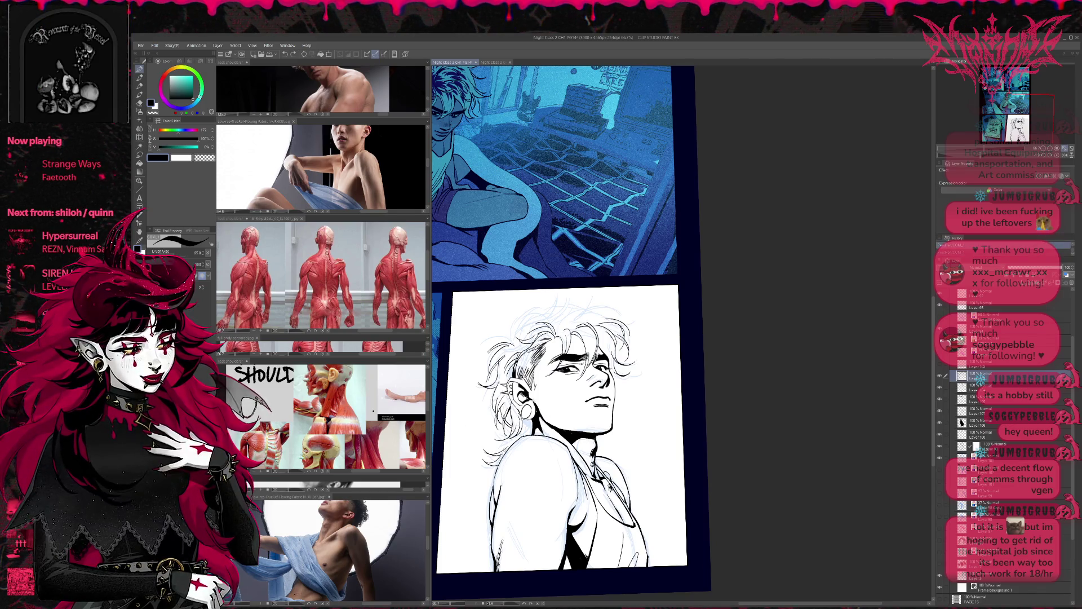
key("ctrl+y")
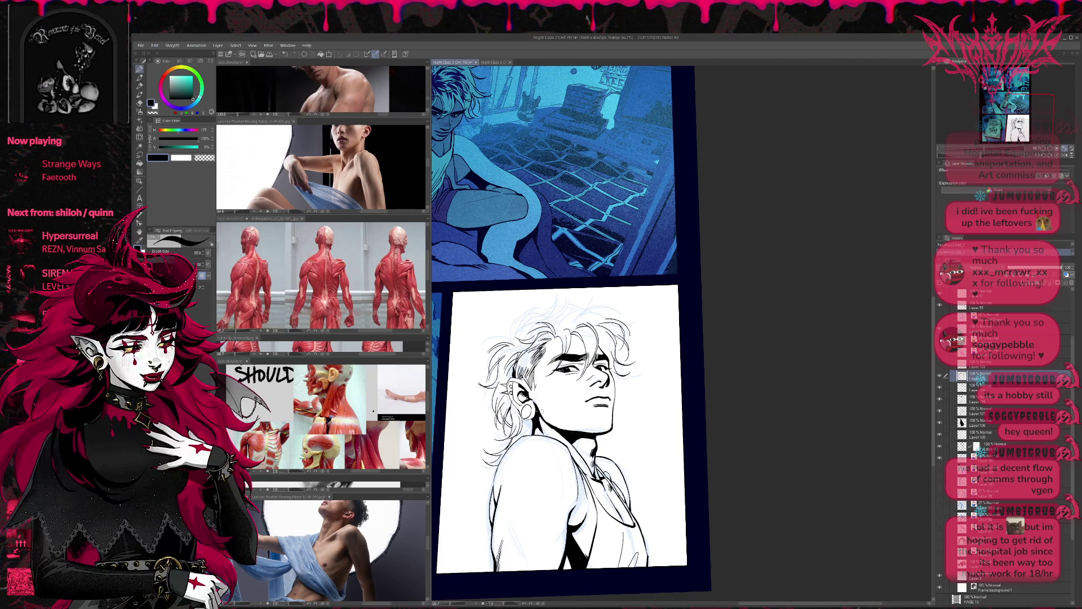
key("ctrl+z")
key("ctrl+y")
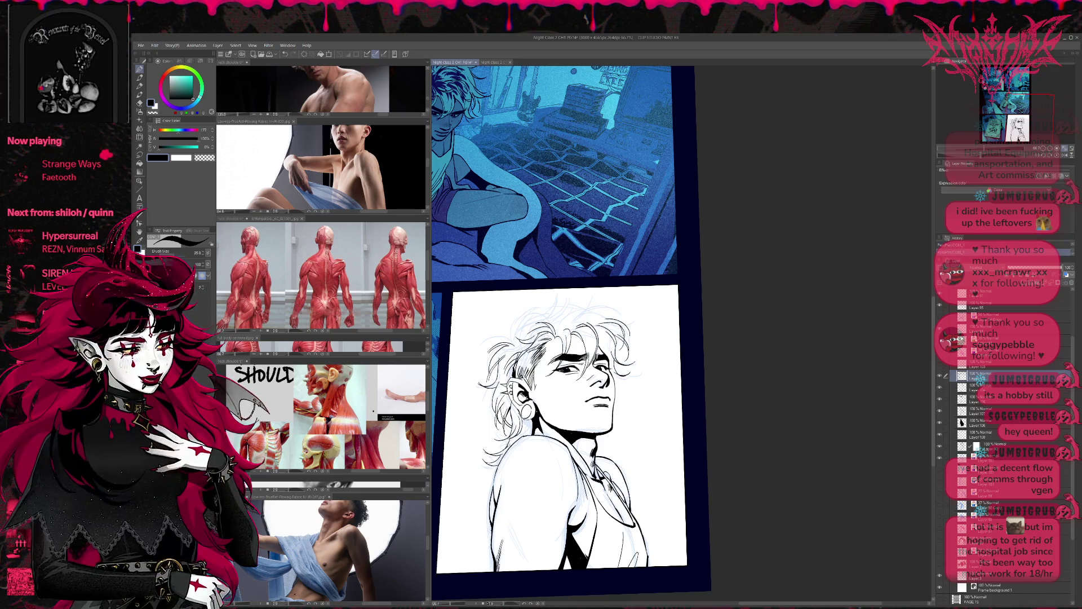
Sketch a few faint guide strokes along the top of the hair, then unmirror the view
left_click_drag(649, 382, 649, 394)
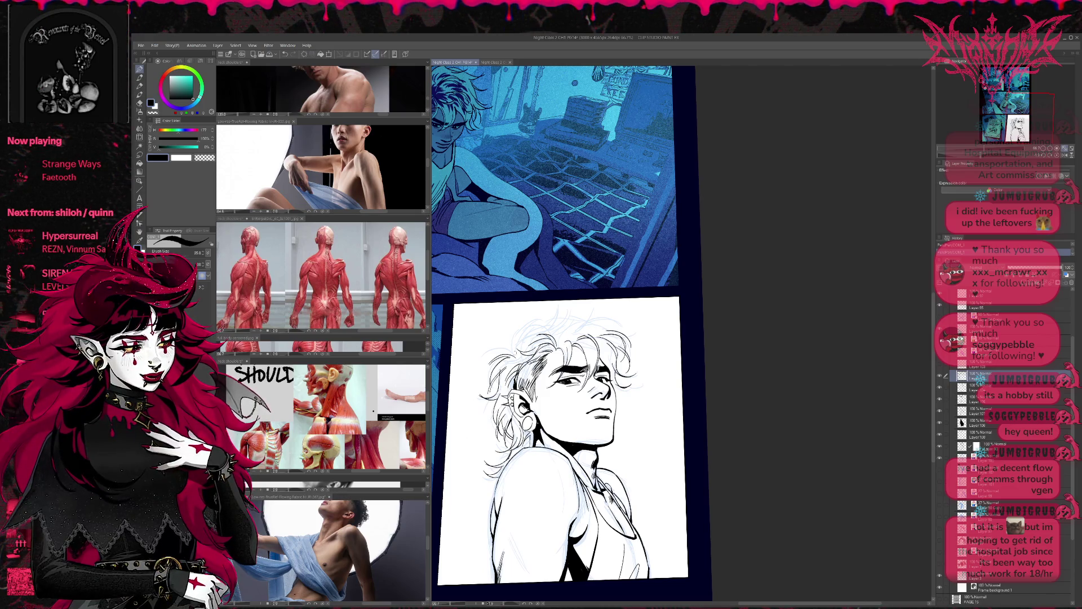
left_click_drag(548, 312, 516, 356)
key("ctrl+z")
key("ctrl+z")
key("ctrl+z")
left_click_drag(511, 327, 521, 348)
left_click_drag(541, 313, 525, 338)
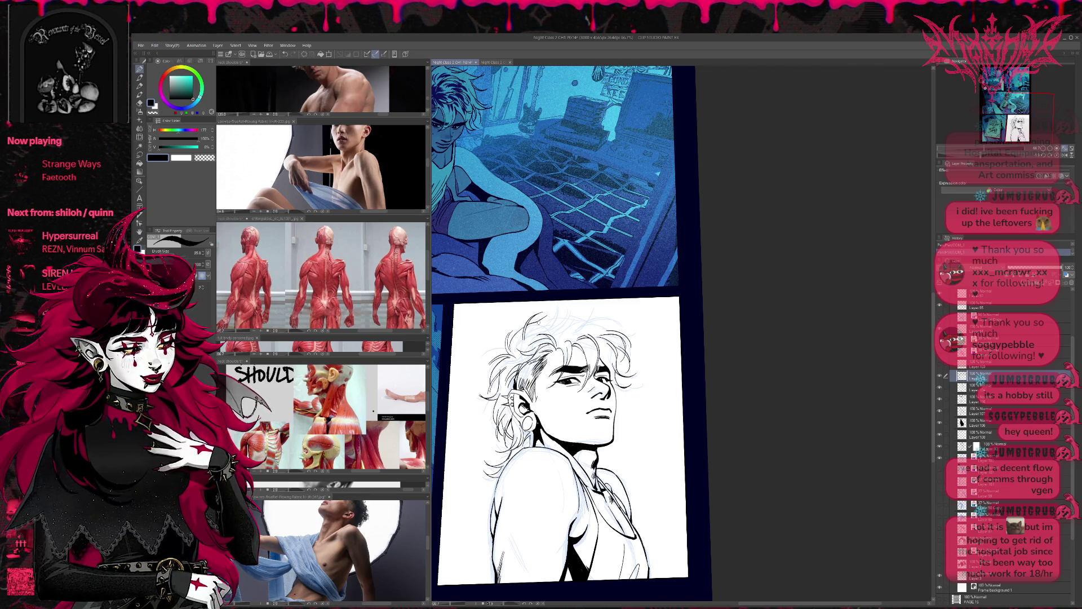
key("h")
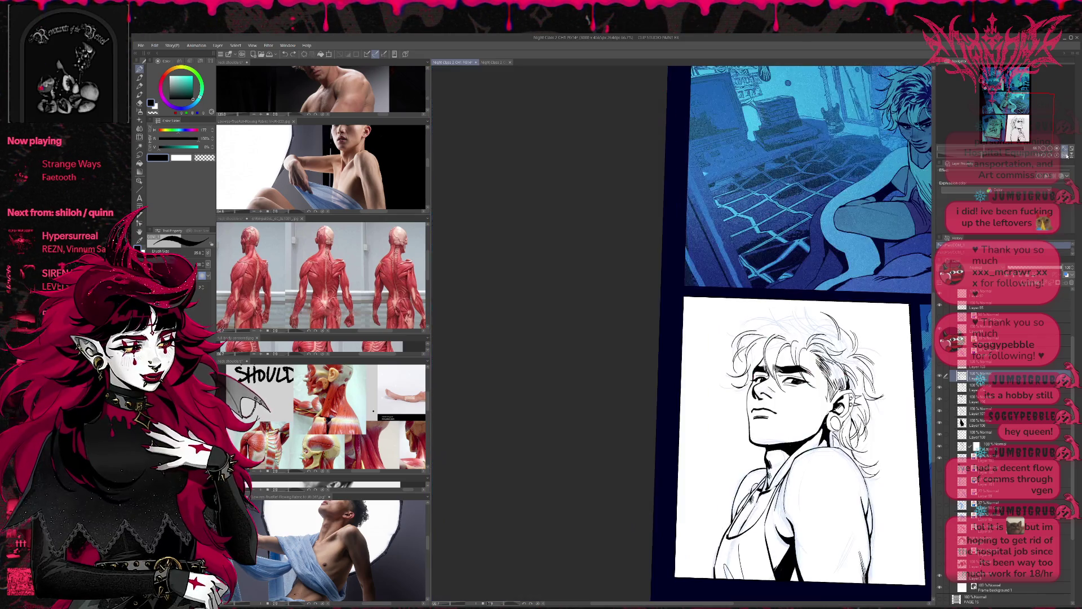
scroll(715, 327, "up", 1)
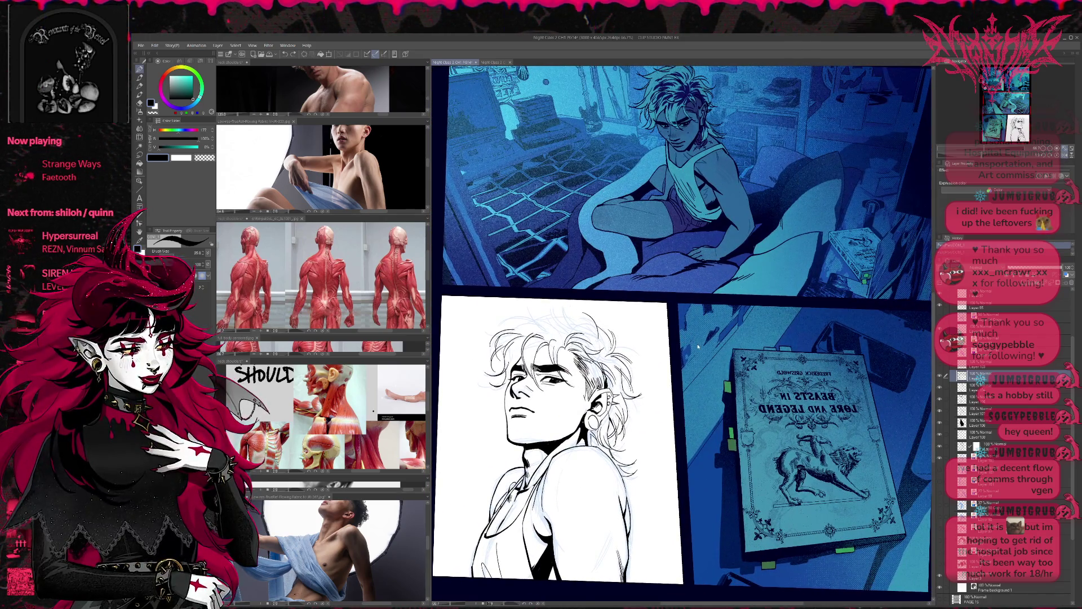
Keep the compared hair stroke, add a small stroke near the top of the head, and straighten the view
key("ctrl+y")
key("ctrl+z")
key("ctrl+y")
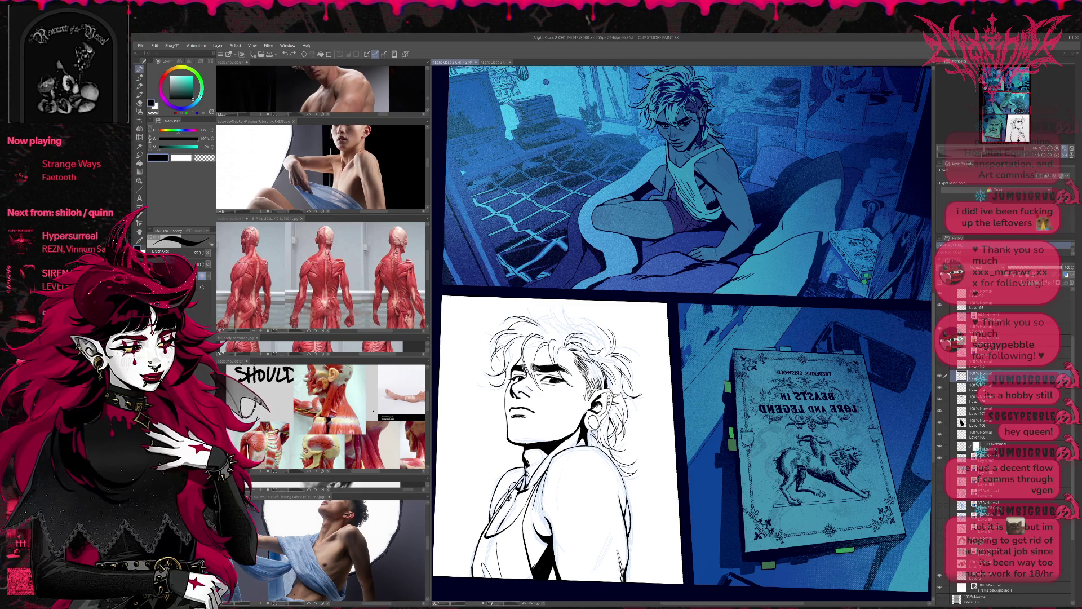
left_click_drag(529, 309, 540, 313)
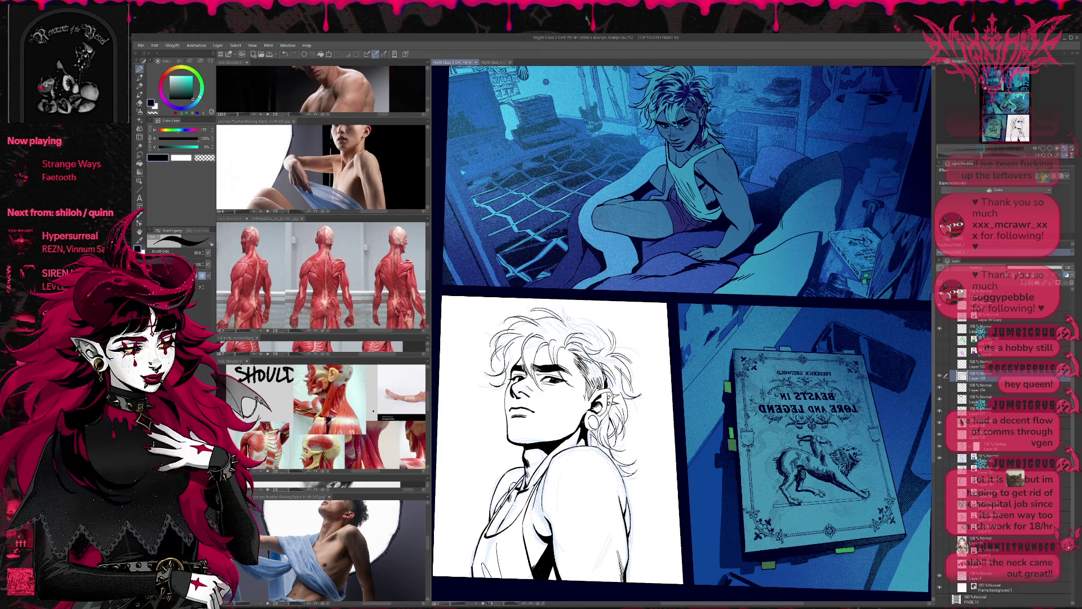
left_click_drag(680, 330, 710, 305)
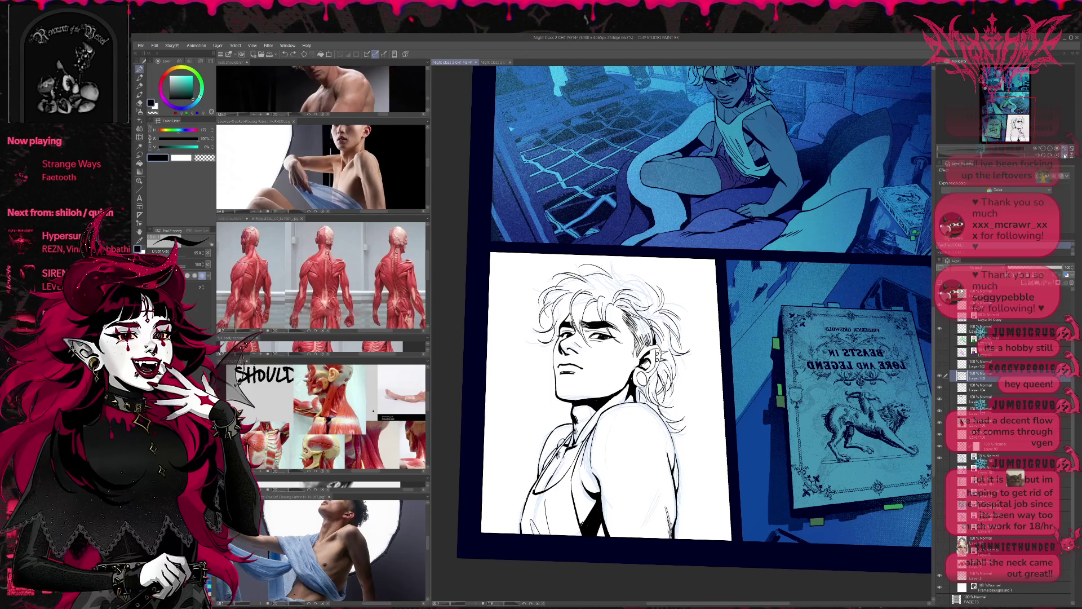
key("h")
left_click_drag(901, 314, 790, 315)
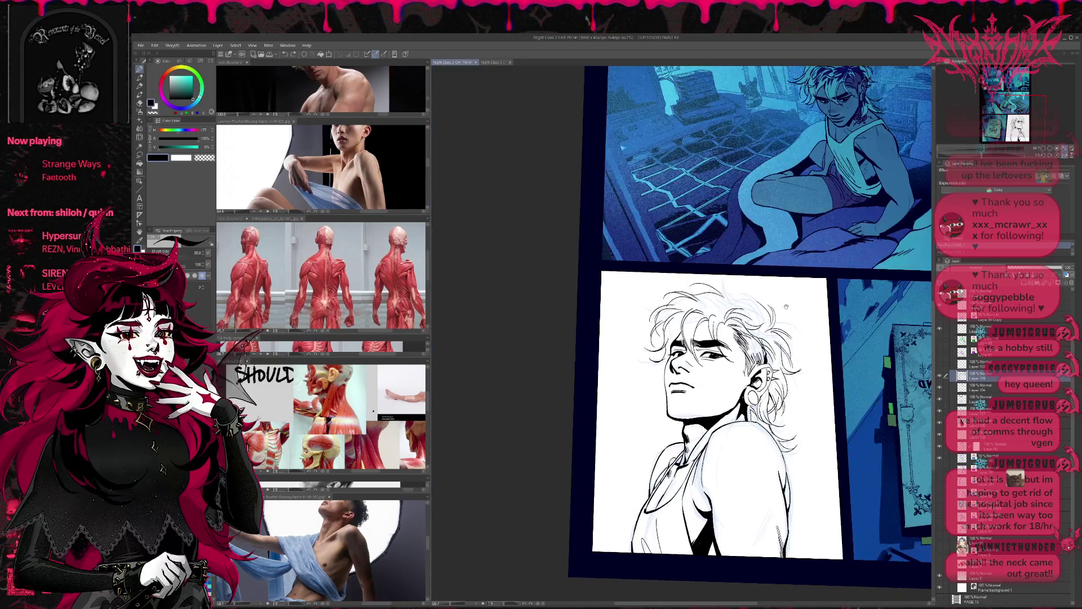
key("h")
scroll(651, 296, "up", 2)
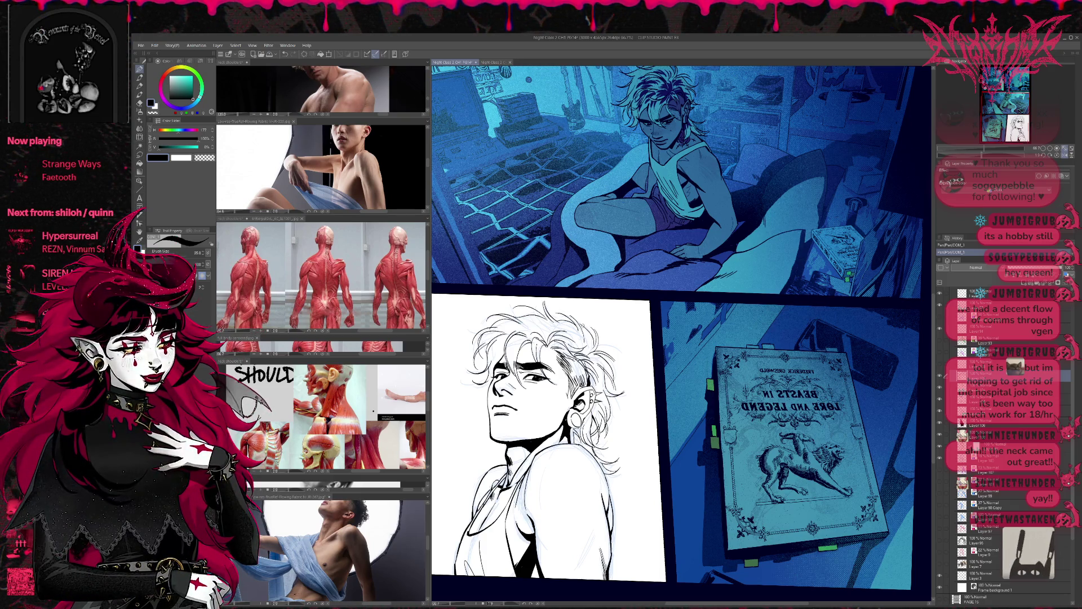
scroll(681, 329, "up", 1)
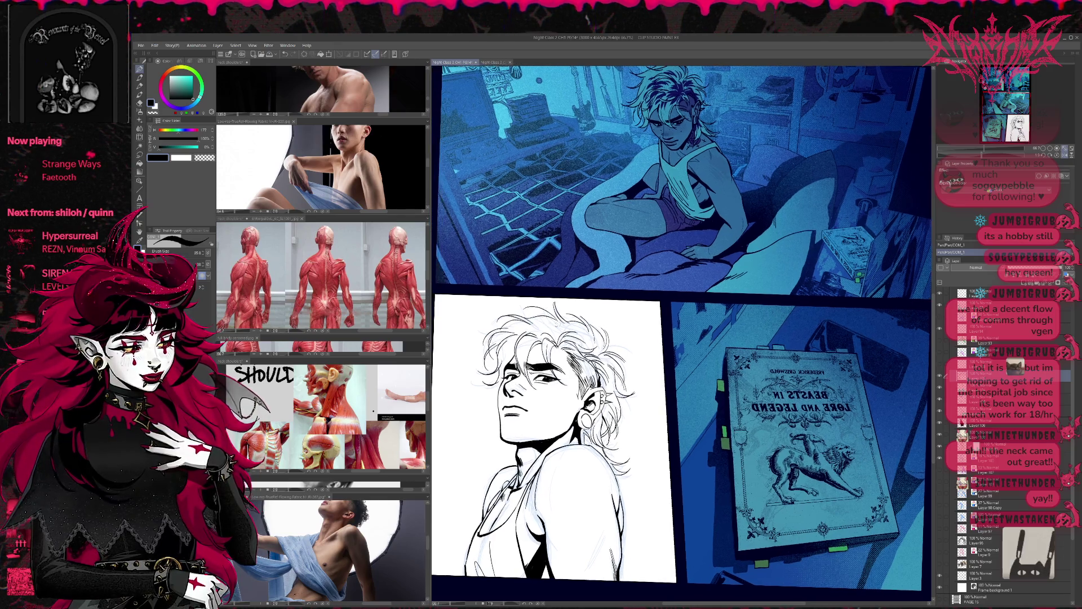
Undo the stroke near the face and redraw it with a thinner tapered pen, then zoom in mirrored
key("ctrl+z")
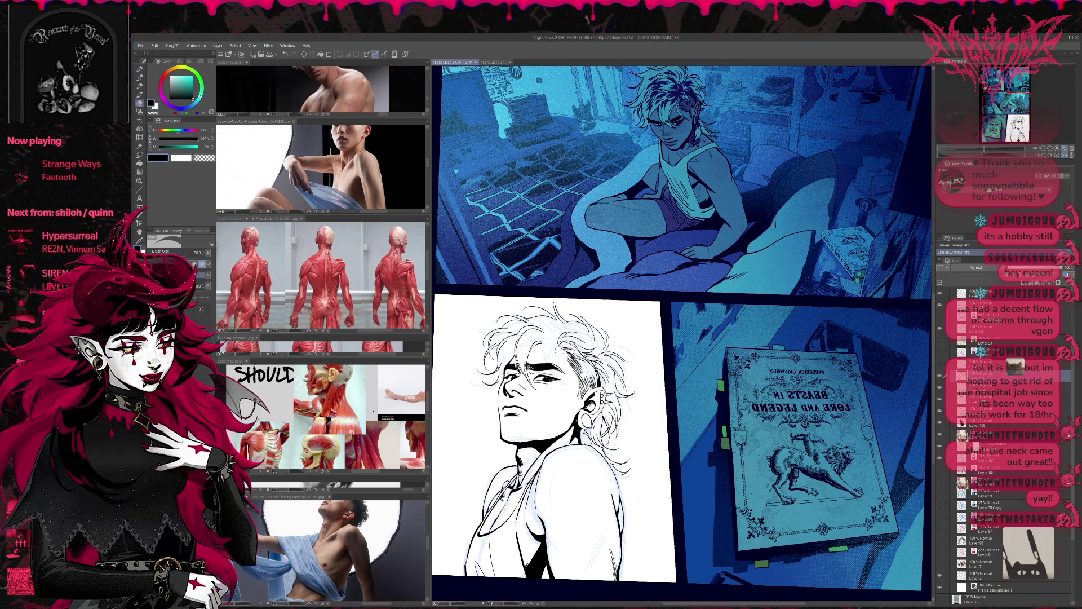
key("p")
key("ctrl+z")
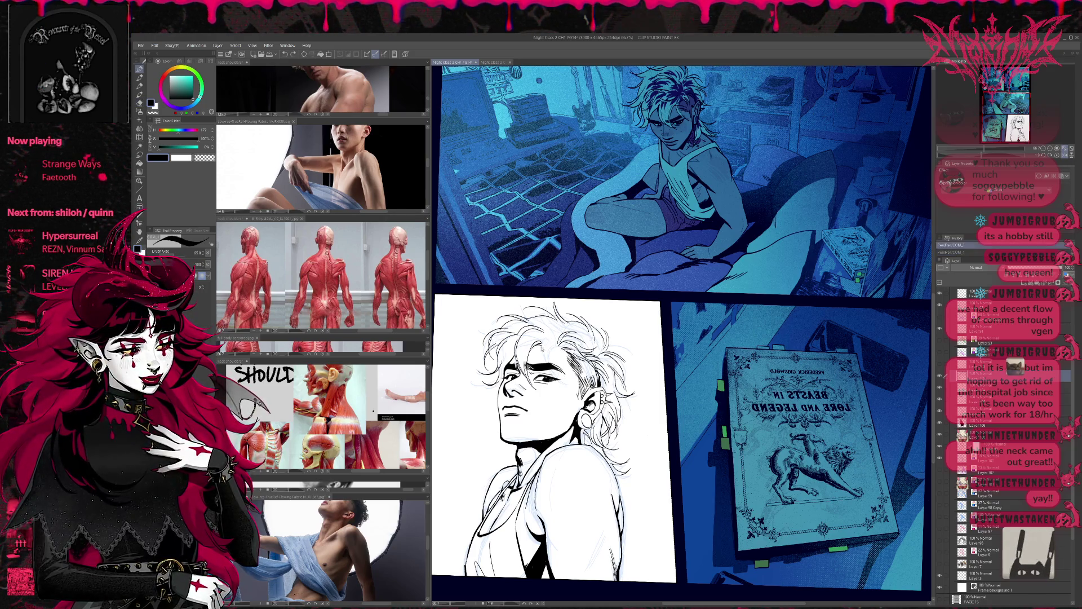
left_click_drag(592, 355, 600, 373)
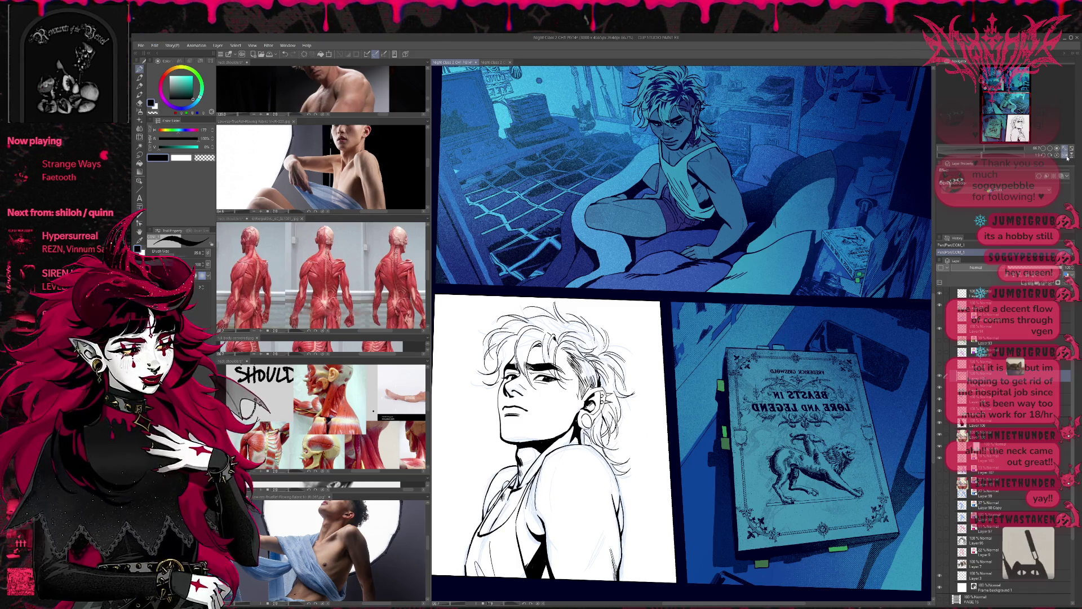
key("ctrl+h")
key("ctrl+plus")
key("ctrl+plus")
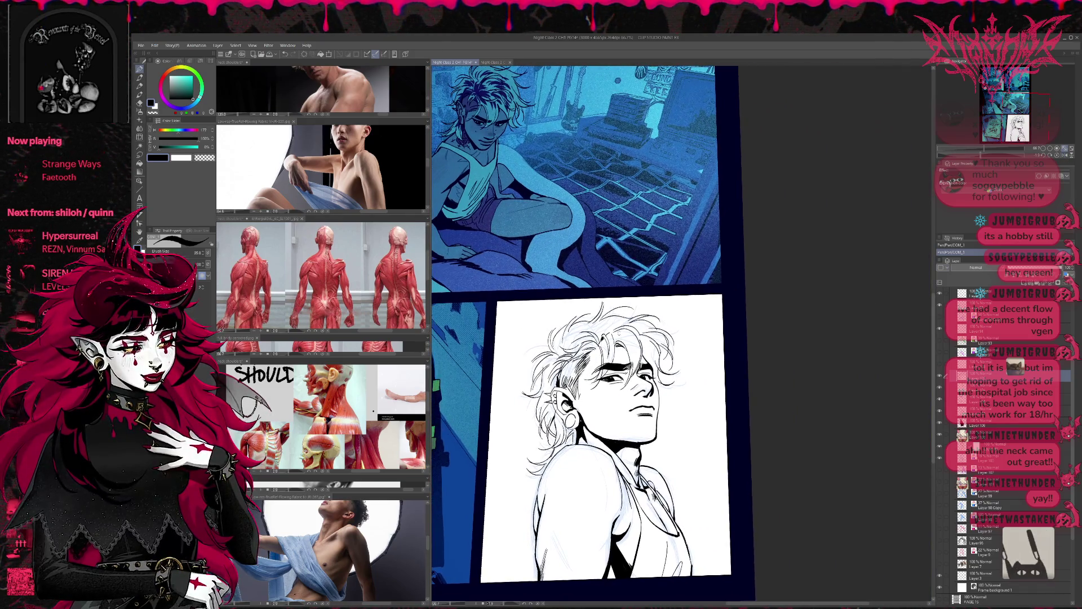
key("ctrl+plus")
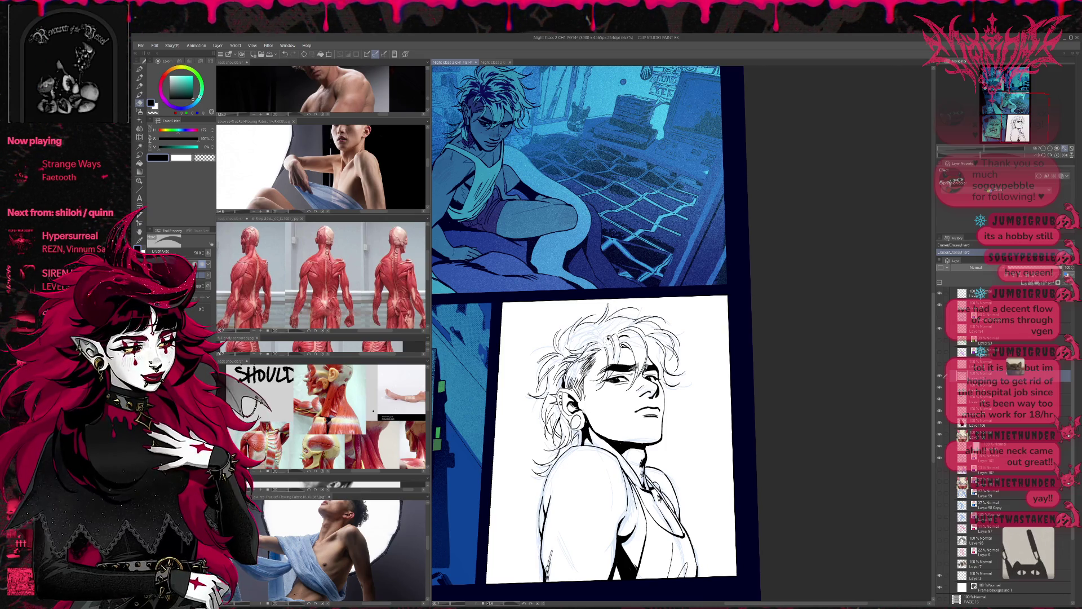
Hide the sketch layer so the shirt shows only clean ink, and unmirror the view
key("p")
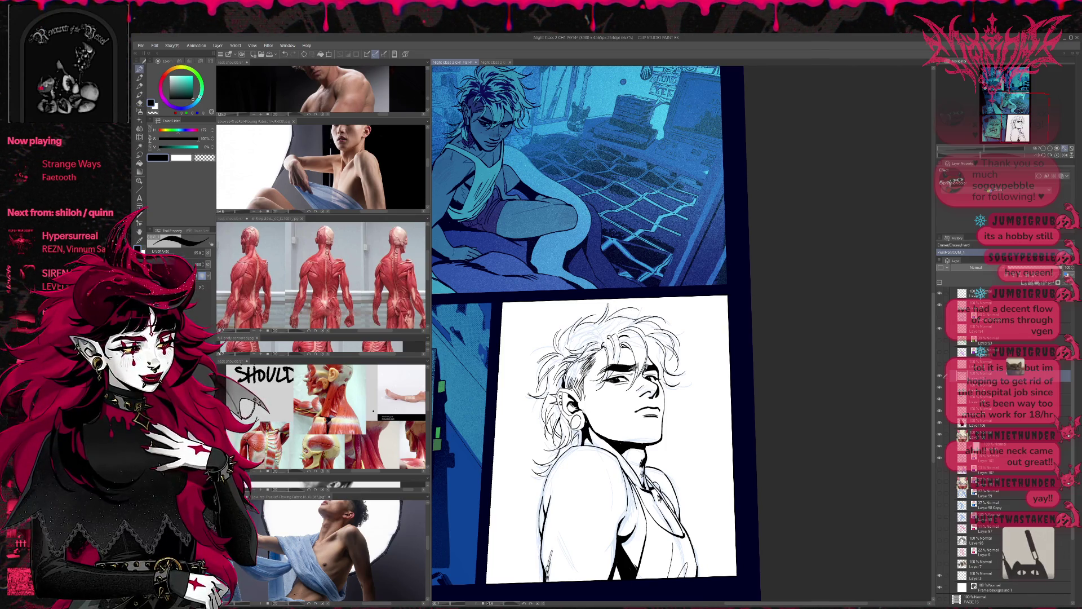
key("e")
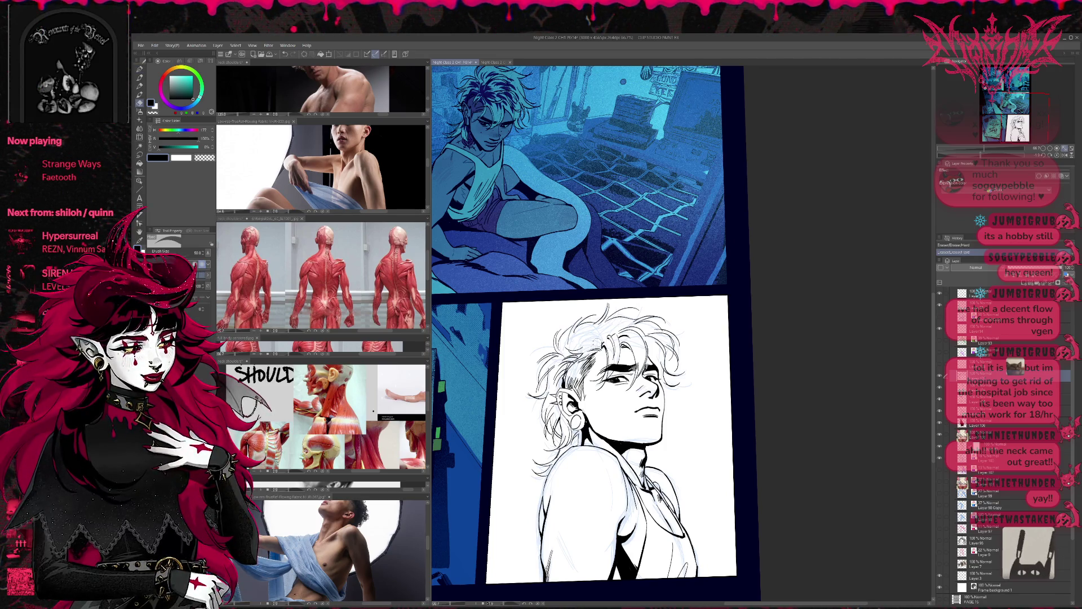
key("p")
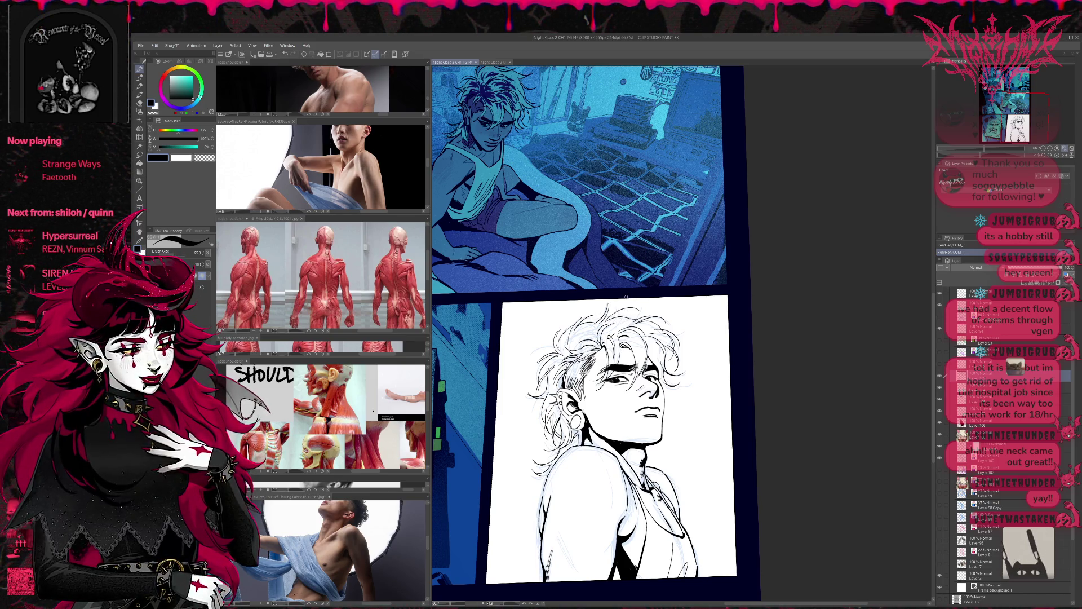
left_click(942, 456)
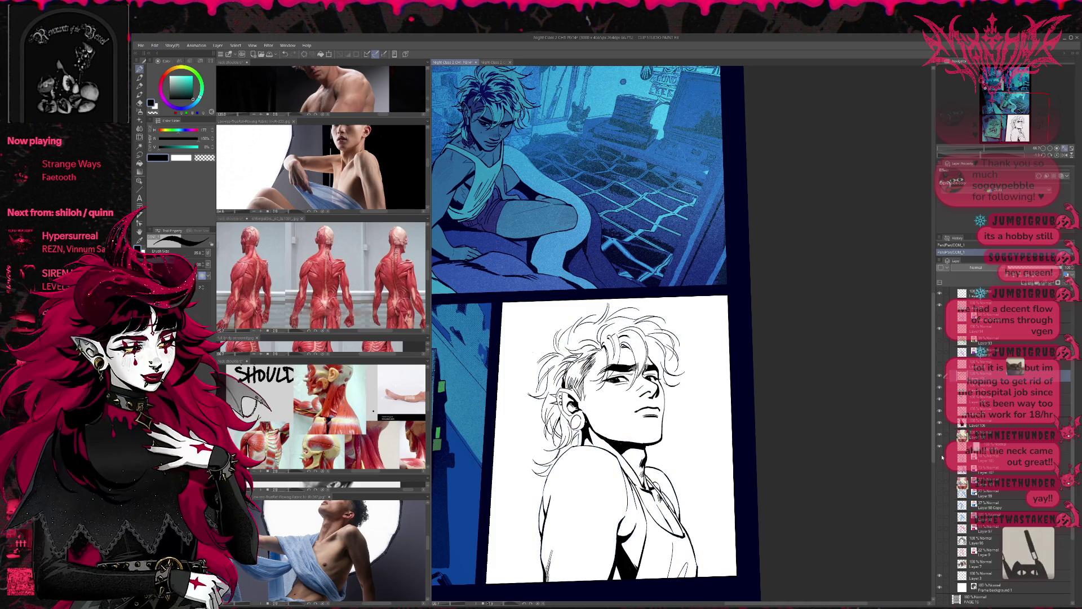
key("ctrl+h")
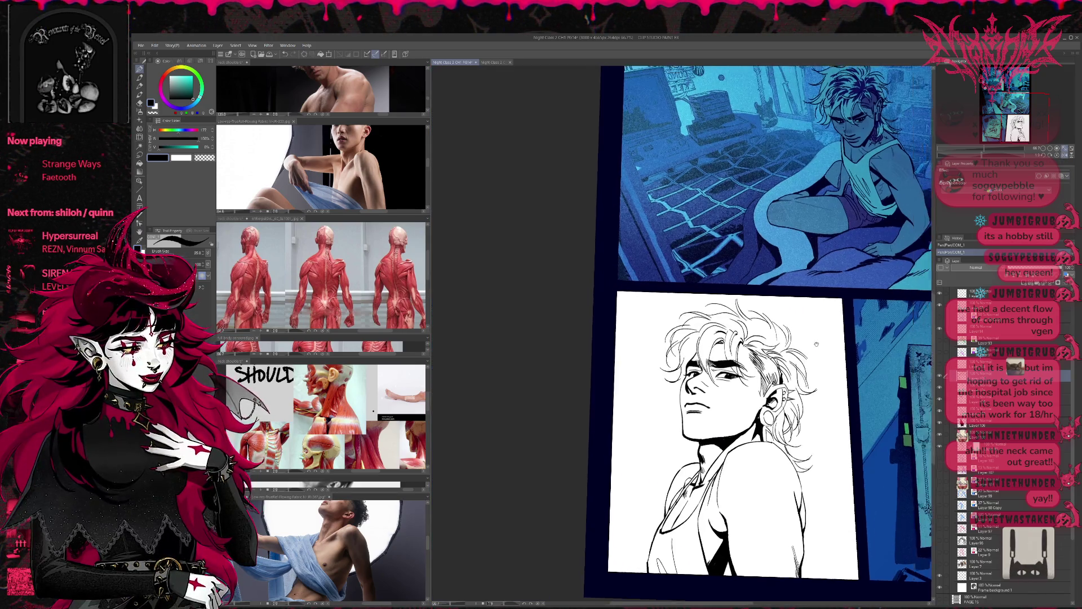
scroll(722, 331, "up", 1)
scroll(761, 334, "up", 1)
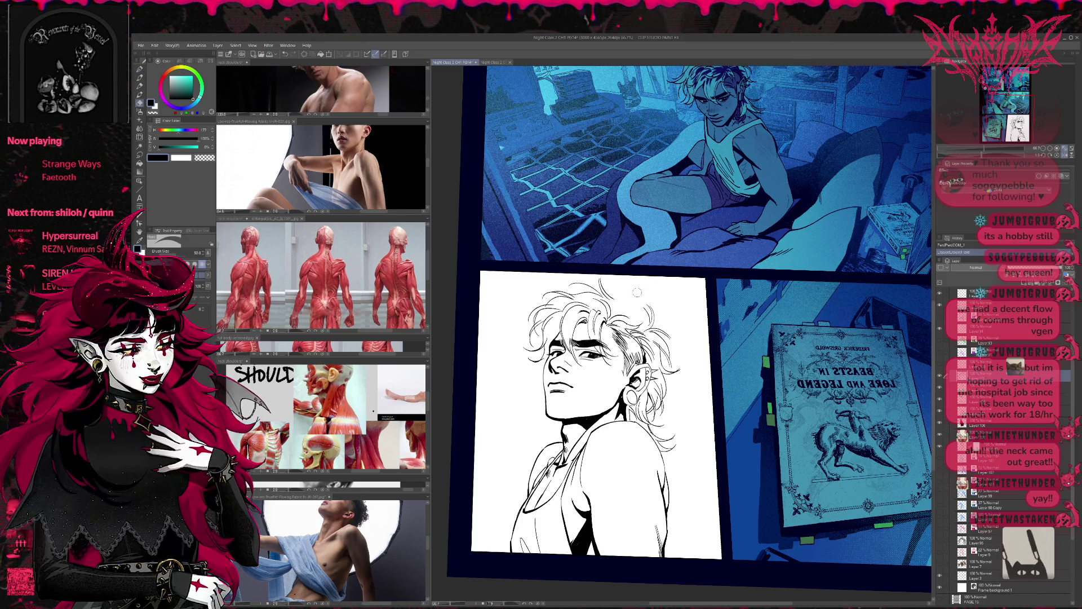
Try a short ink line in the hair and undo it
key("e")
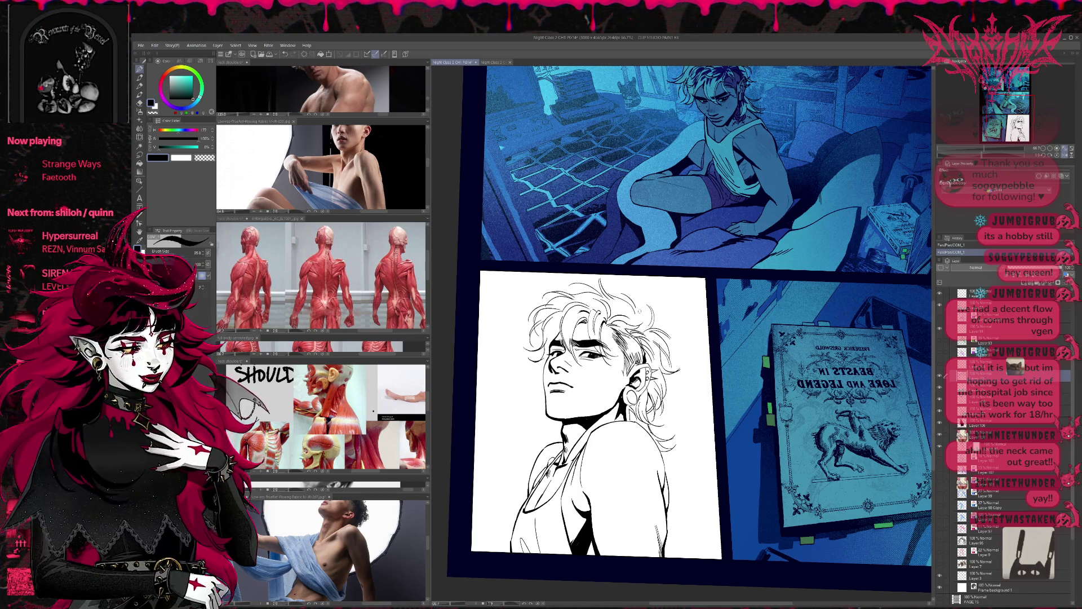
left_click_drag(622, 296, 653, 329)
key("ctrl+z")
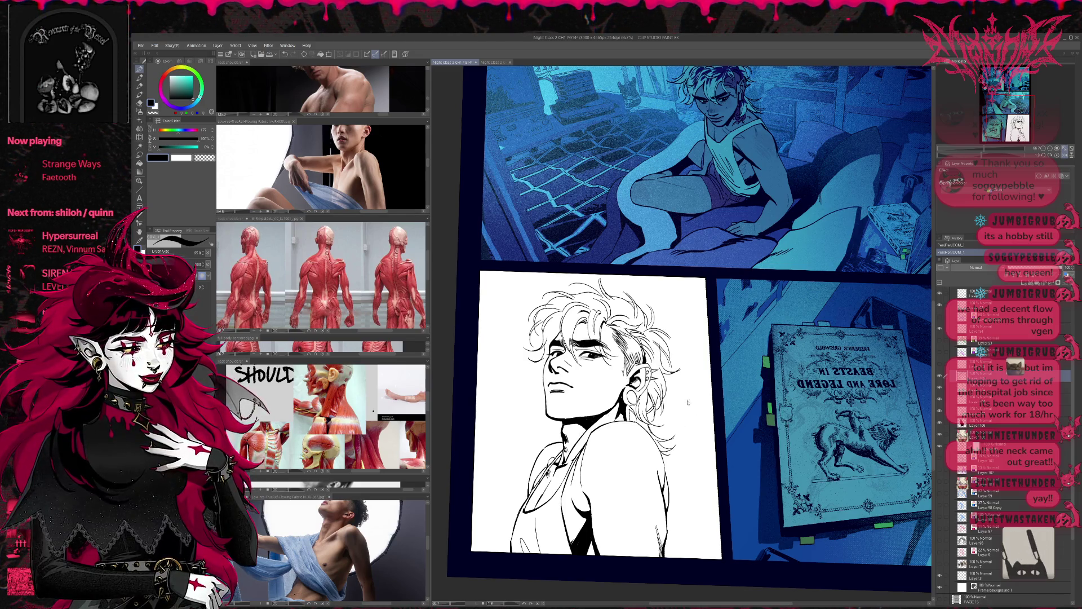
scroll(688, 403, "up", 3)
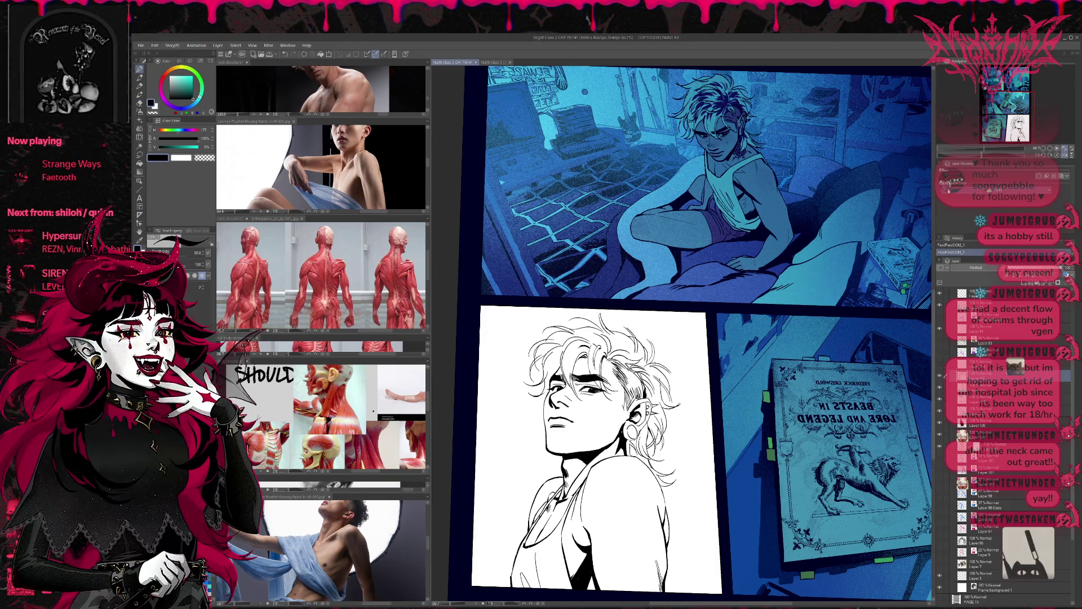
scroll(724, 304, "up", 5)
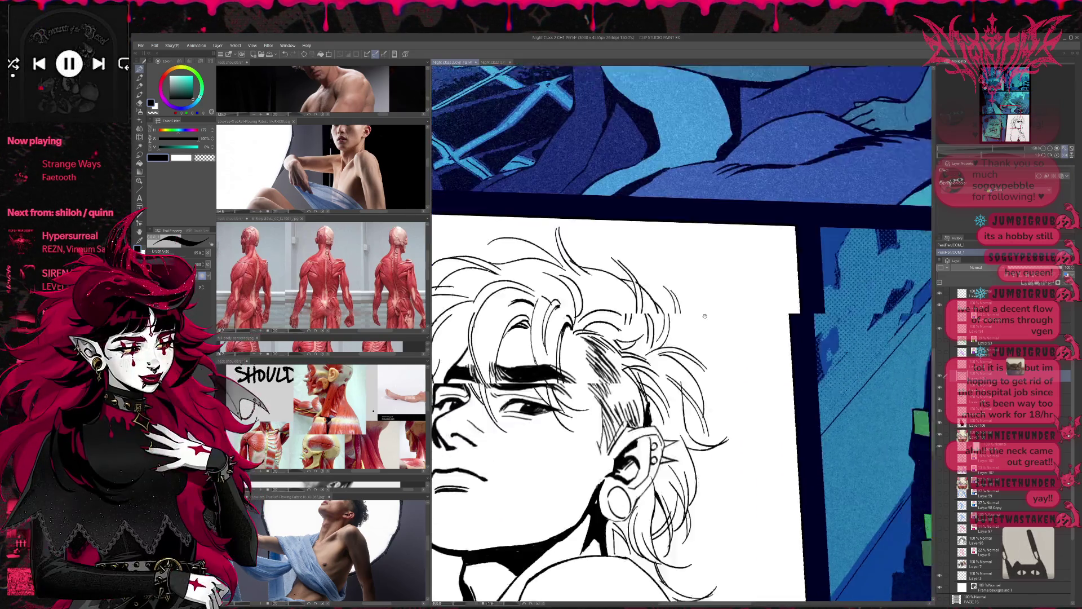
Duplicate the current ink layer with Ctrl+J after comparing the face line art via undo/redo
left_click_drag(725, 304, 720, 292)
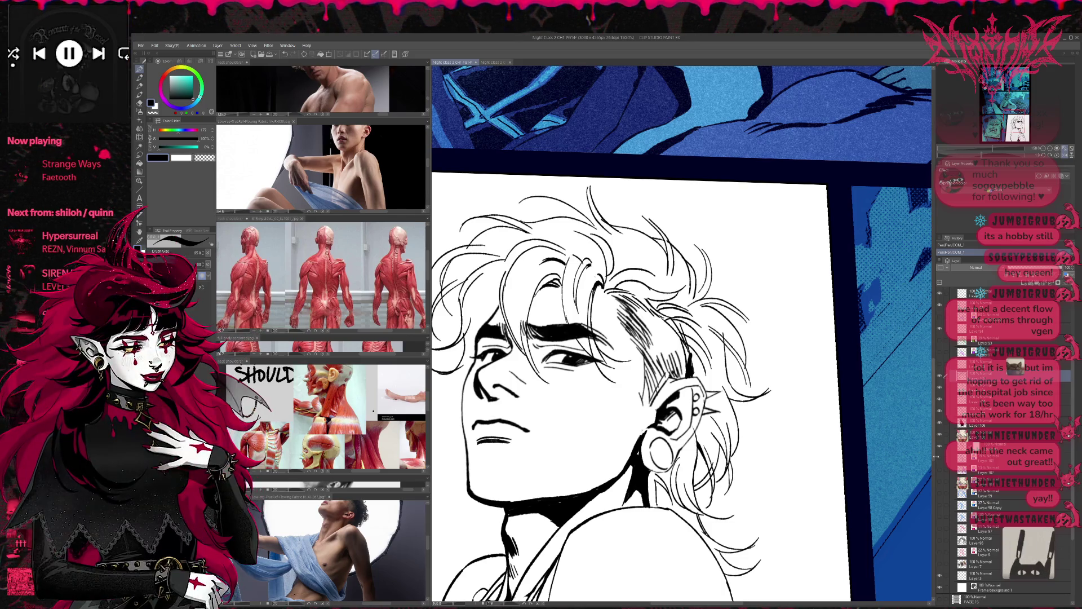
key("ctrl+z")
key("ctrl+y")
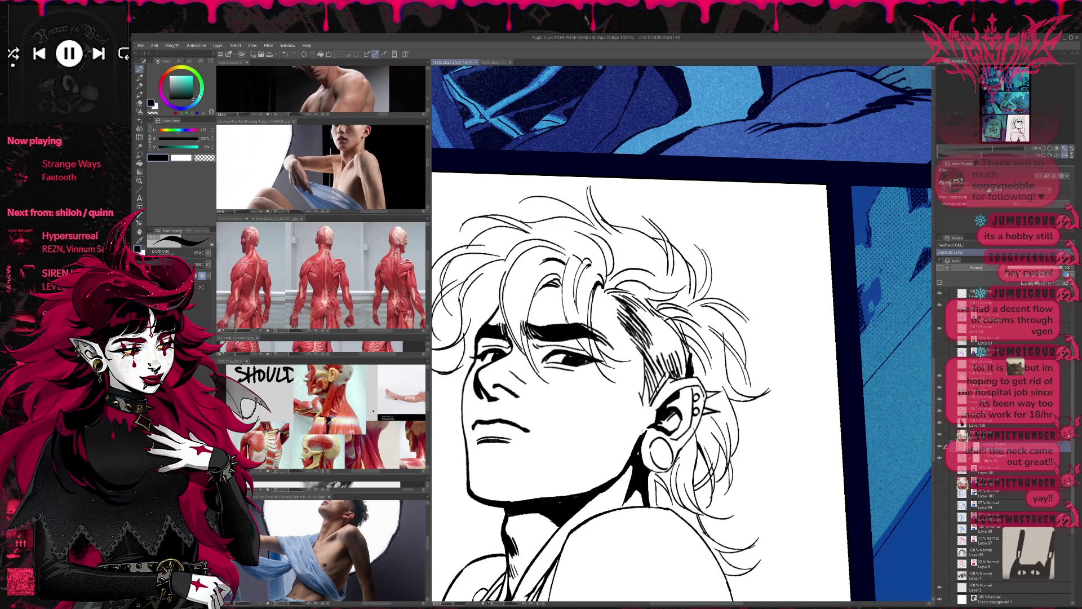
key("ctrl+j")
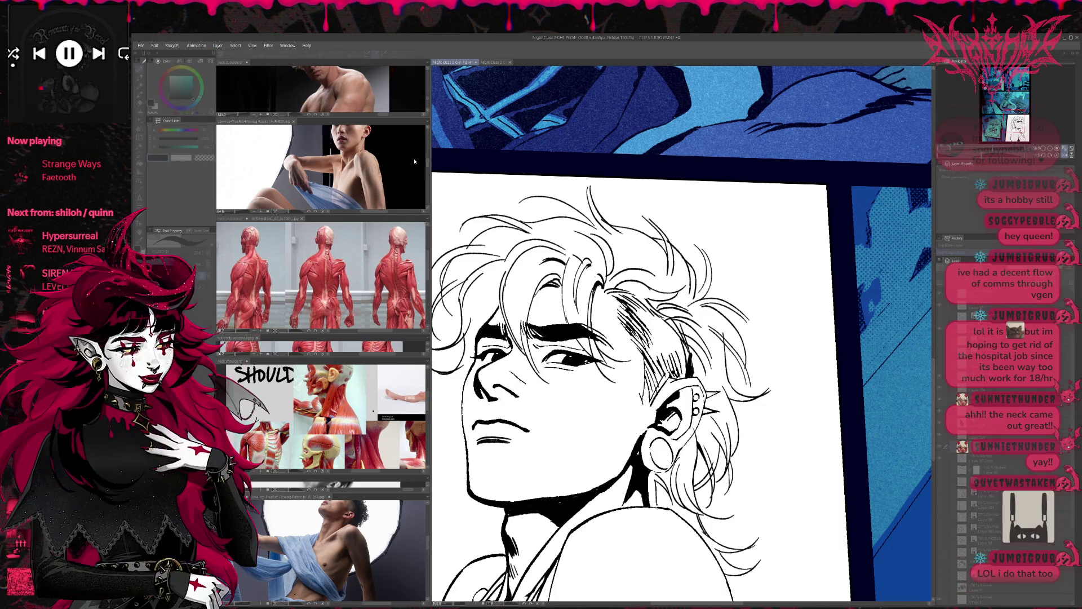
key("ctrl+z")
key("ctrl+z")
key("ctrl+y")
key("ctrl+y")
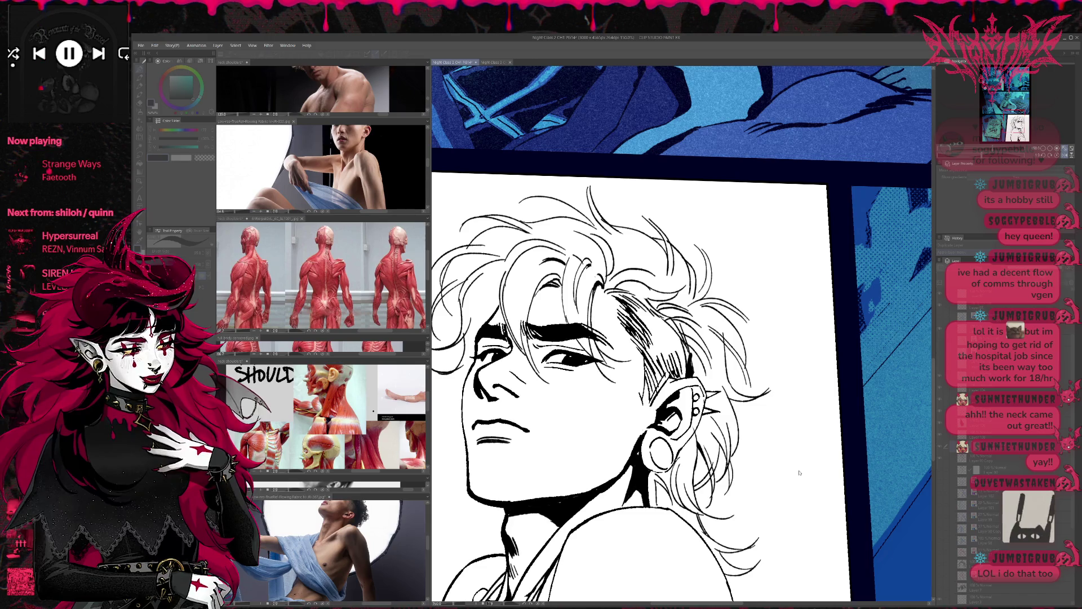
Hatch the hair above the ear with dark strokes, comparing them with undo/redo and keeping them
left_click_drag(647, 367, 668, 402)
left_click_drag(625, 300, 680, 402)
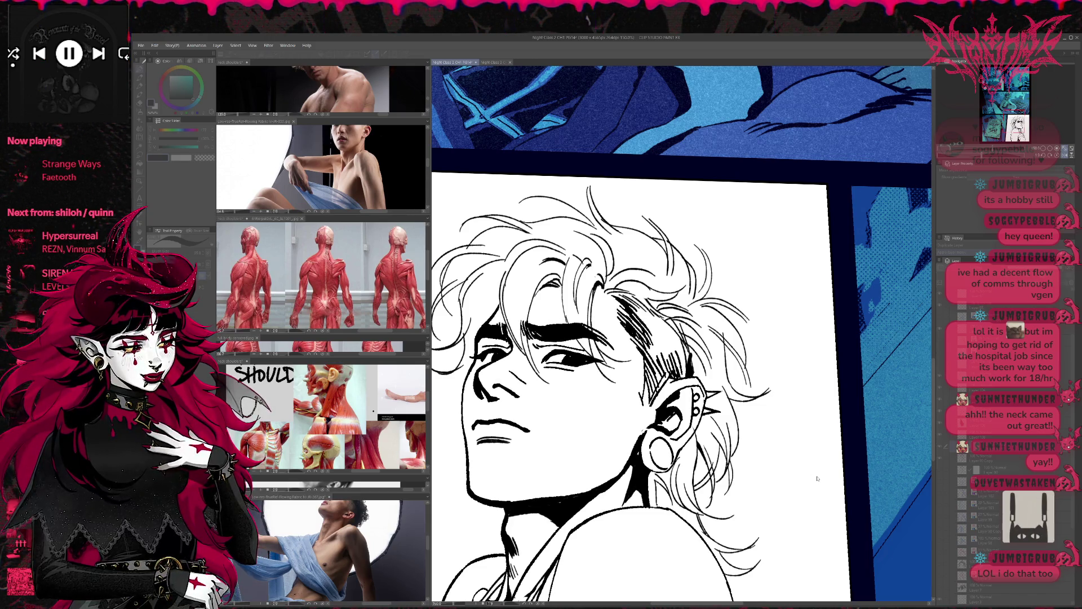
key("ctrl+z")
key("ctrl+z")
key("ctrl+y")
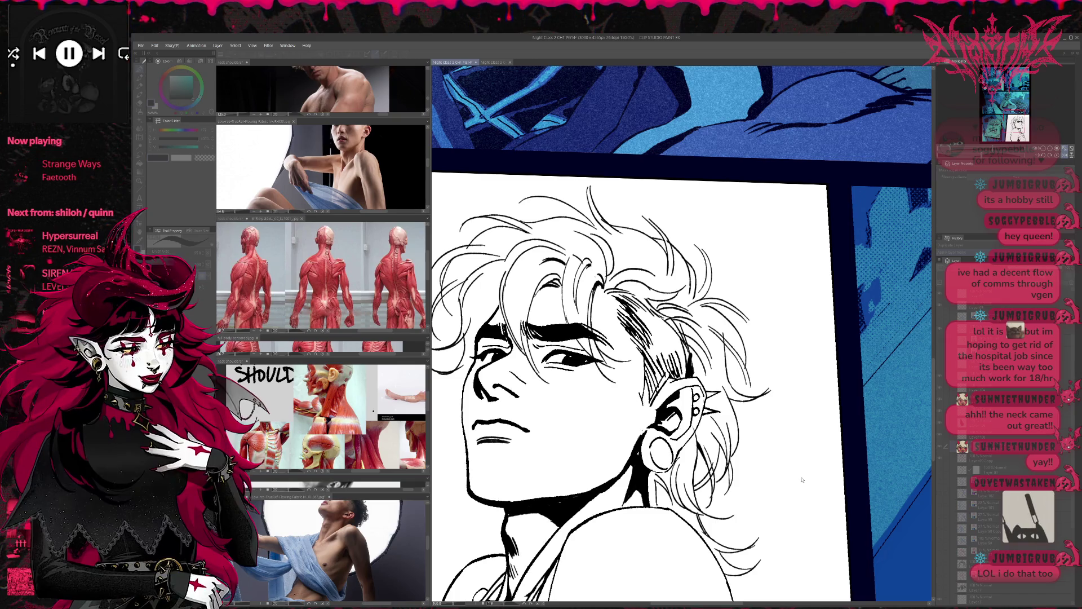
key("ctrl+z")
key("ctrl+z")
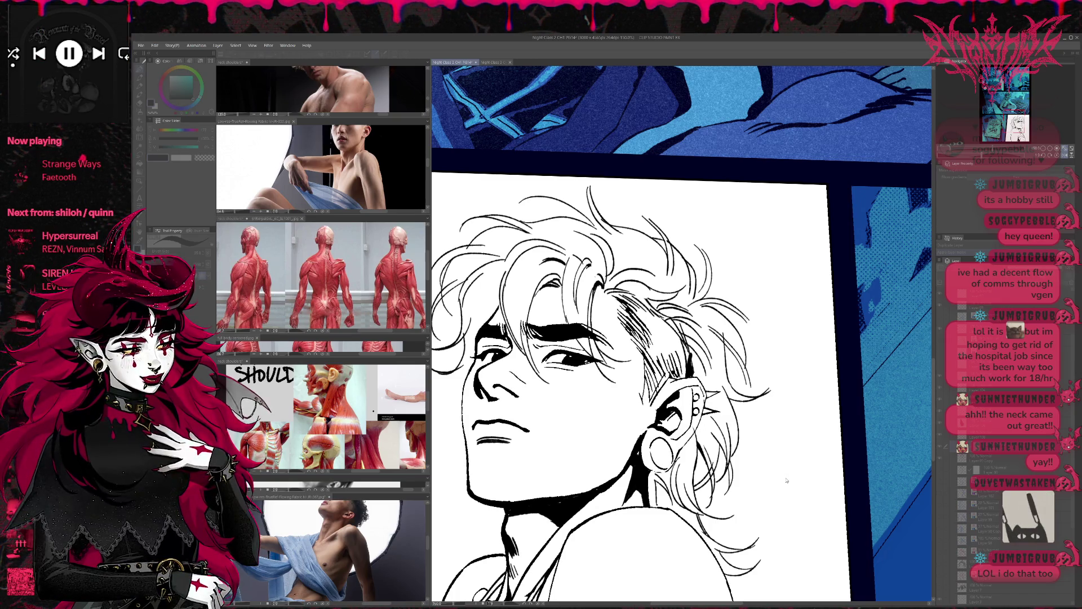
key("ctrl+y")
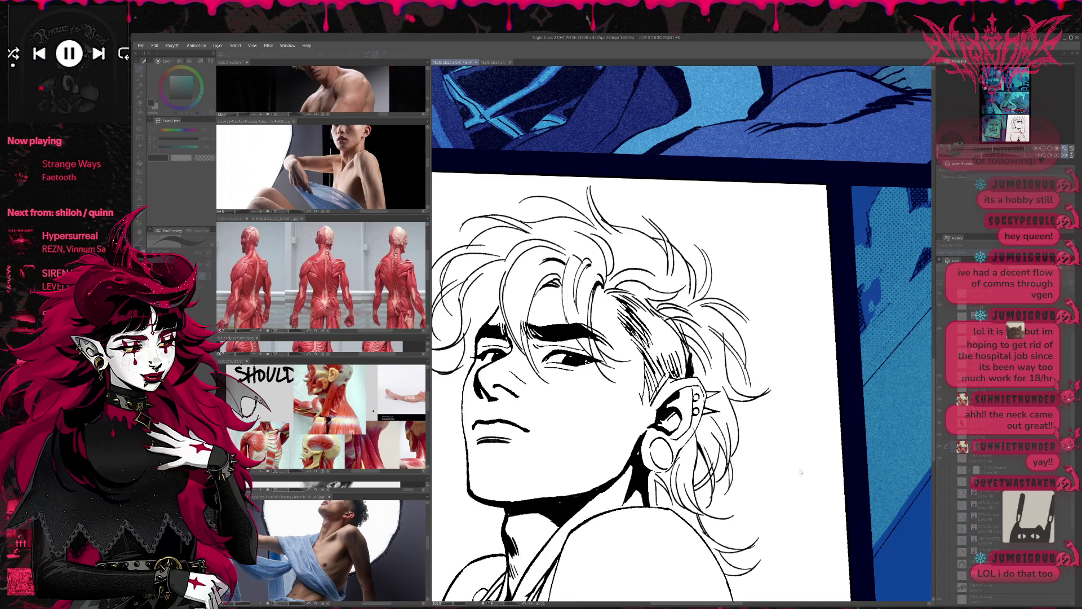
scroll(796, 475, "down", 2)
scroll(755, 439, "down", 2)
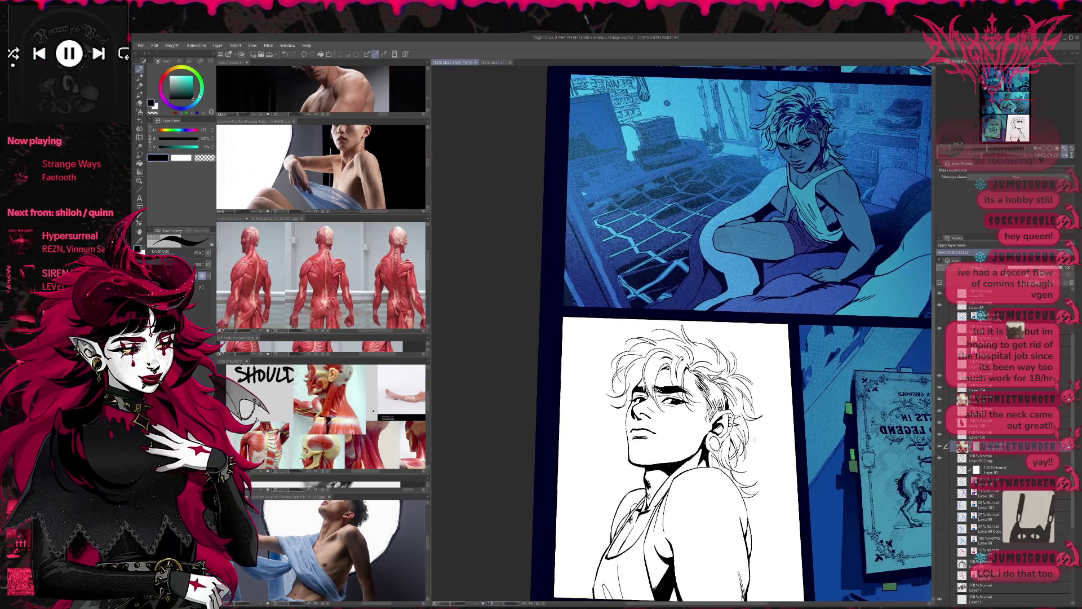
left_click_drag(755, 438, 691, 409)
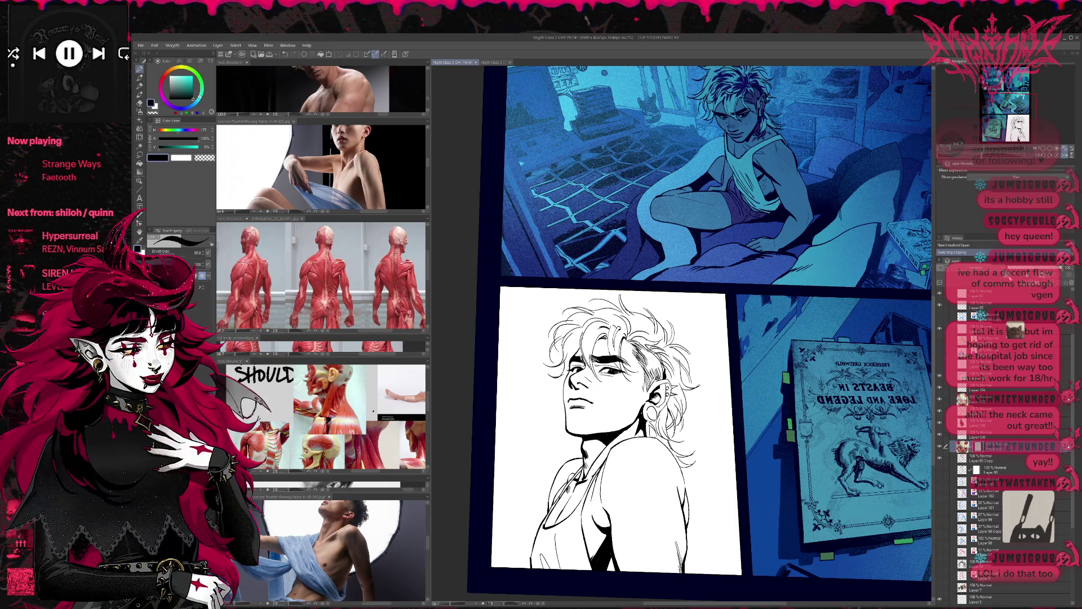
scroll(624, 388, "up", 5)
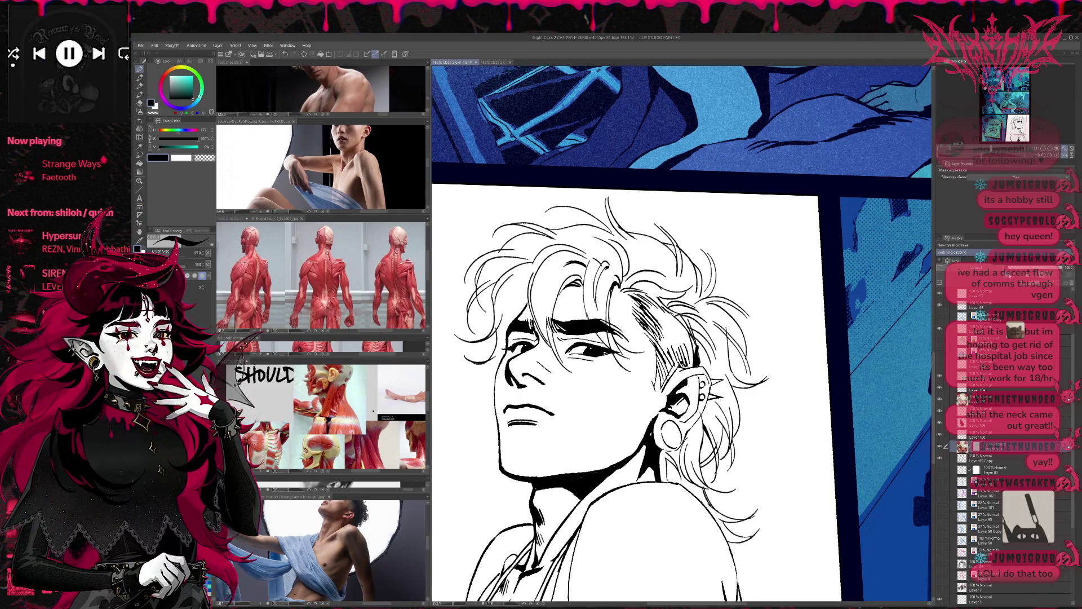
Select the portrait's separate ink layers together and merge them into one layer
key("alt+bracketleft")
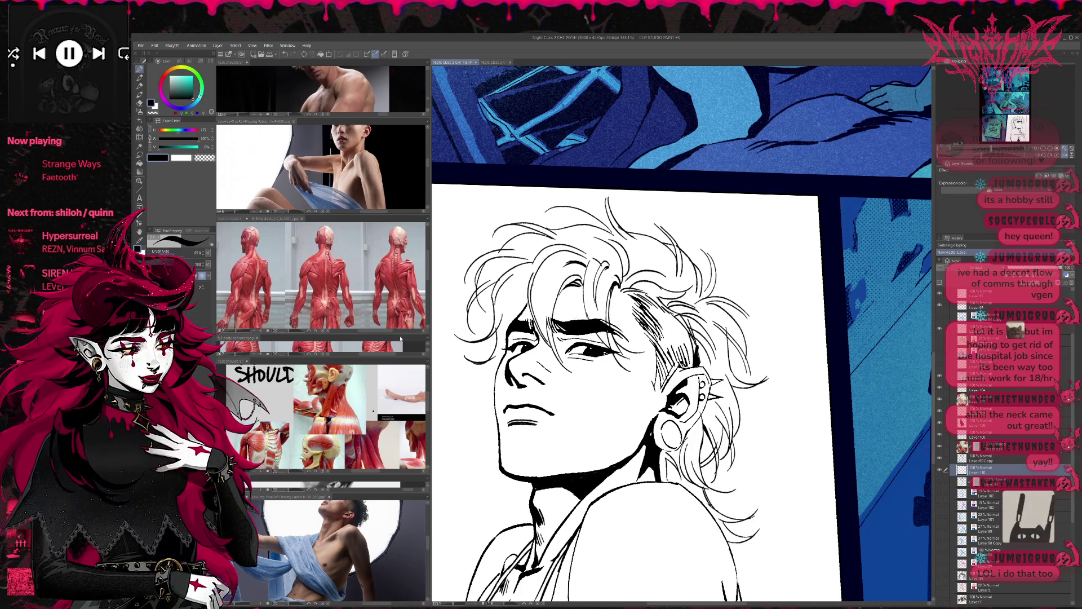
key("g")
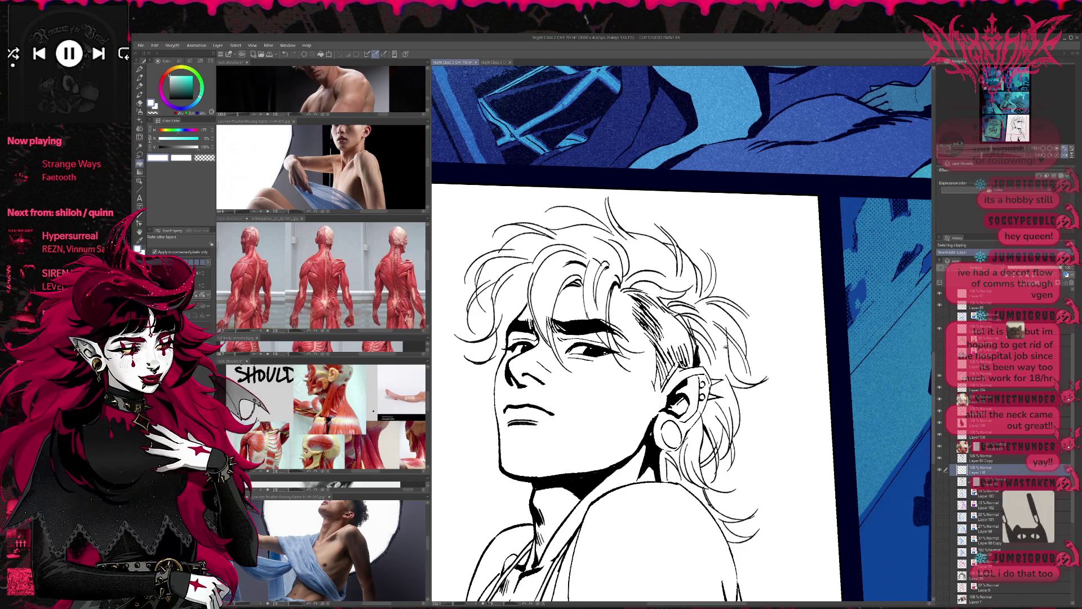
left_click(990, 463)
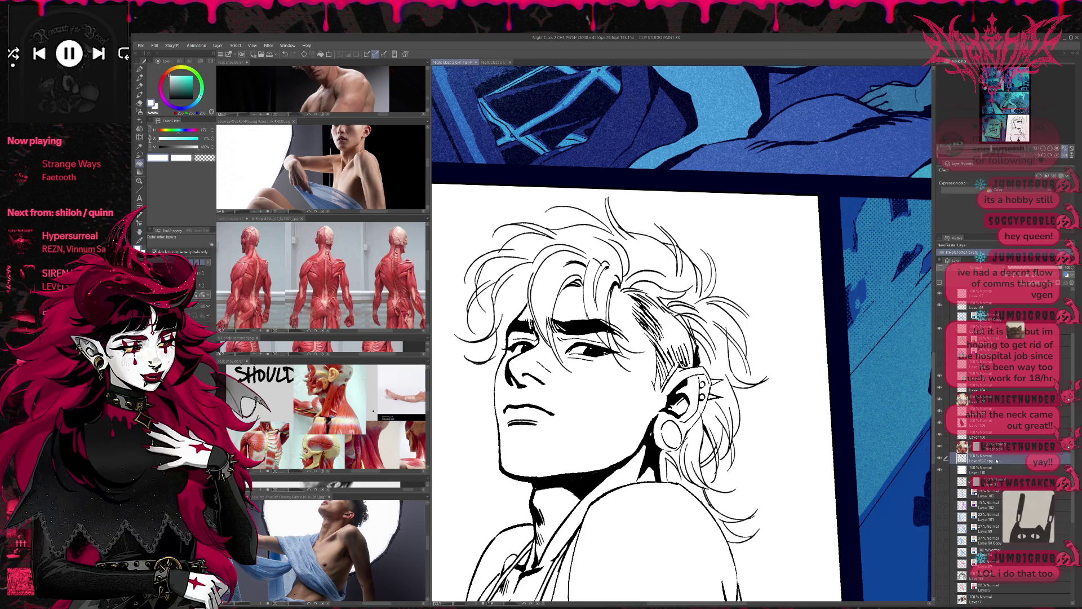
left_click(994, 458, "ctrl")
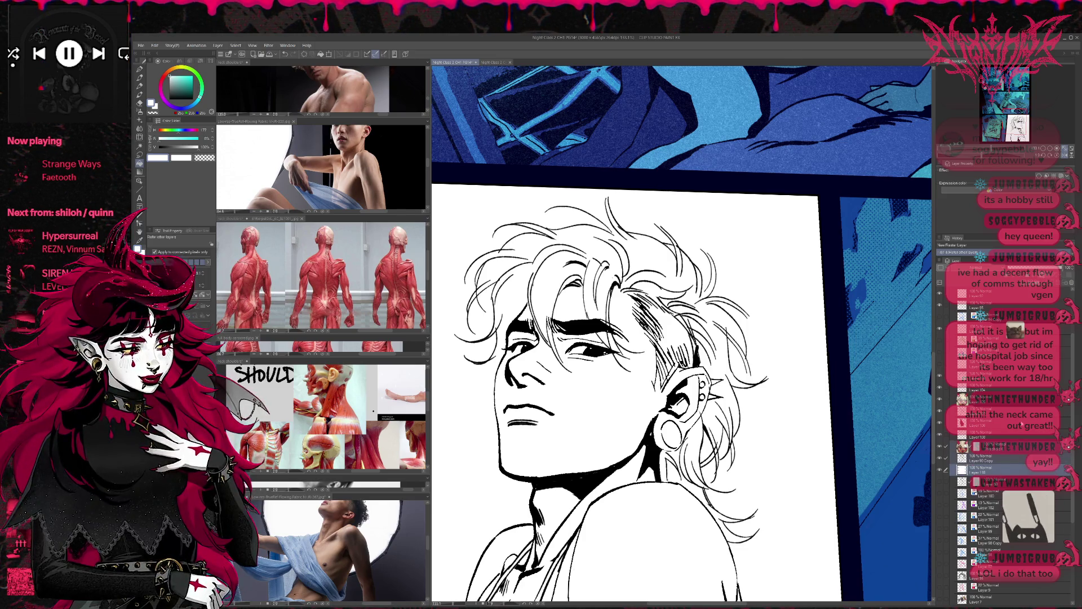
key("alt+shift+e")
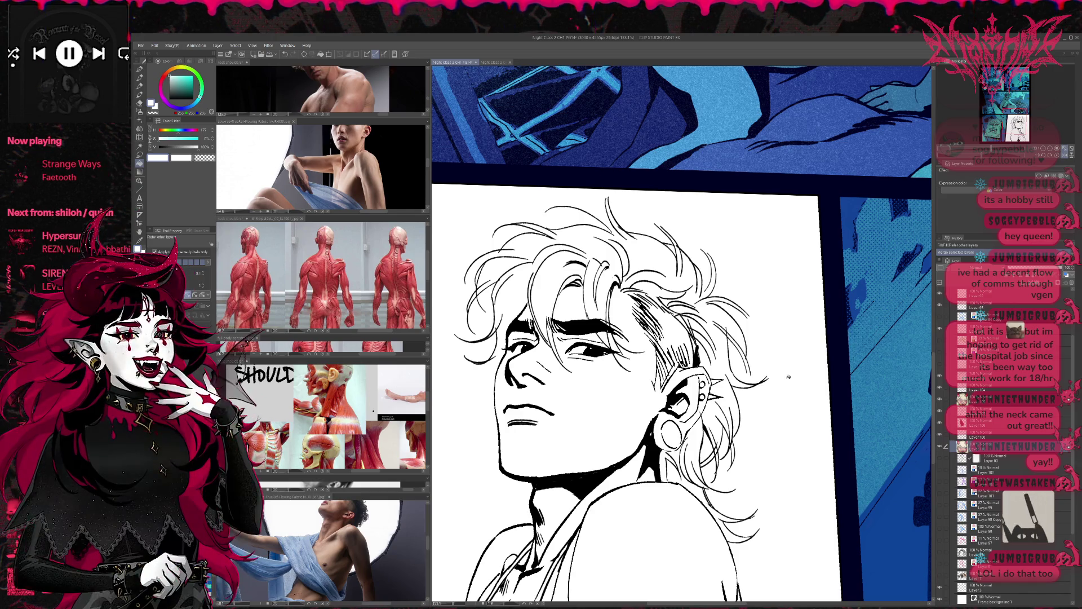
Toggle the face lineart layer's visibility and blue layer colour to check the merged result
left_click(945, 446)
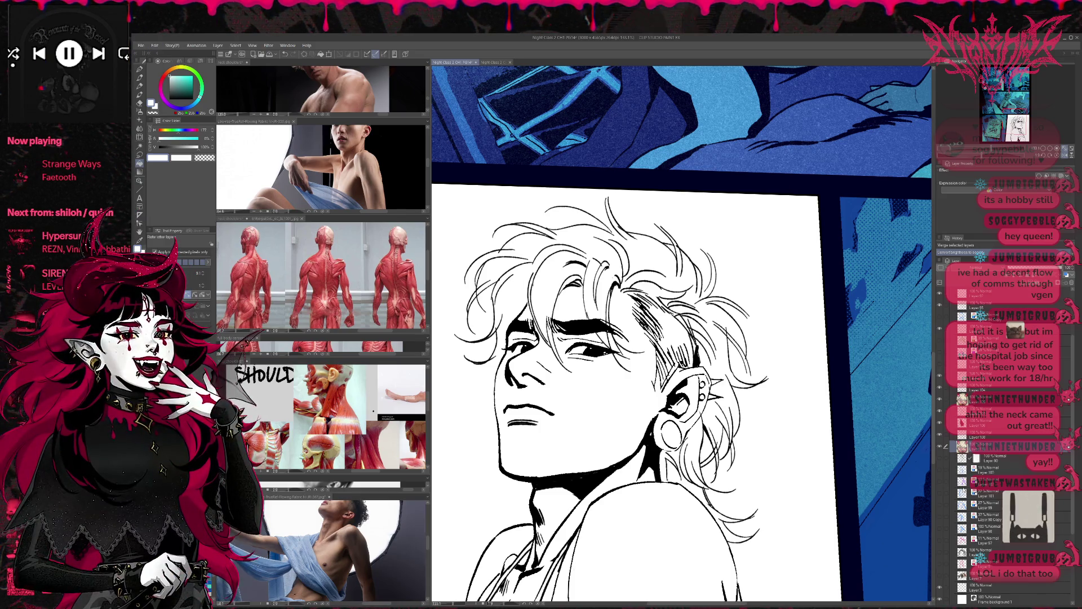
left_click(945, 445)
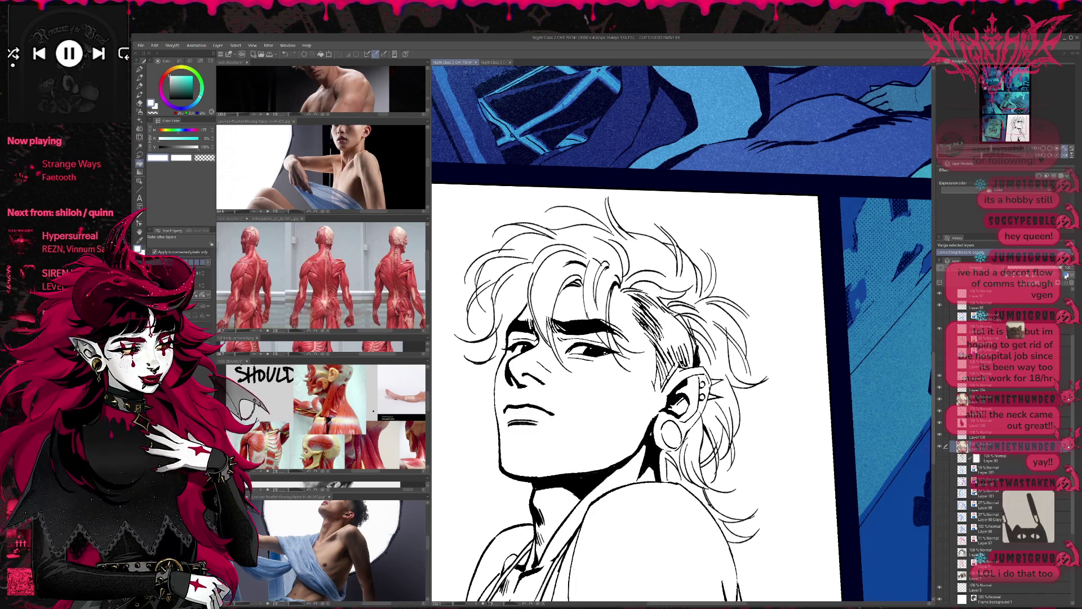
left_click(981, 170)
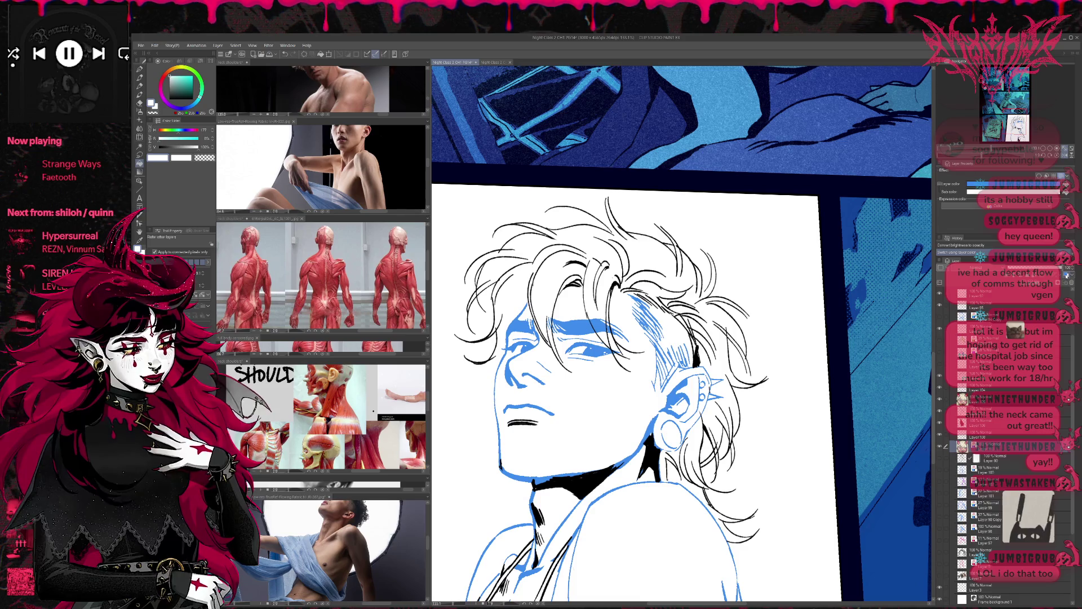
left_click(981, 170)
scroll(656, 342, "down", 5)
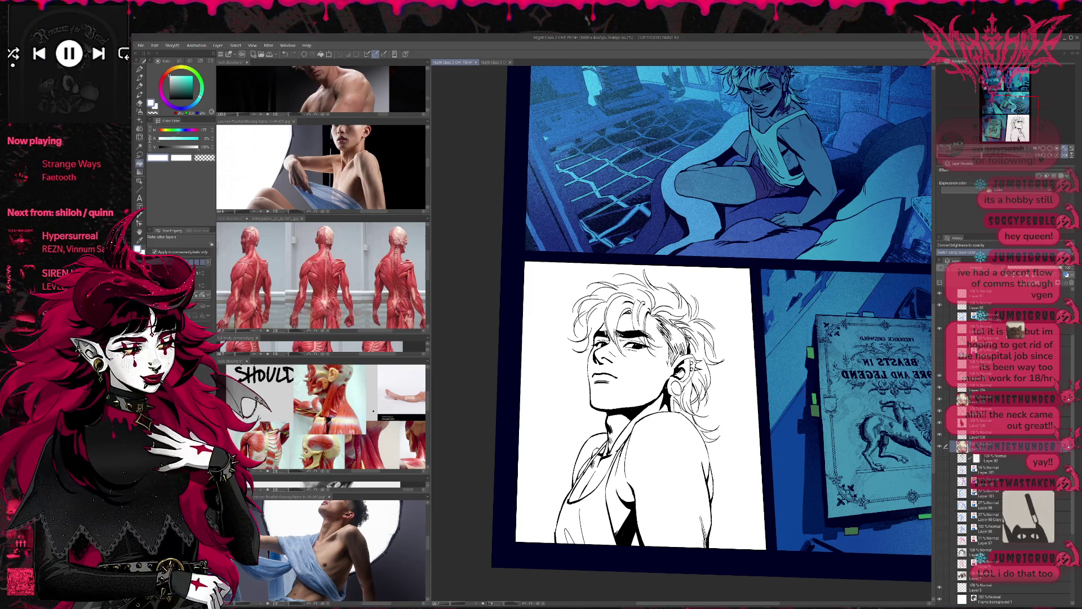
Straighten the view, flip the canvas horizontally and zoom in on the face with the pen ready
key("ctrl+@")
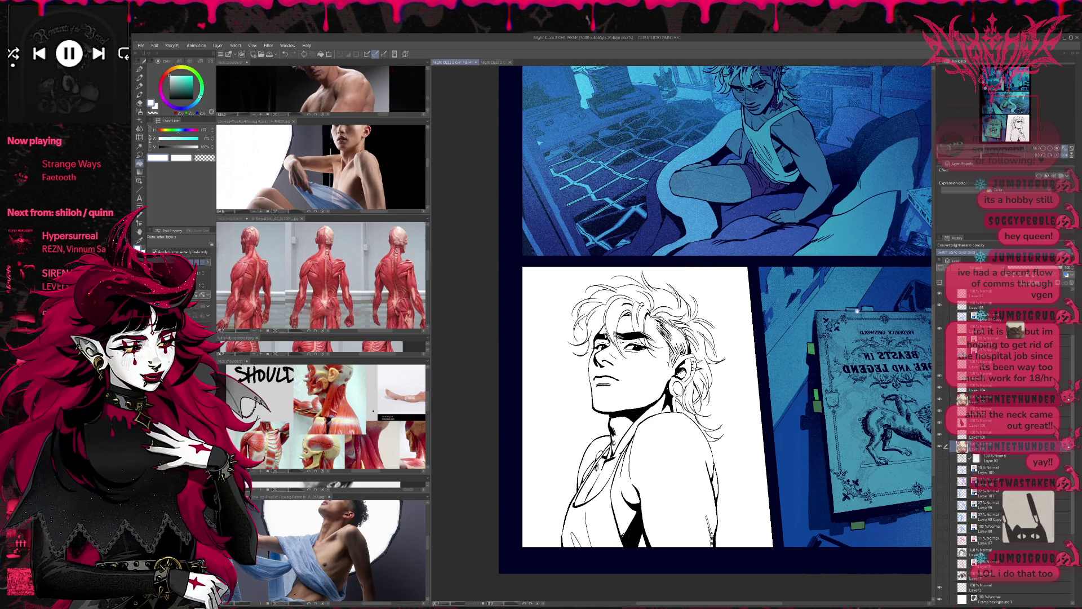
left_click_drag(873, 295, 853, 328)
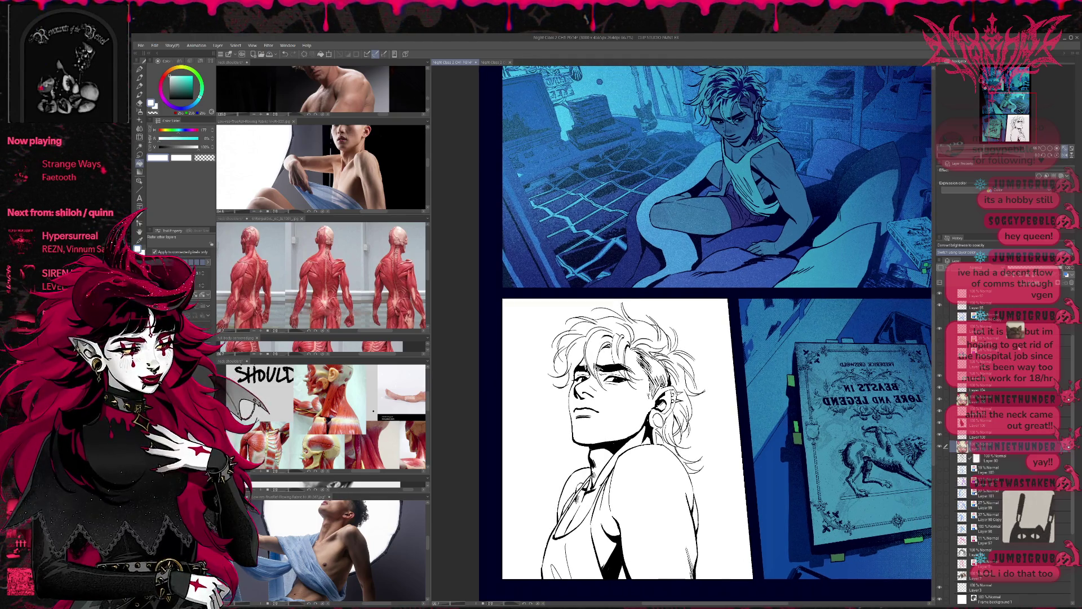
key("h")
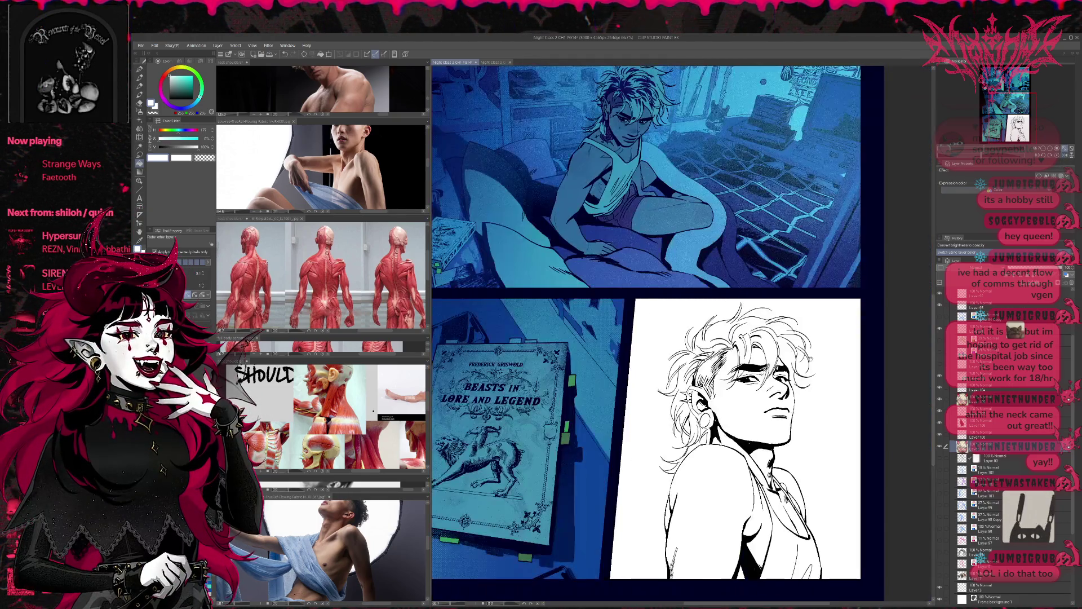
scroll(710, 321, "up", 2)
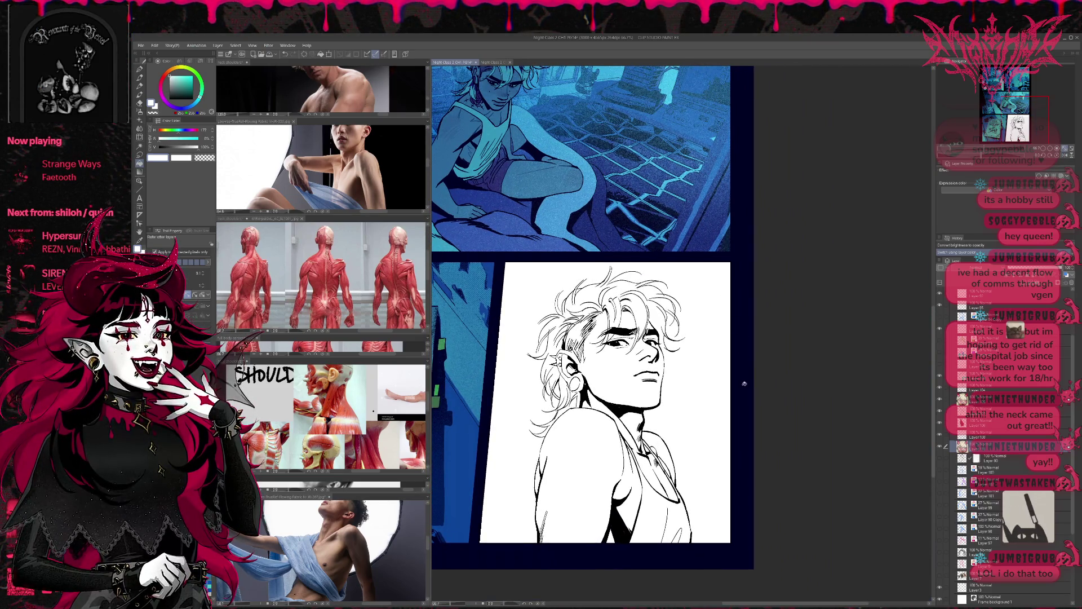
key("ctrl+z")
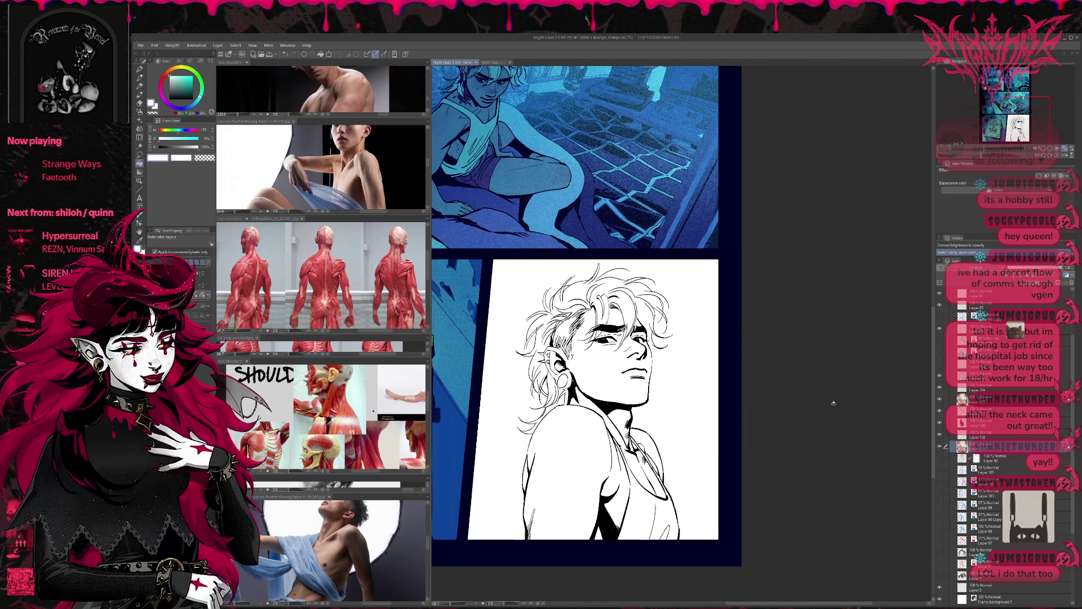
key("p")
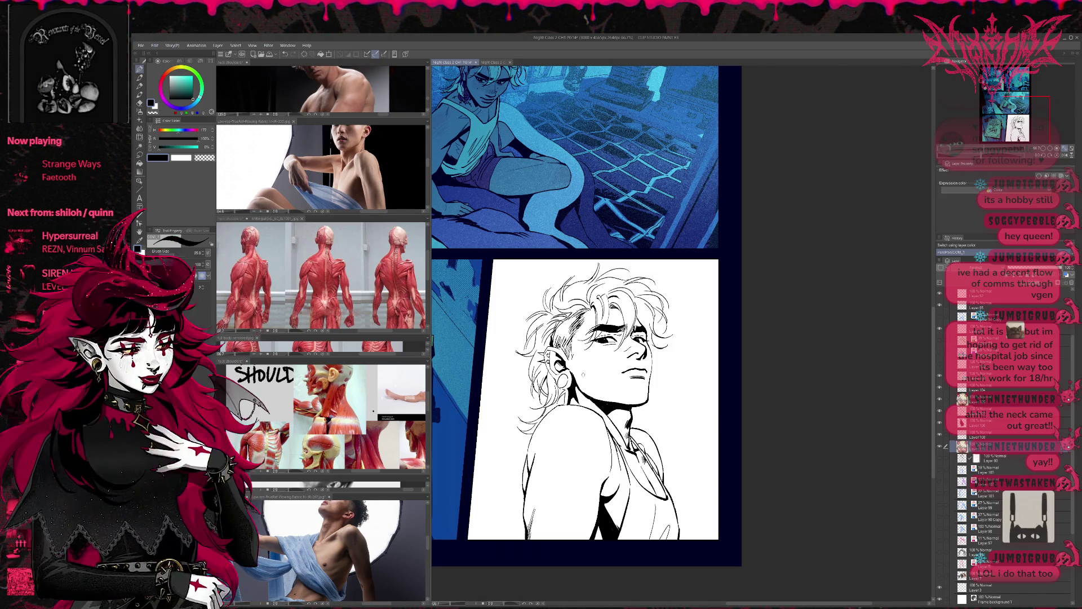
key("ctrl+plus")
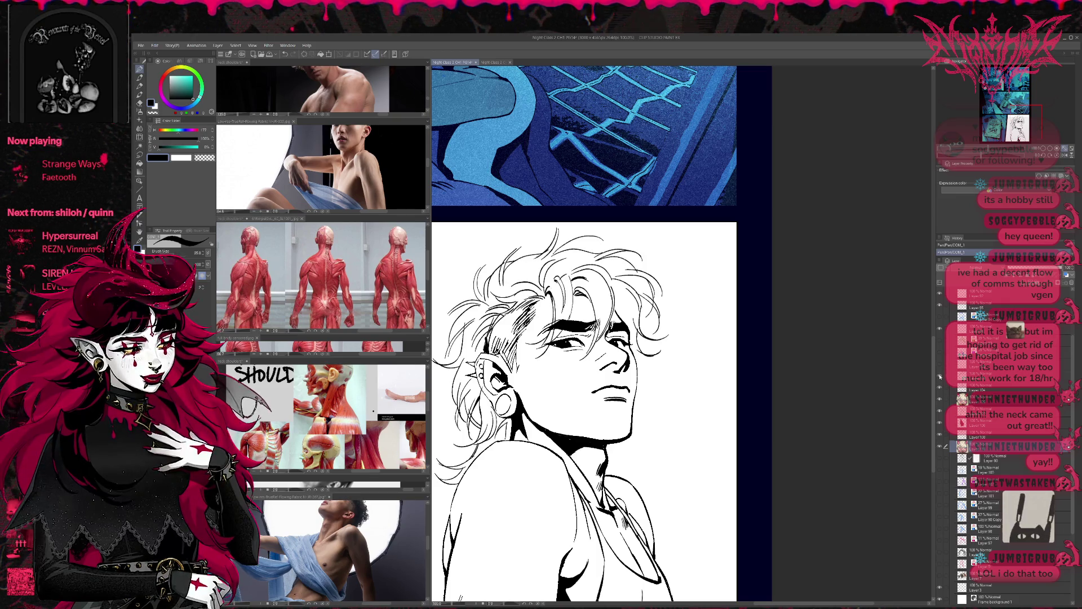
Check the hair lineart layer, select the ink layer below it and return to the pen from the frame tool
left_click(973, 375)
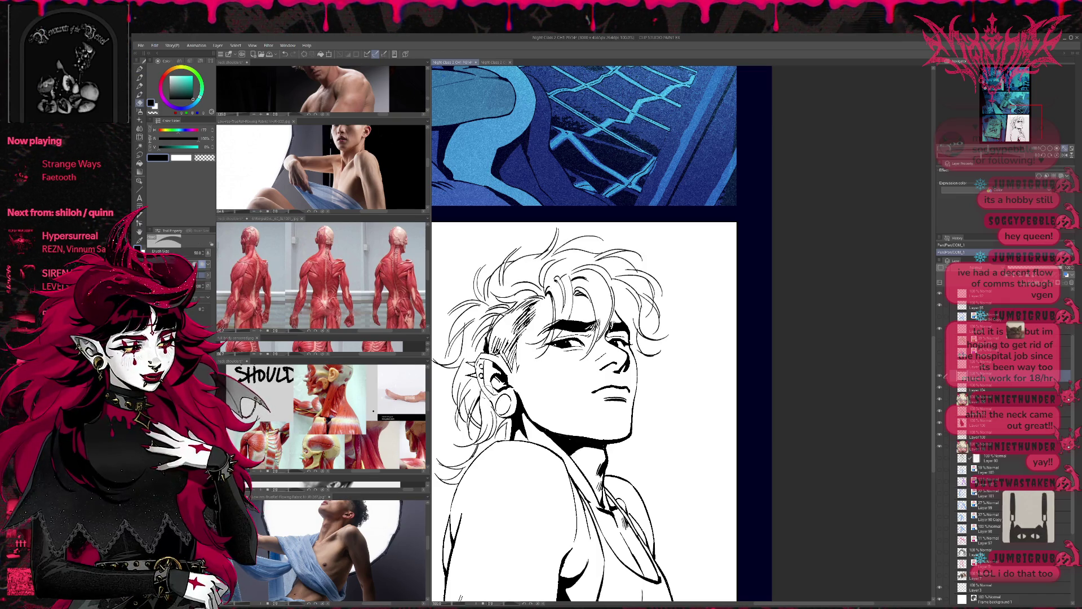
scroll(634, 399, "up", 1)
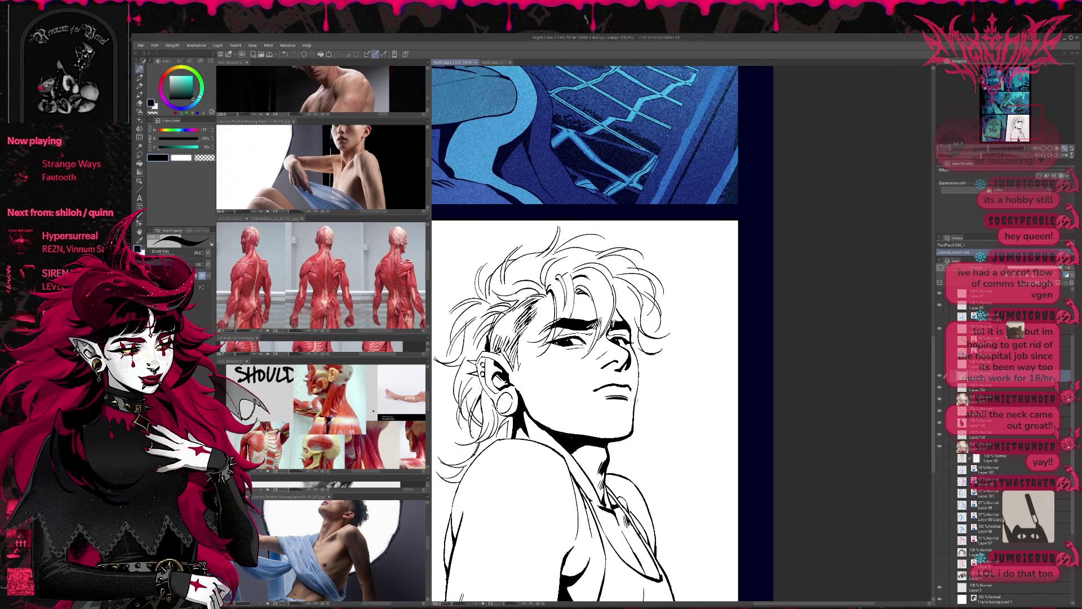
left_click(940, 376)
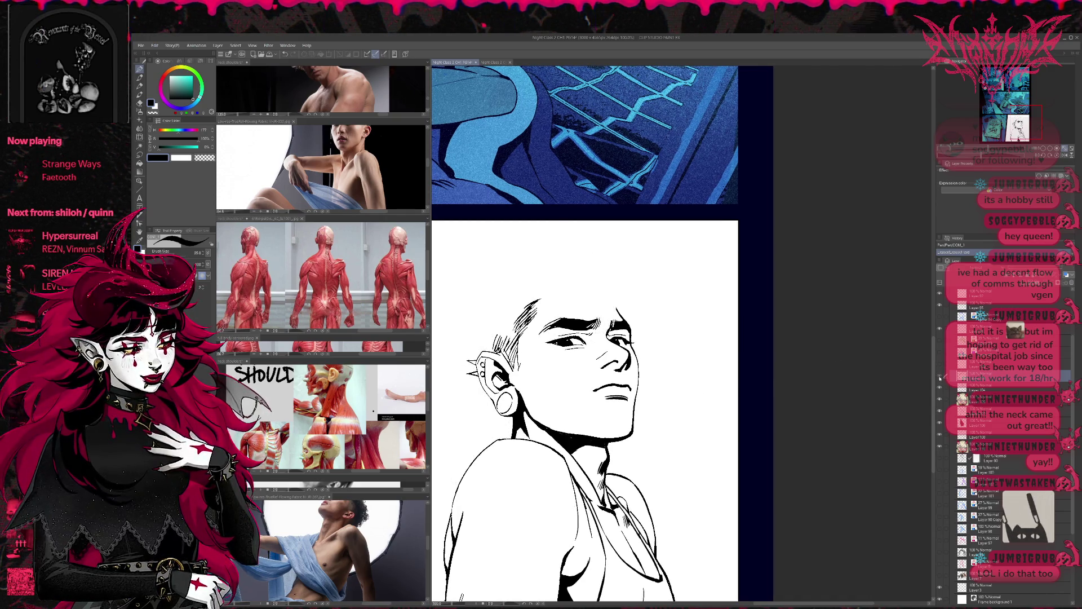
left_click(973, 398)
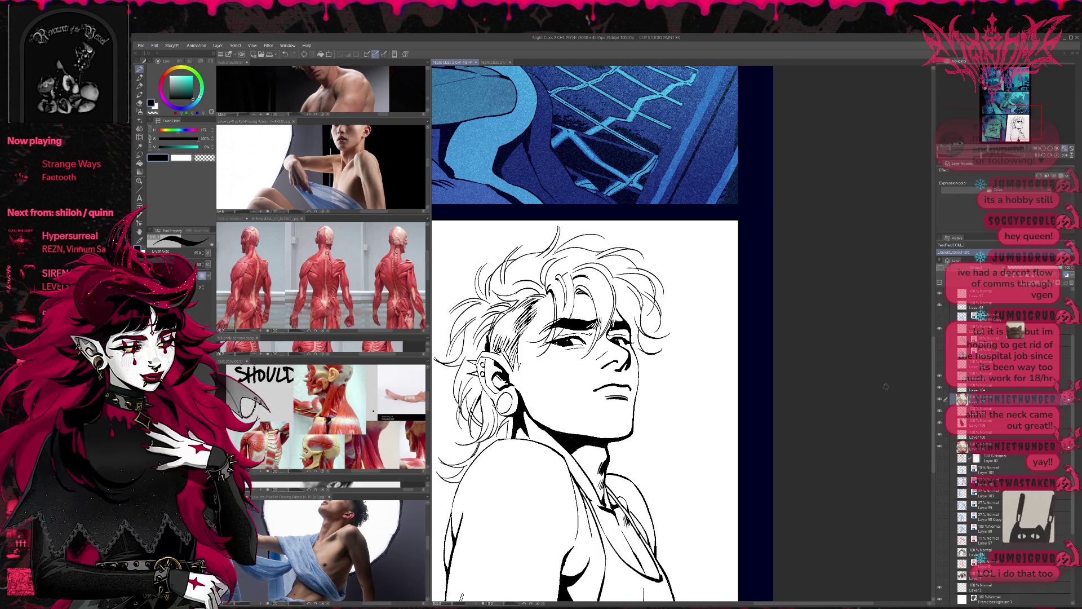
key("u")
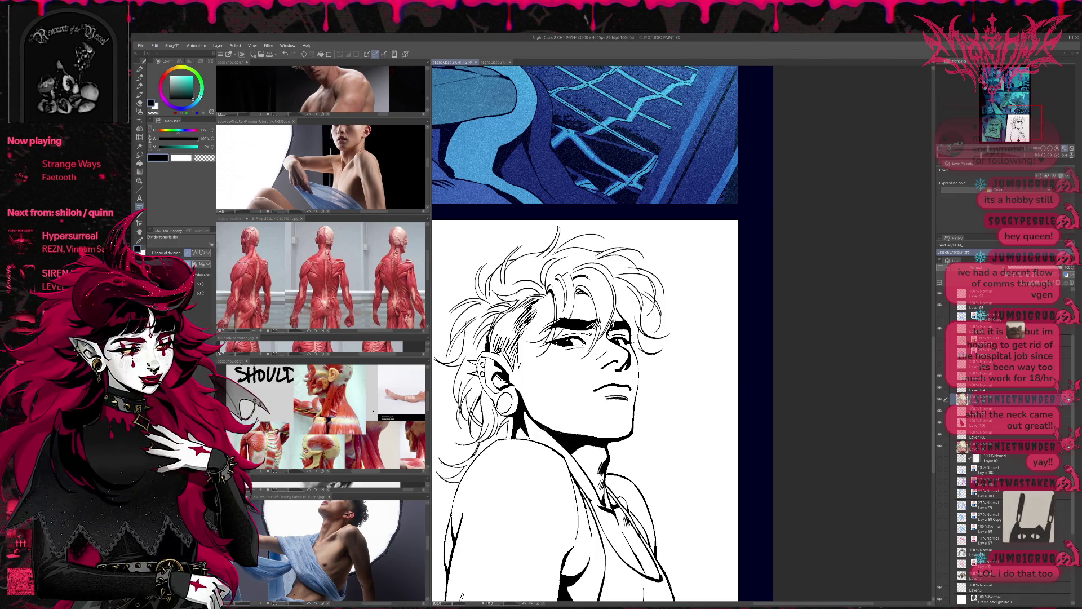
key("p")
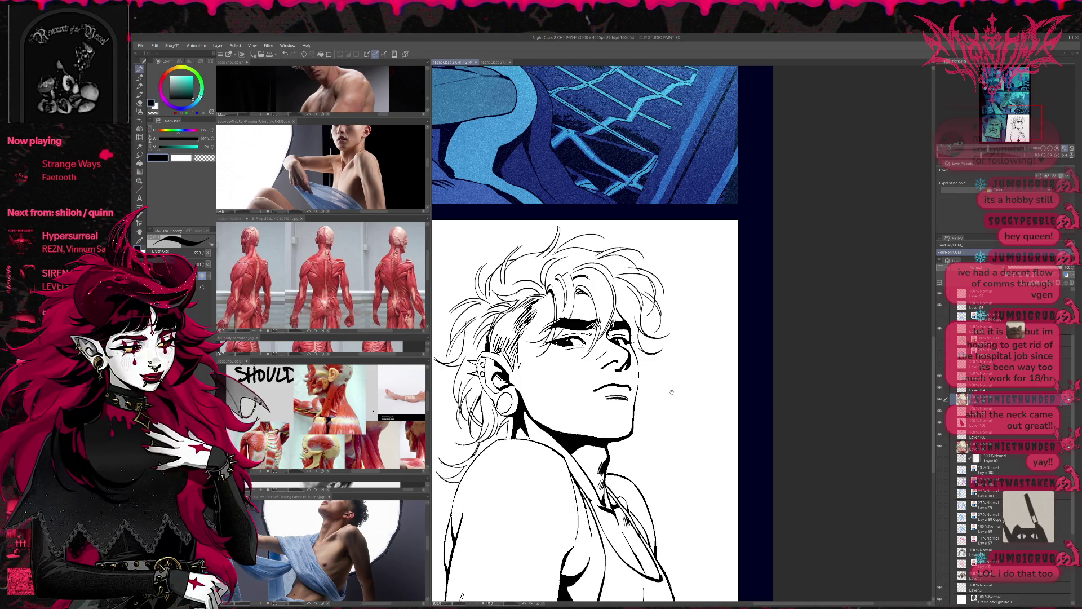
scroll(670, 385, "up", 1)
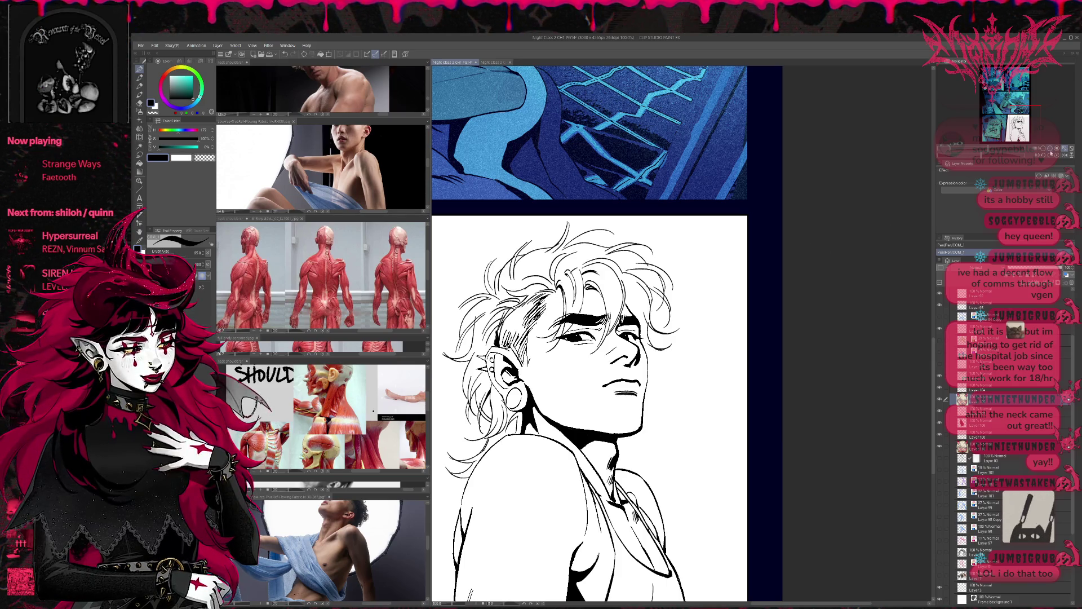
scroll(781, 389, "down", 1)
scroll(796, 481, "down", 1)
scroll(796, 480, "up", 1)
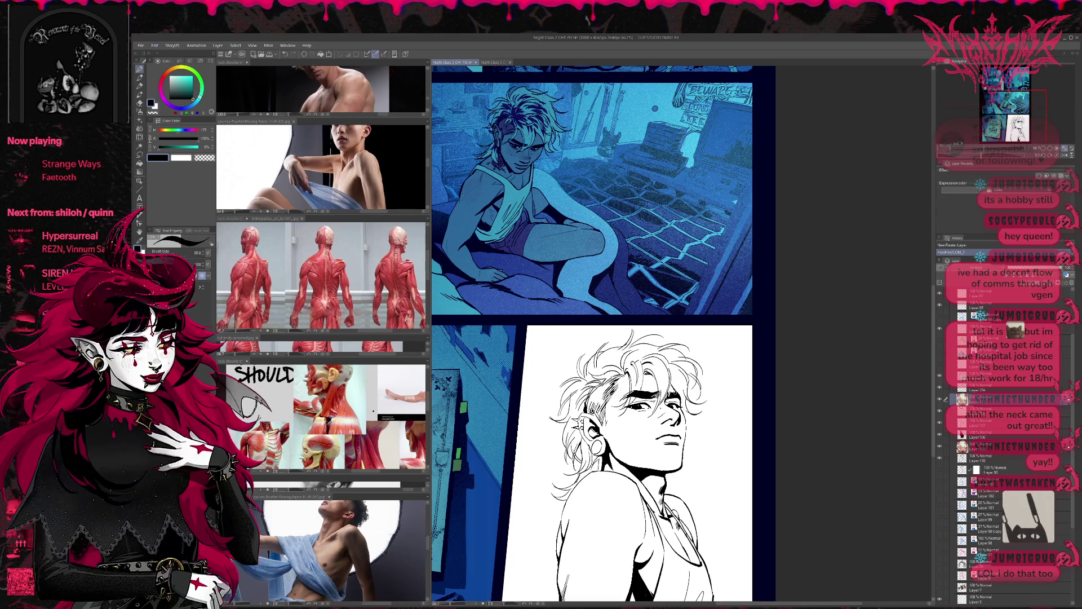
Undo the last pen stroke, change to another pen variant and fit the whole page in view
key("ctrl+z")
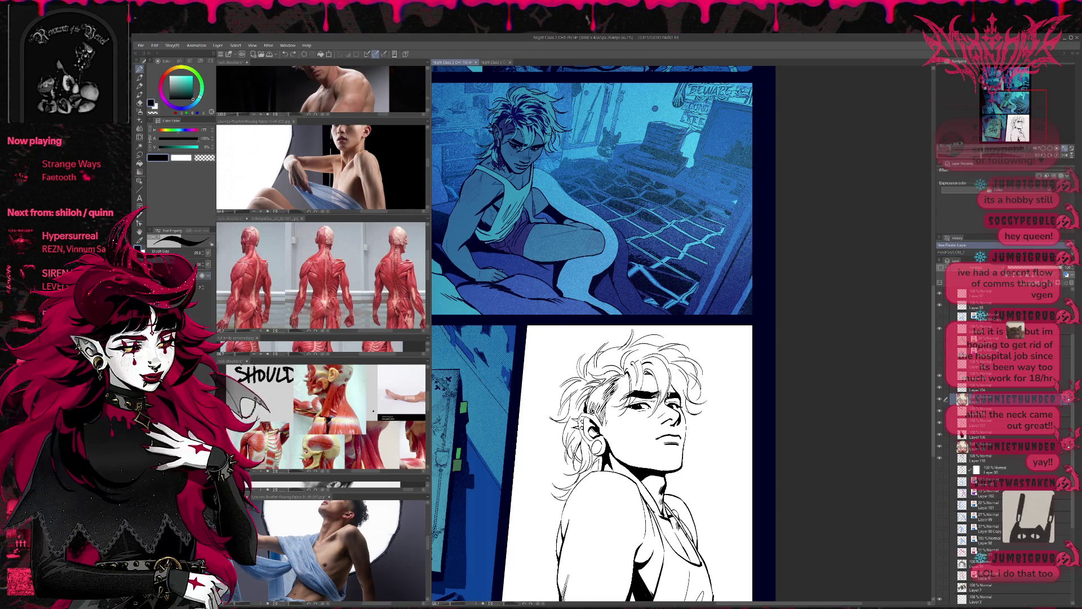
key("ctrl+y")
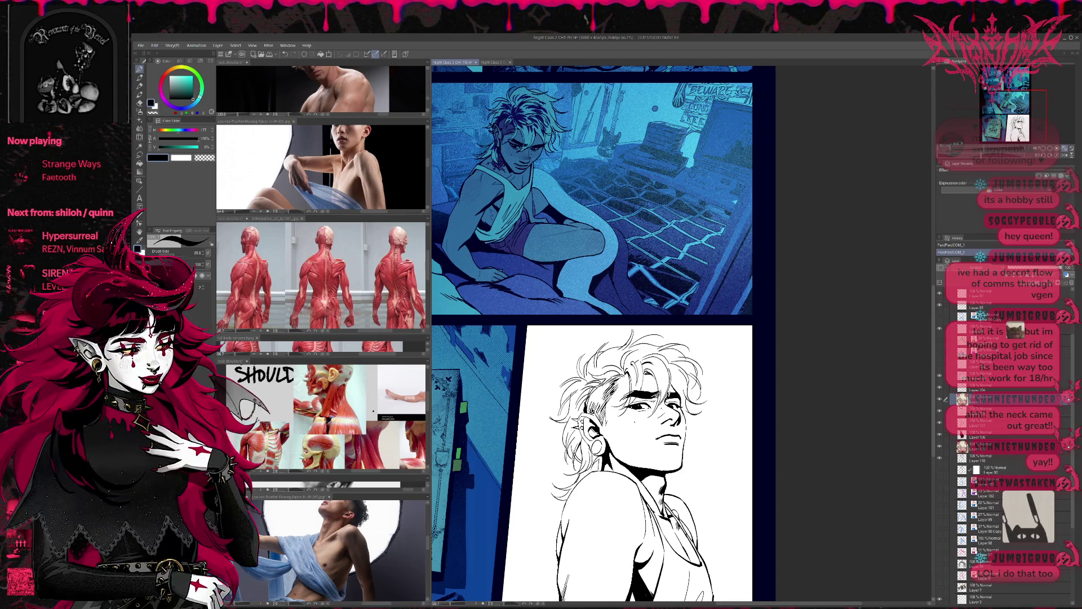
key("ctrl+z")
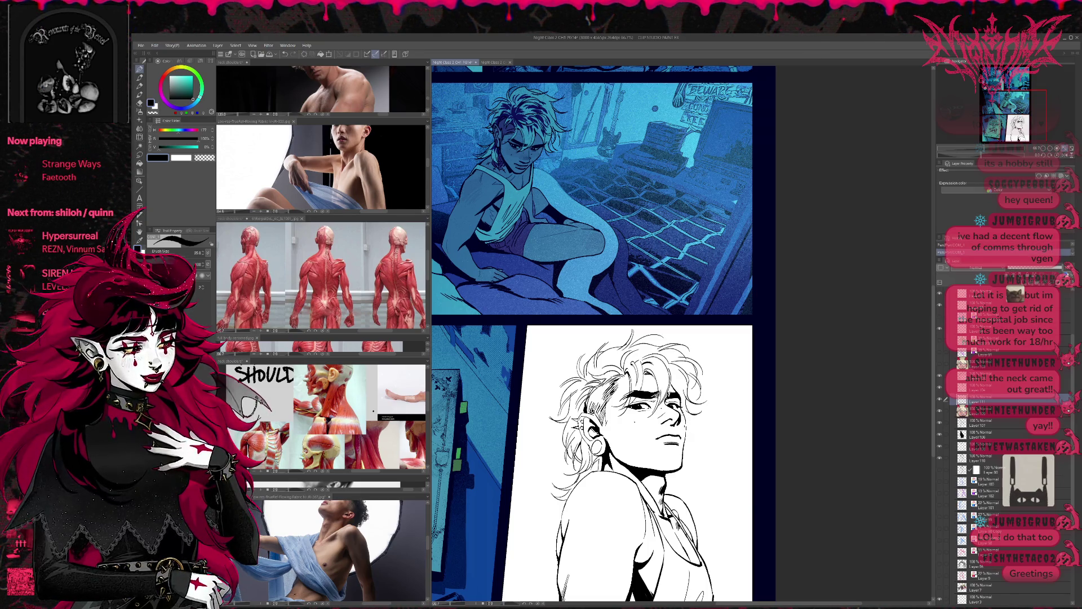
key("comma")
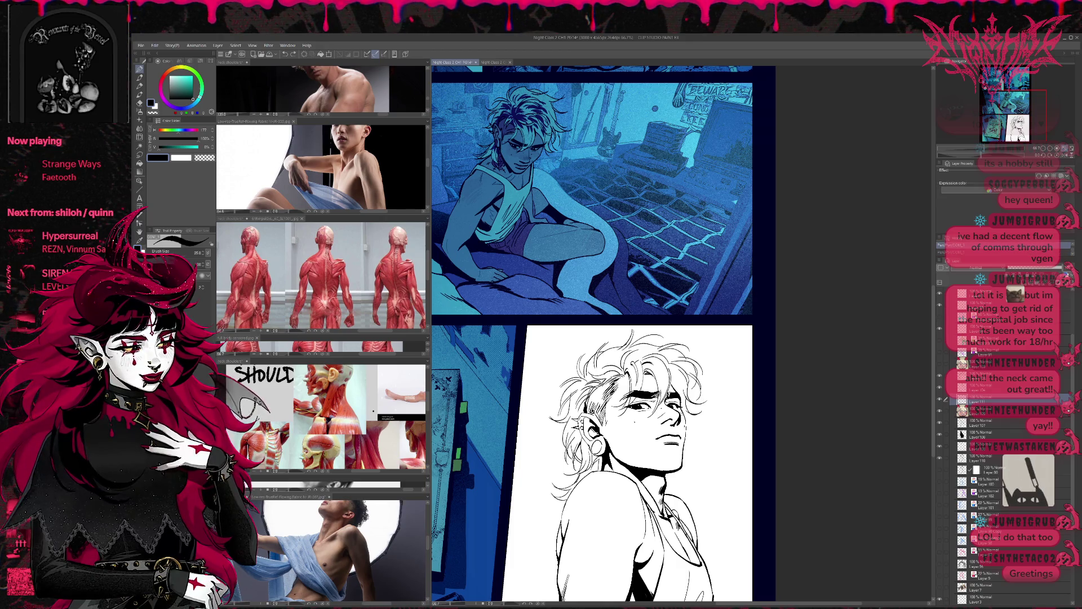
scroll(702, 392, "down", 1)
scroll(702, 392, "down", 1)
scroll(703, 391, "down", 1)
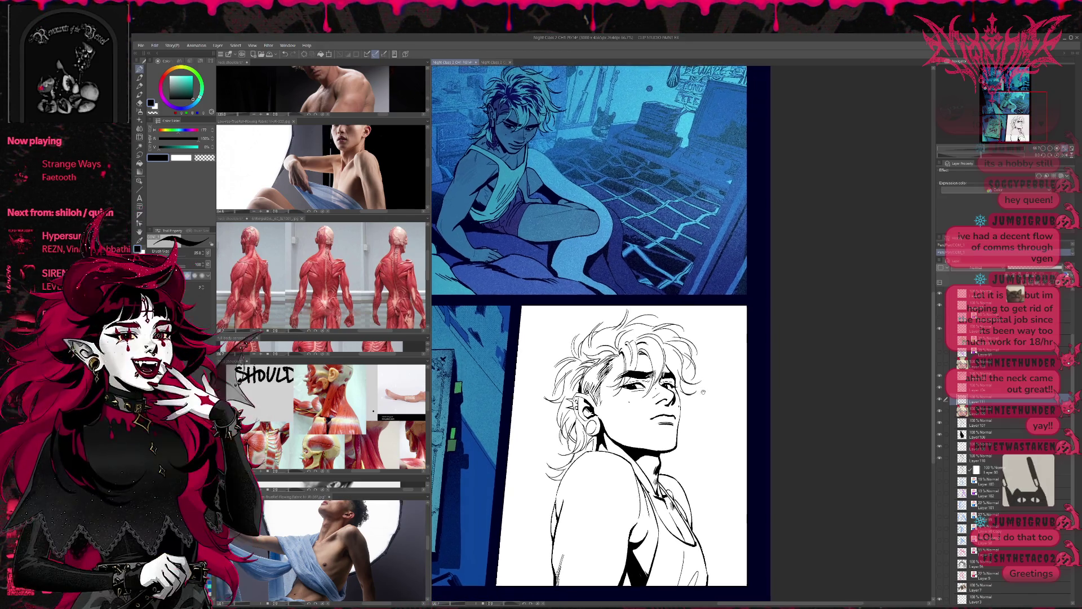
scroll(705, 393, "down", 2)
scroll(708, 398, "down", 1)
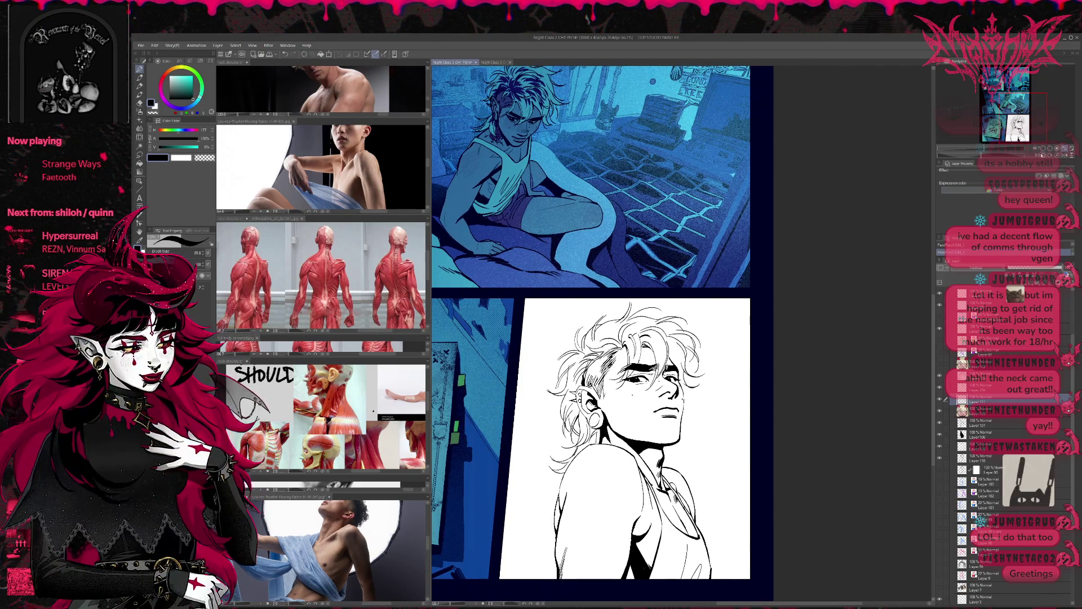
scroll(710, 398, "up", 1)
scroll(711, 398, "up", 1)
scroll(710, 399, "up", 1)
scroll(710, 399, "up", 1)
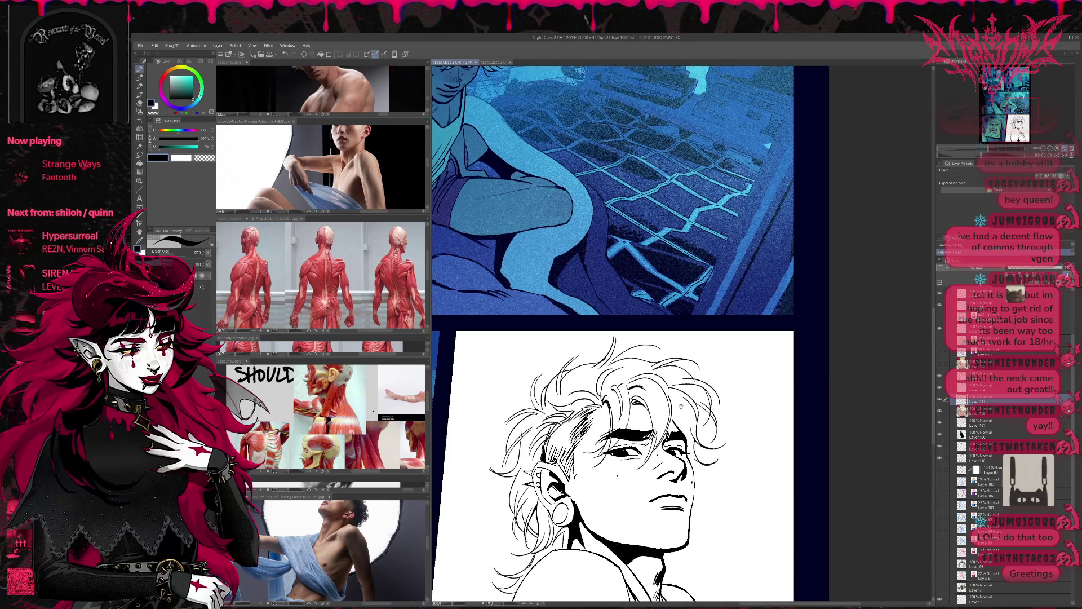
scroll(710, 399, "up", 1)
scroll(711, 398, "up", 1)
scroll(630, 334, "down", 1)
scroll(630, 334, "down", 1)
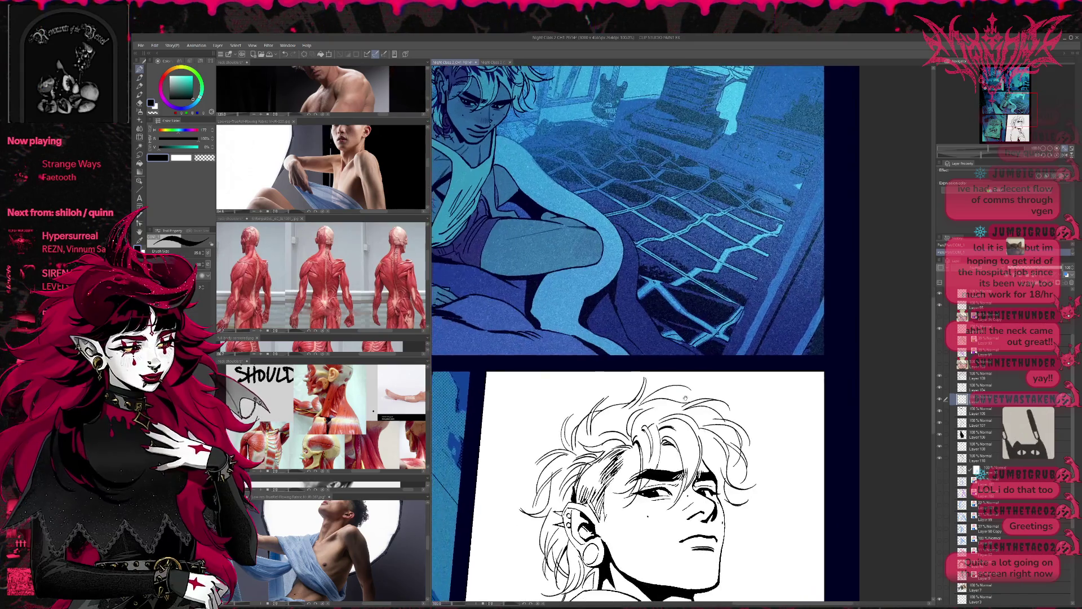
scroll(631, 334, "down", 1)
scroll(630, 334, "down", 1)
scroll(732, 326, "up", 2)
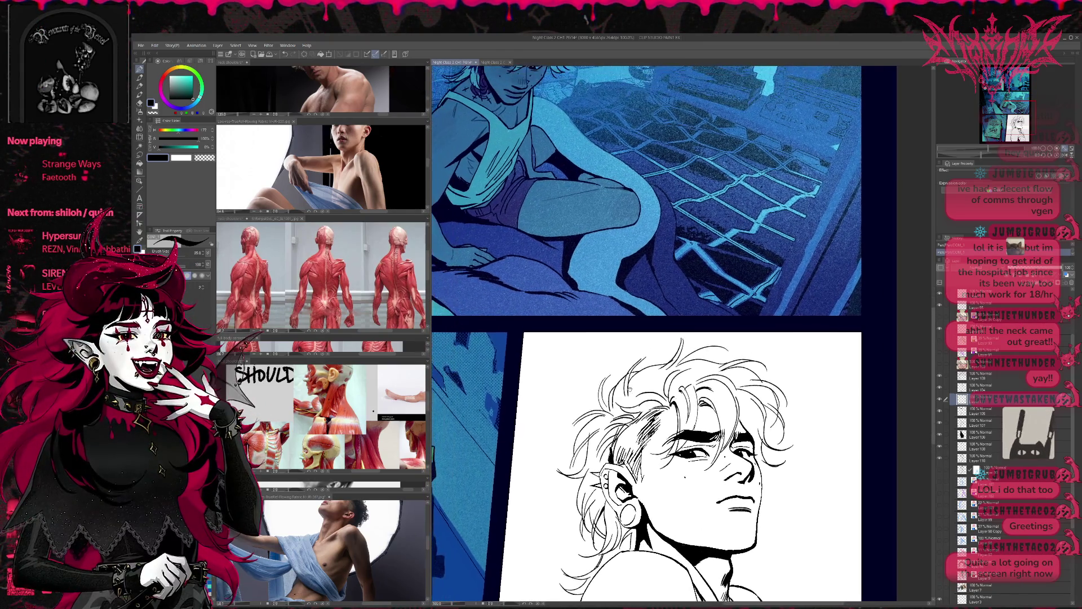
scroll(731, 326, "up", 1)
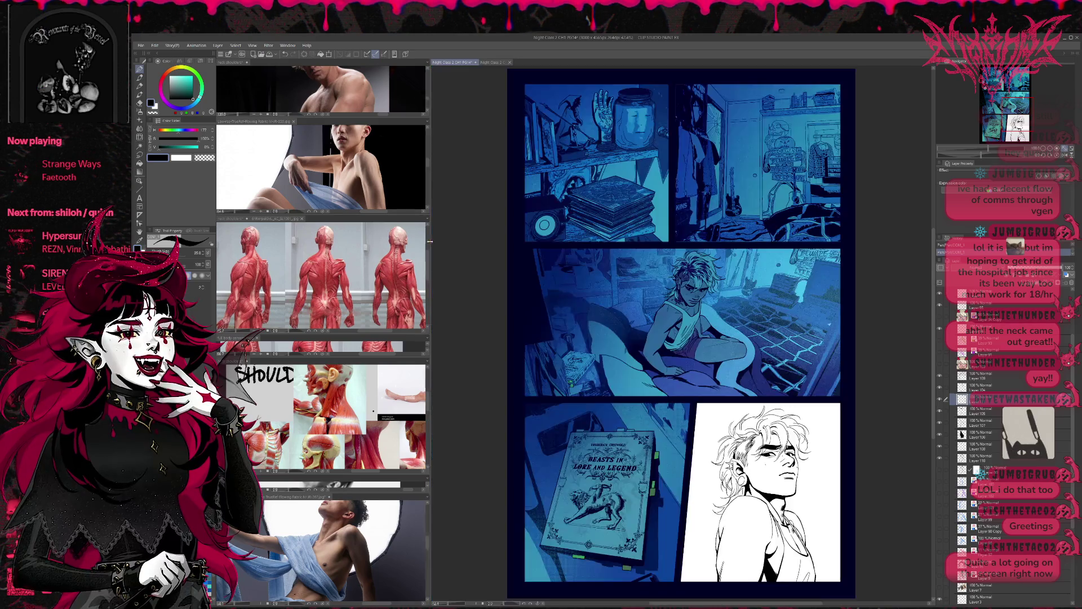
key("ctrl+0")
Narrow the reference image panel to widen the canvas and mirror the canvas view horizontally
left_click_drag(423, 338, 320, 338)
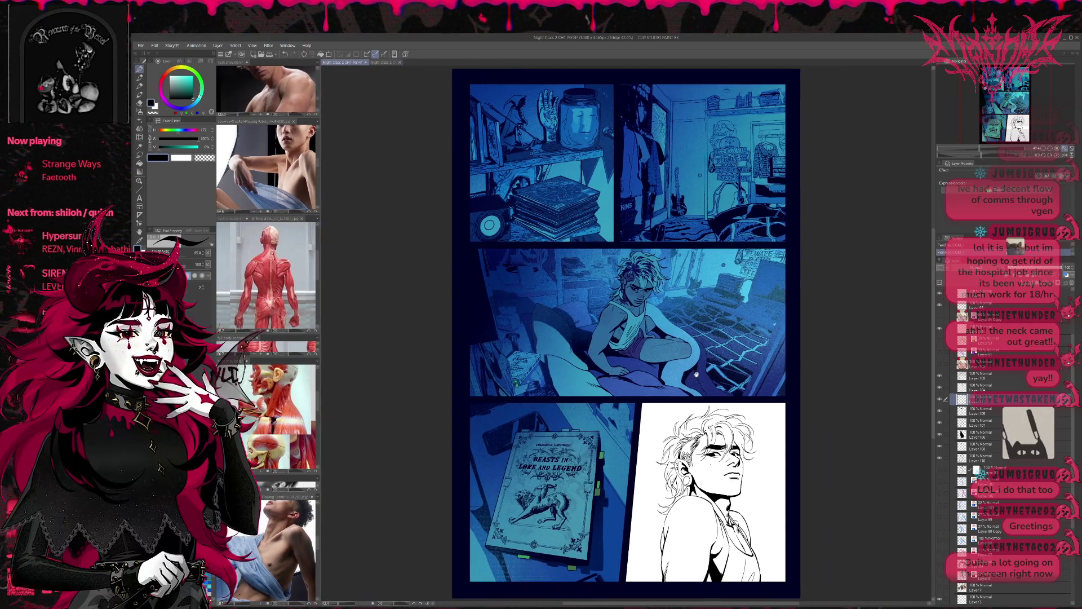
left_click_drag(676, 338, 575, 281)
scroll(720, 375, "up", 1)
scroll(698, 362, "up", 1)
scroll(664, 373, "up", 1)
scroll(665, 372, "up", 1)
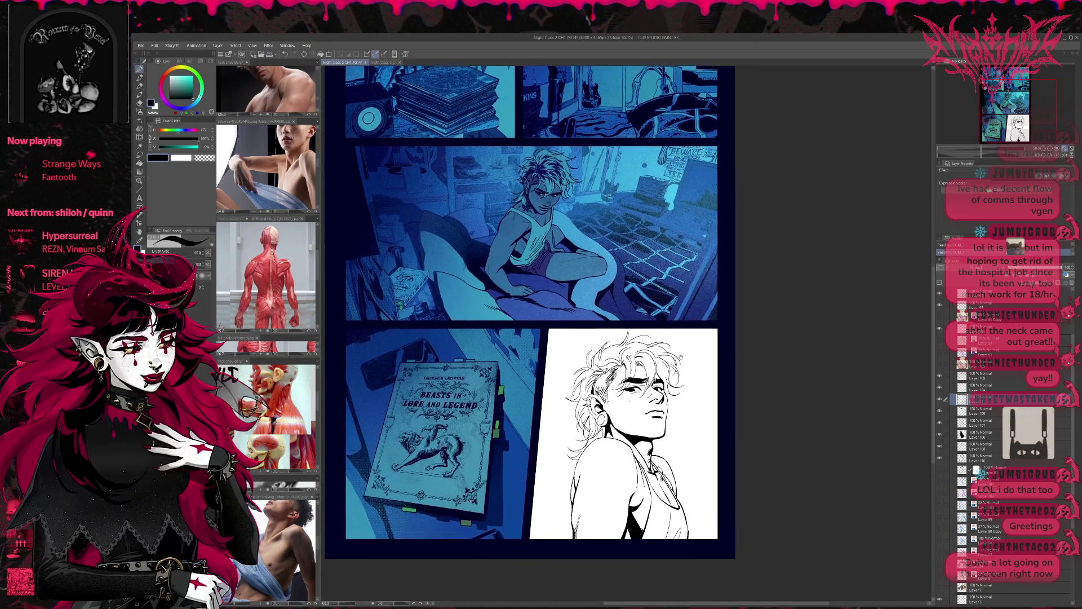
scroll(665, 341, "up", 1)
scroll(665, 341, "up", 1)
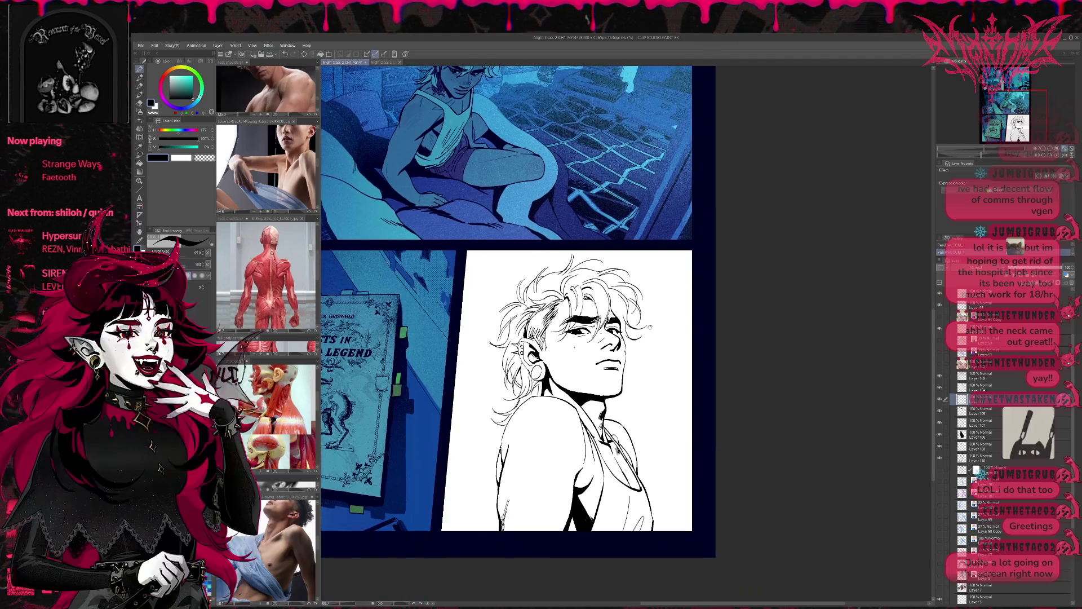
scroll(665, 341, "up", 1)
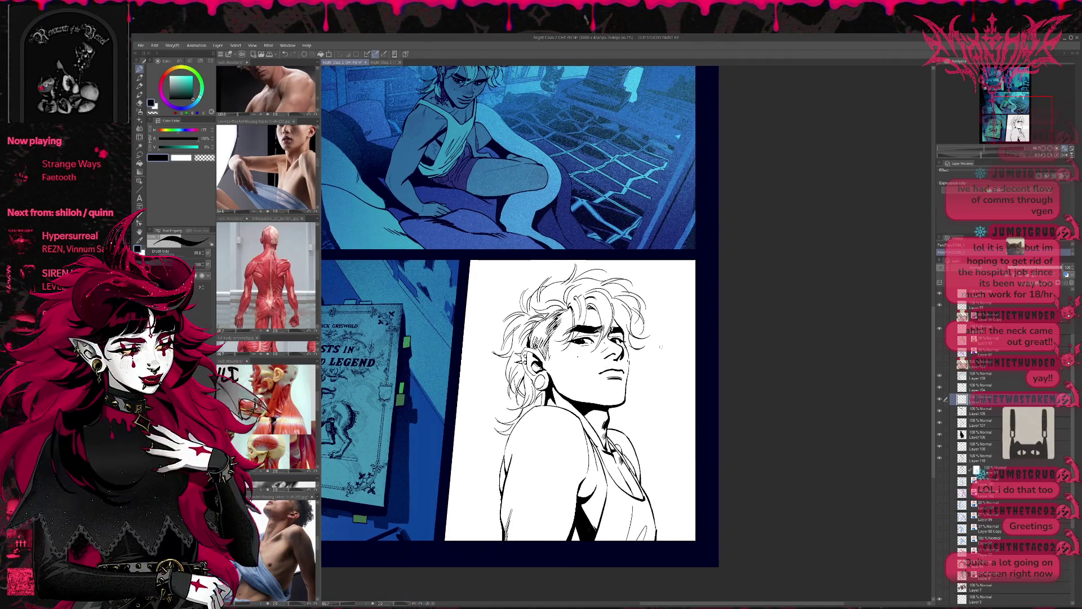
key("h")
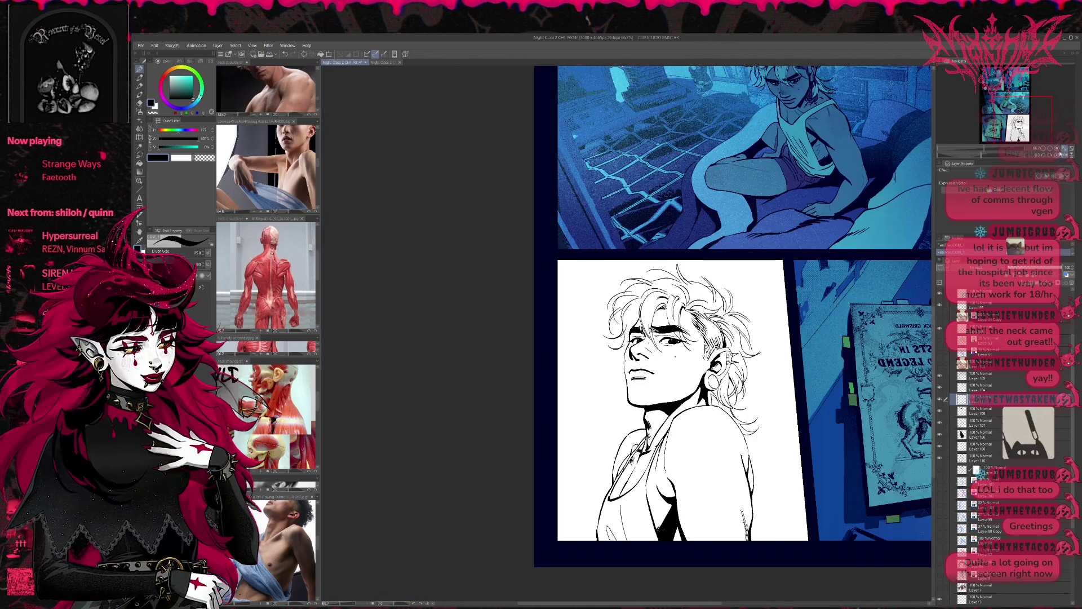
scroll(655, 344, "up", 1)
scroll(655, 344, "up", 1)
scroll(655, 344, "up", 1)
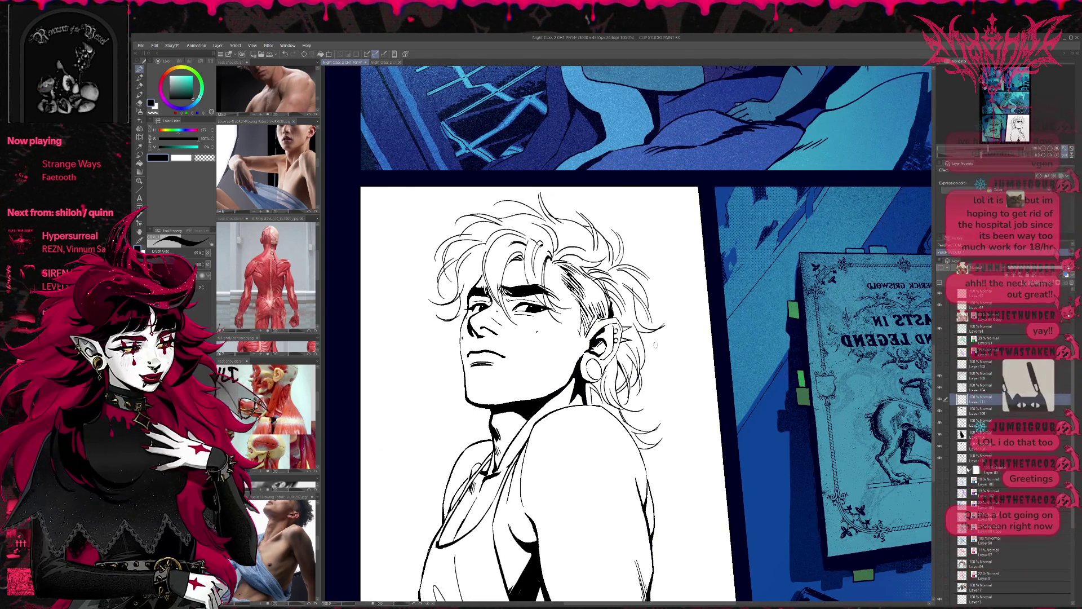
Swap the blue sketch layer for the purple one over the portrait and unflip the view
left_click(941, 484)
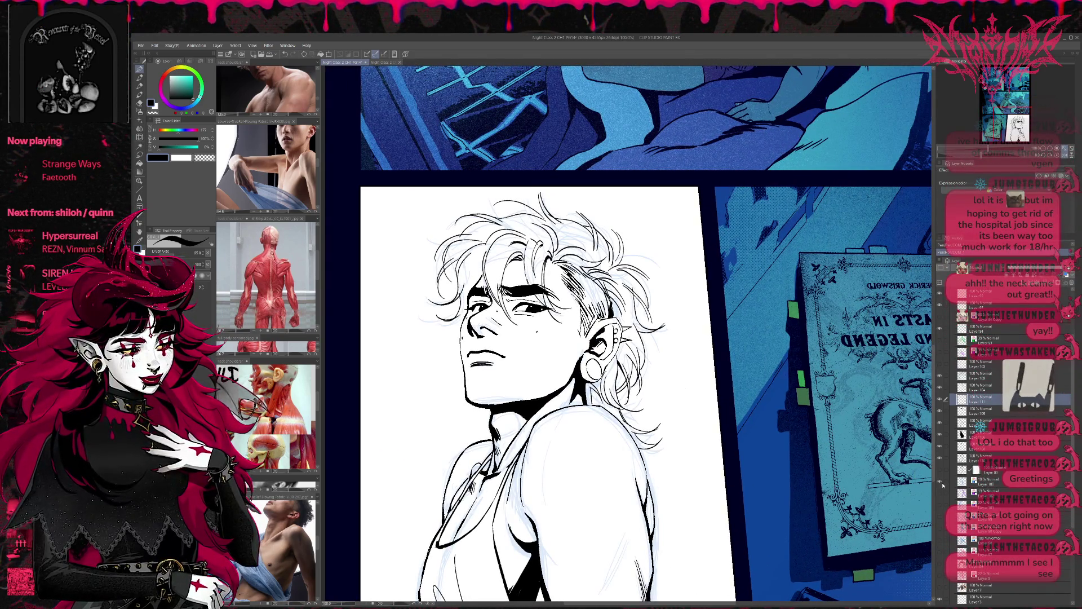
left_click(944, 484)
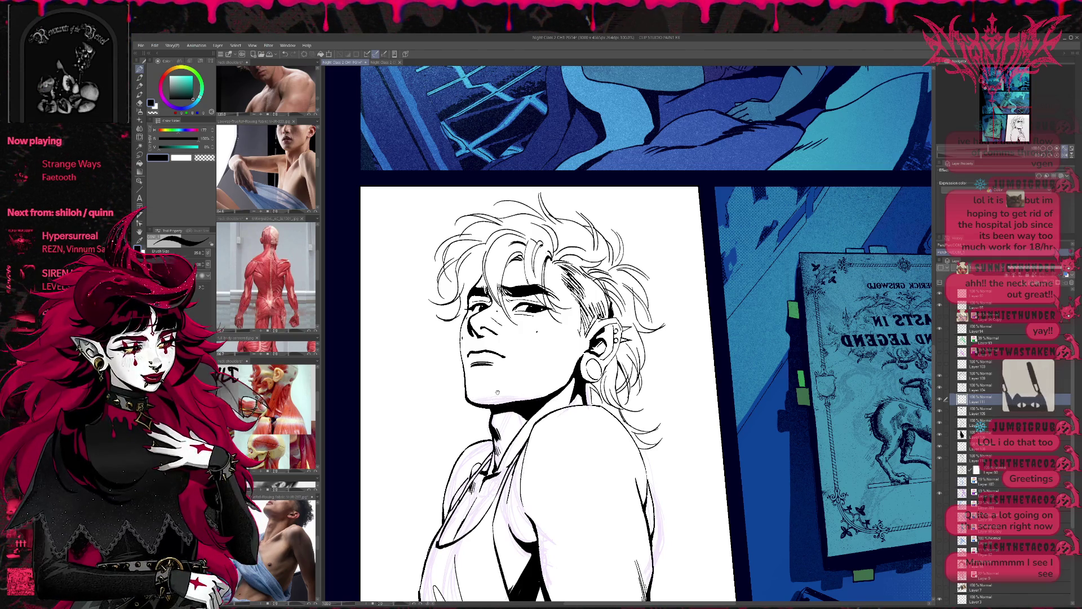
left_click_drag(448, 398, 487, 409)
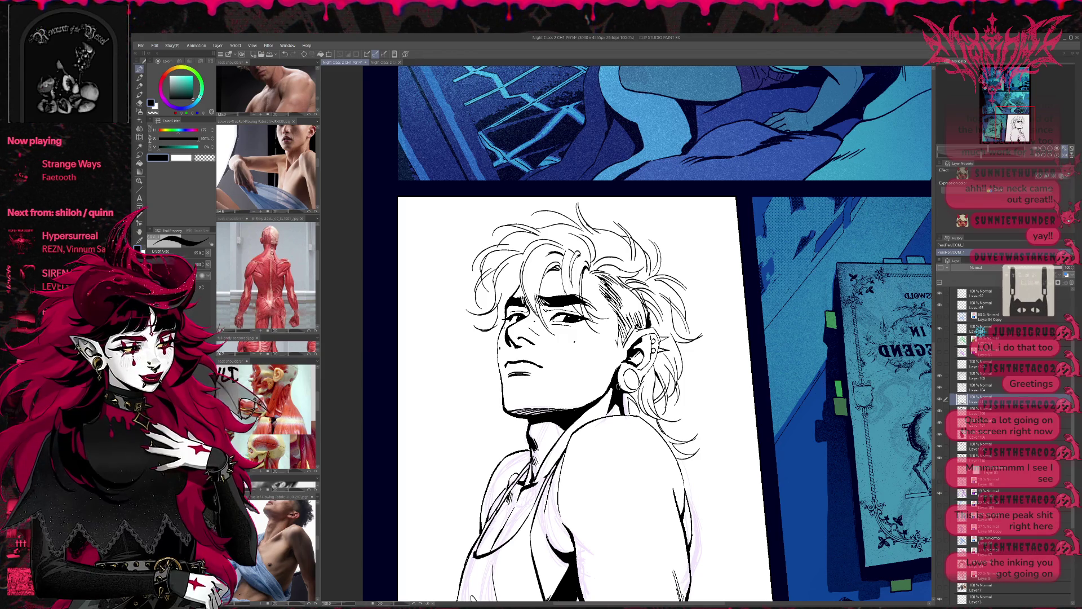
key("h")
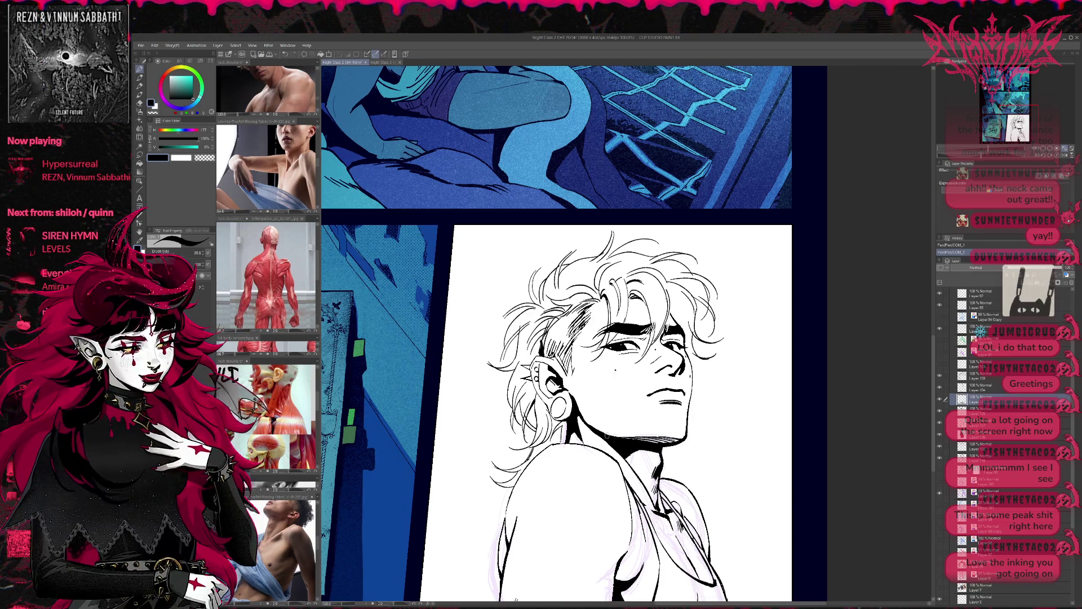
scroll(723, 419, "up", 1)
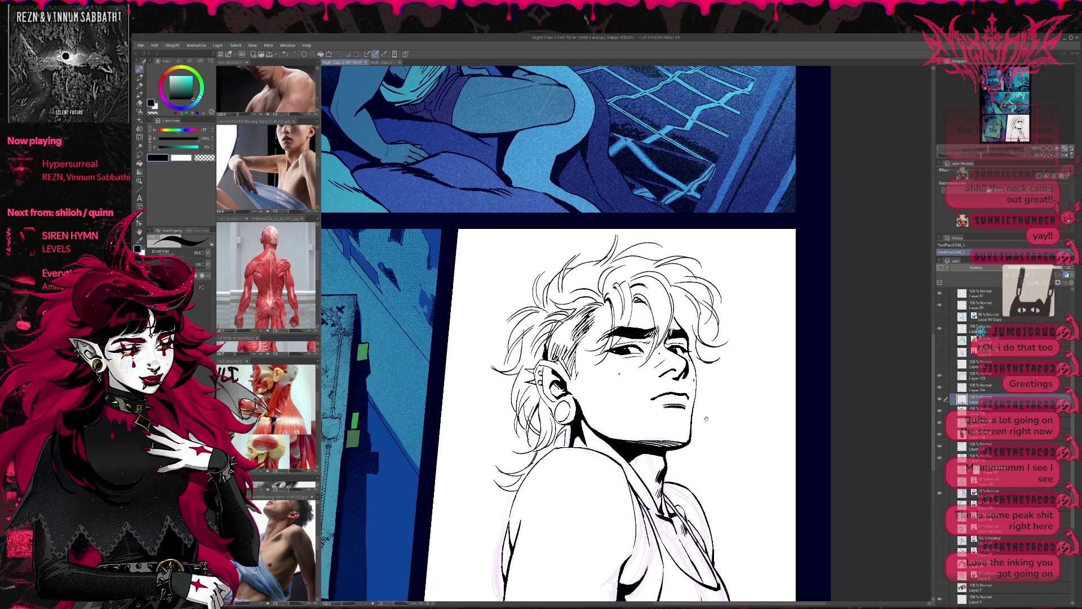
scroll(723, 422, "up", 1)
scroll(723, 414, "down", 2)
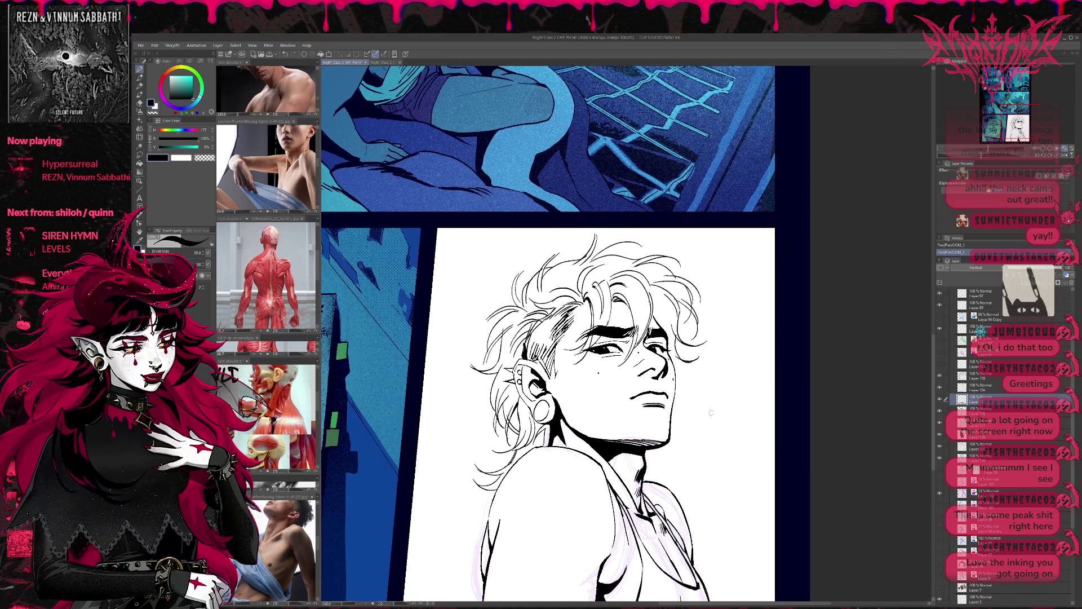
scroll(701, 304, "down", 3)
scroll(701, 305, "down", 3)
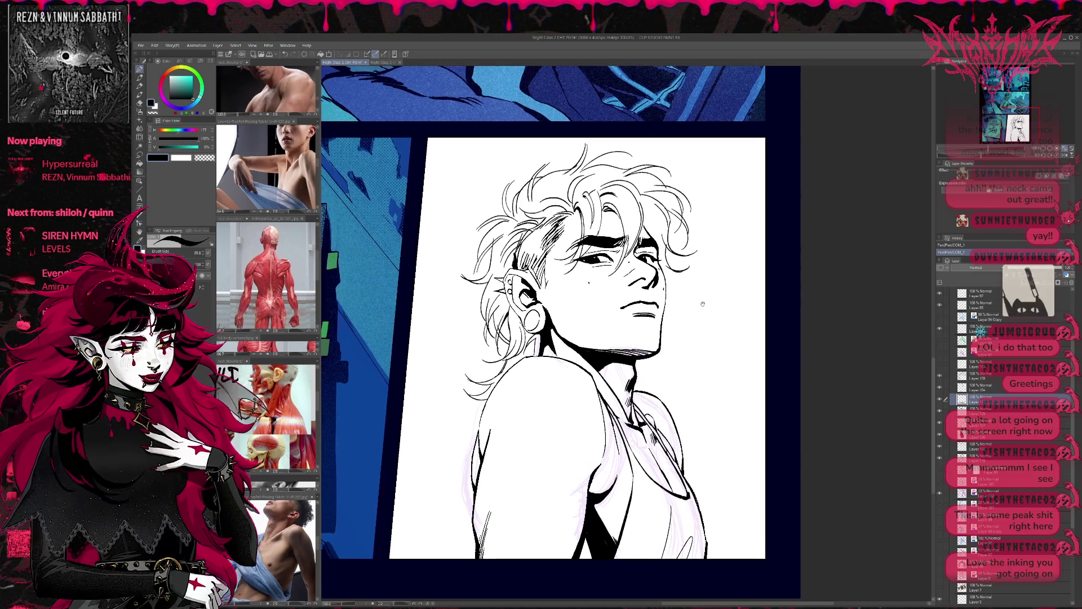
scroll(701, 314, "down", 2)
scroll(700, 313, "up", 3)
scroll(699, 312, "up", 1)
scroll(700, 313, "up", 2)
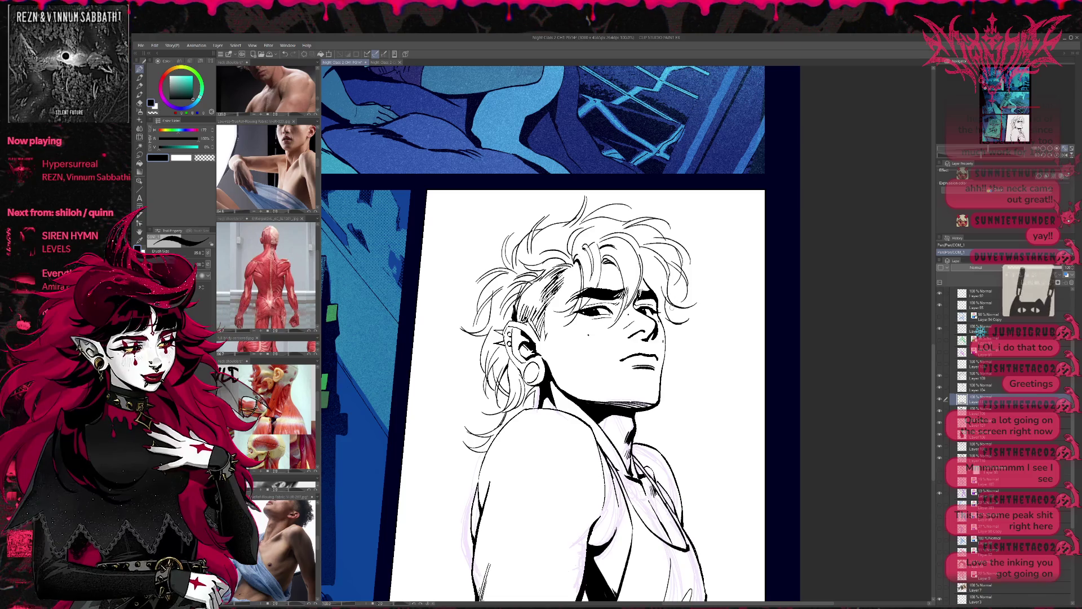
Erase part of the chin line and re-ink it with short pen strokes for a heavier jaw shadow
key("e")
mouse_move(575, 398)
left_mouse_down()
mouse_move(621, 407)
mouse_move(601, 405)
left_mouse_up()
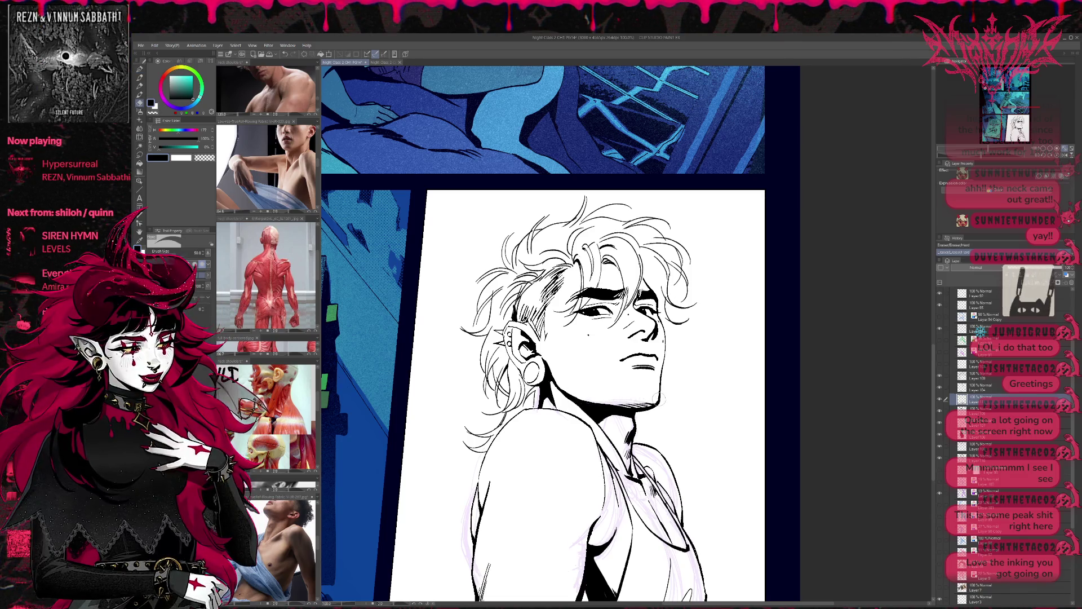
key("p")
left_click_drag(669, 395, 612, 407)
key("e")
key("p")
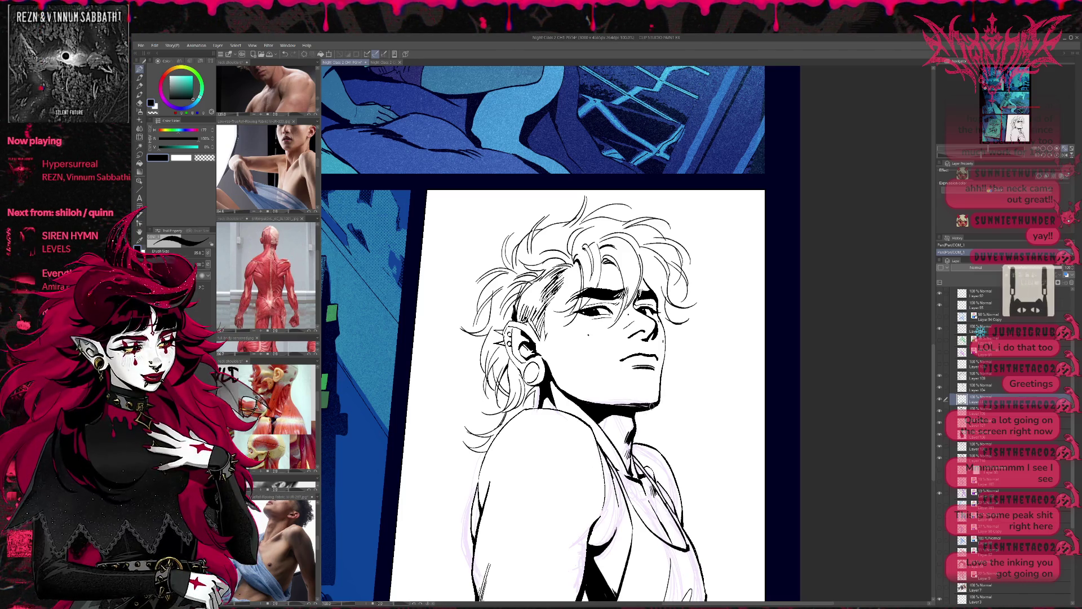
left_click_drag(646, 408, 630, 409)
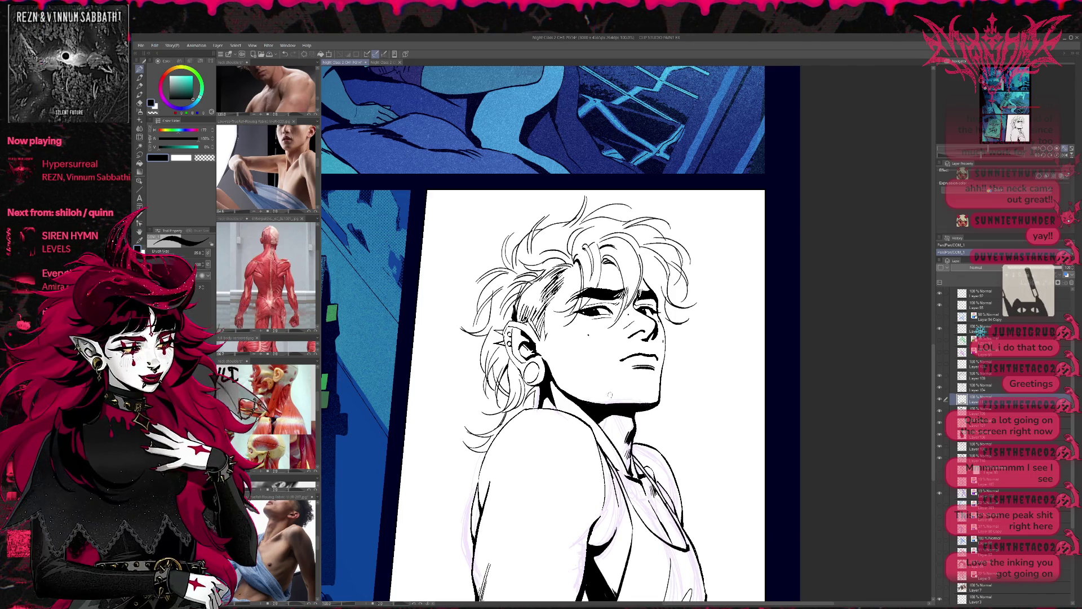
Mirror and tilt the view, then ink a small mark near the chin with the pen
key("h")
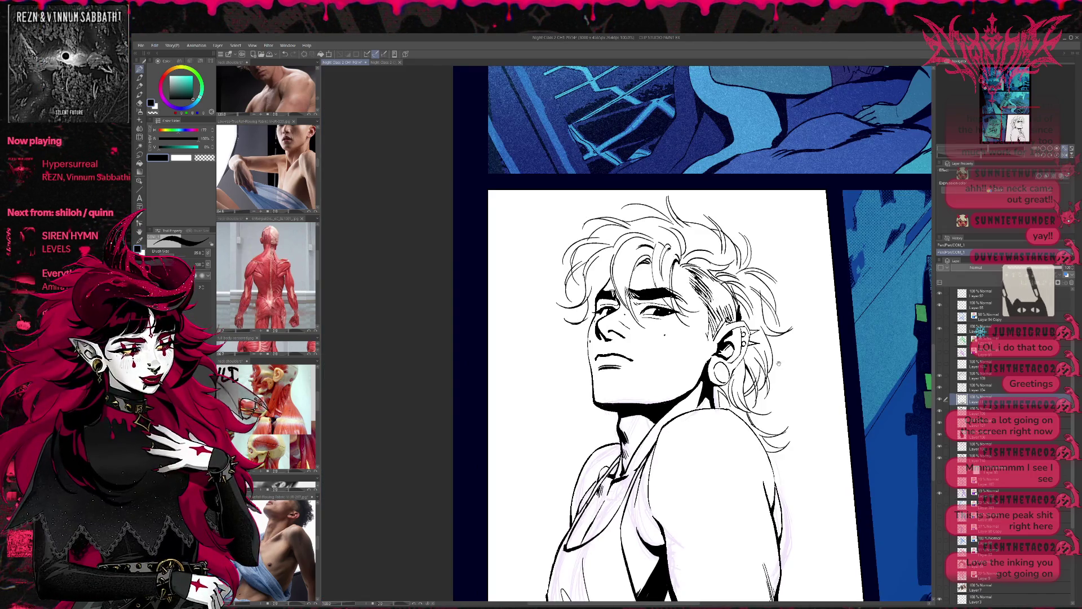
key("minus")
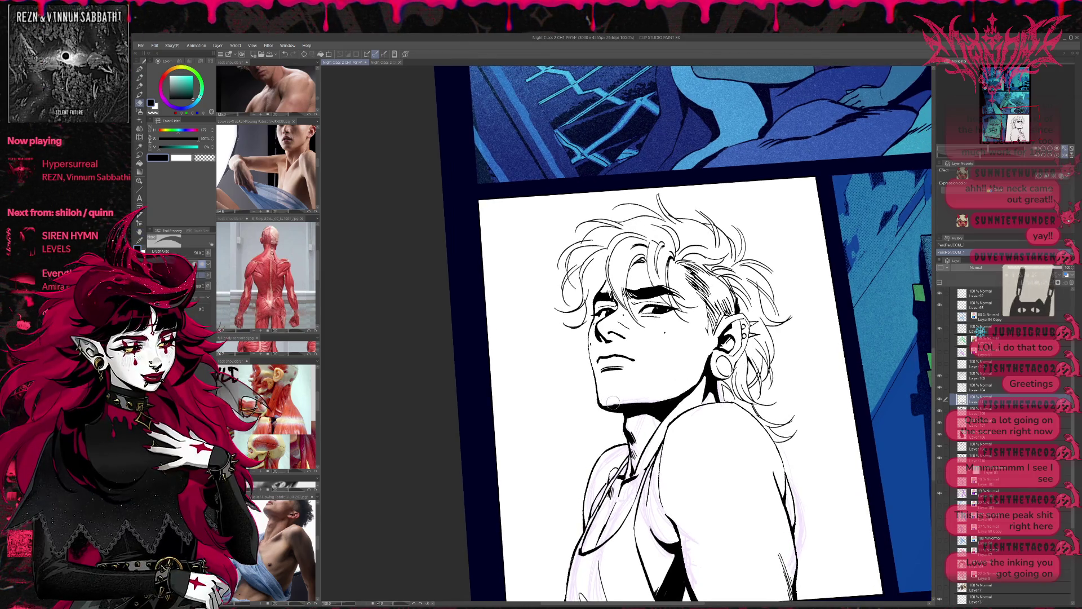
key("p")
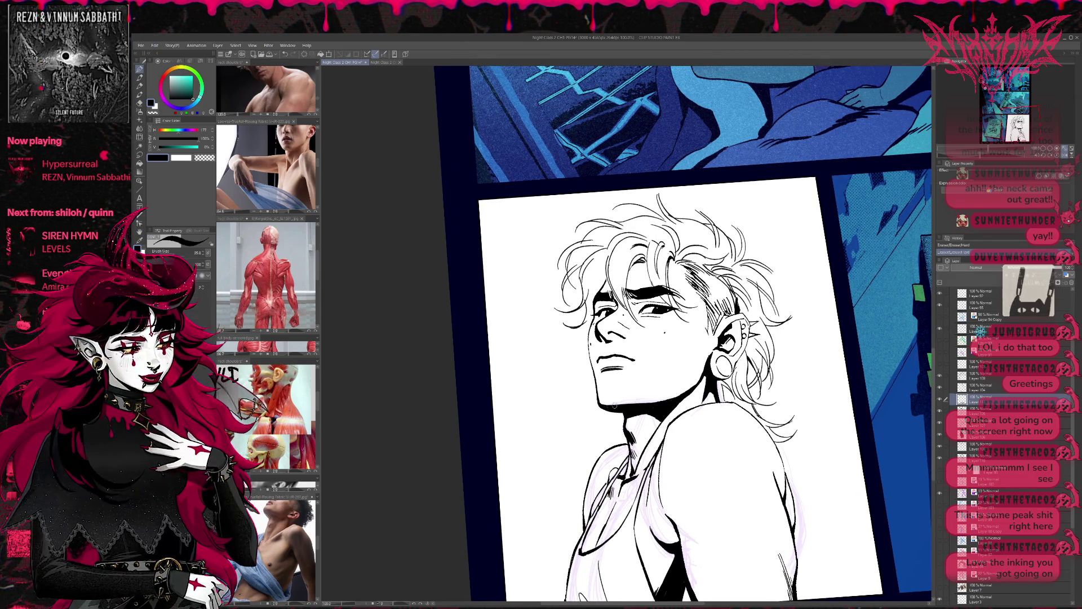
key("e")
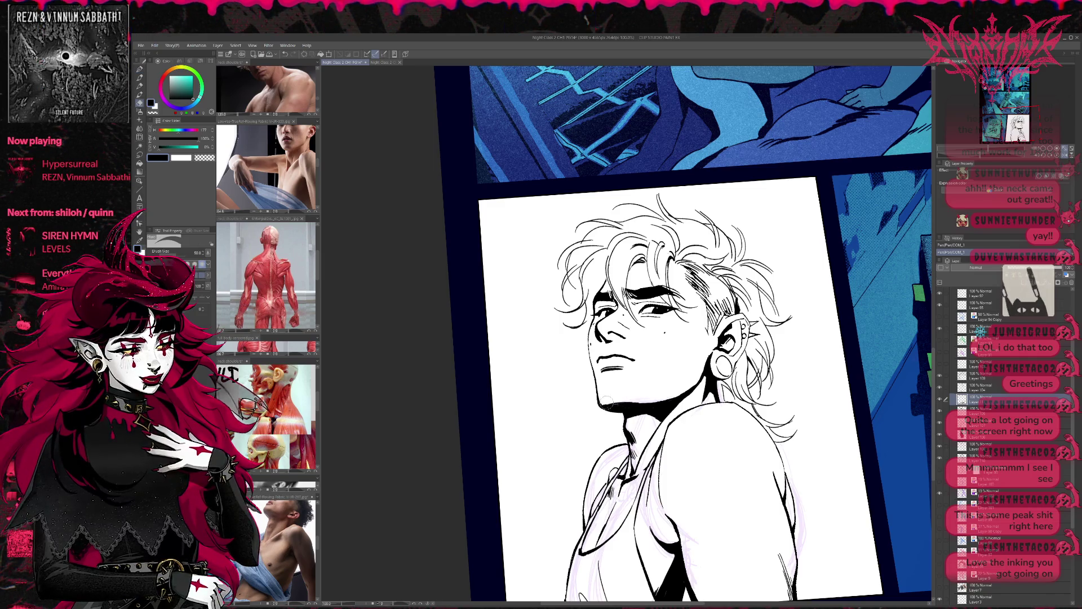
key("ctrl+z")
key("p")
left_click_drag(641, 399, 643, 406)
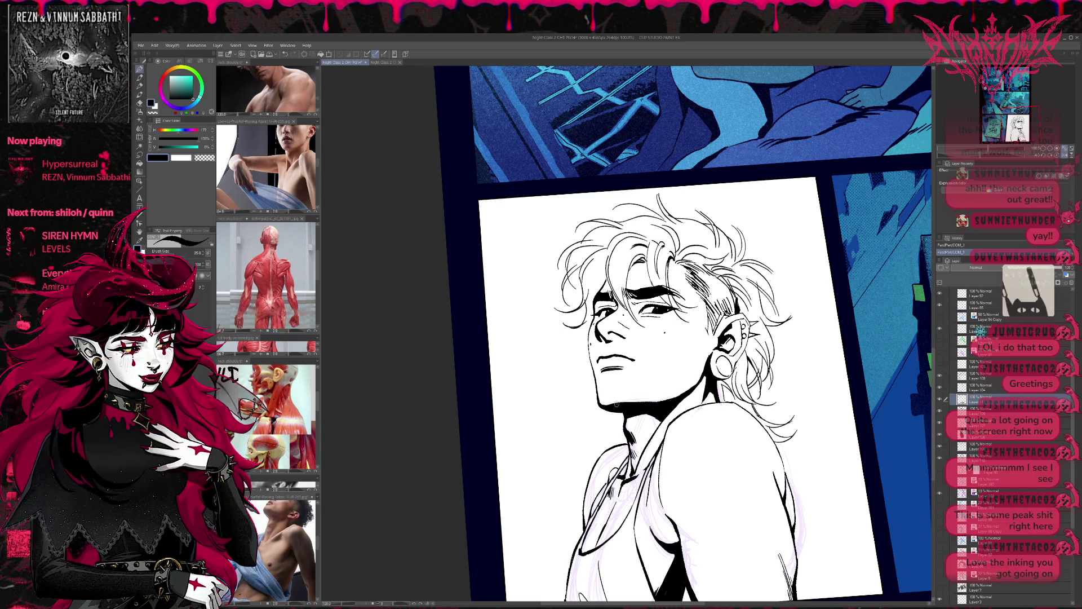
left_click_drag(661, 404, 677, 422)
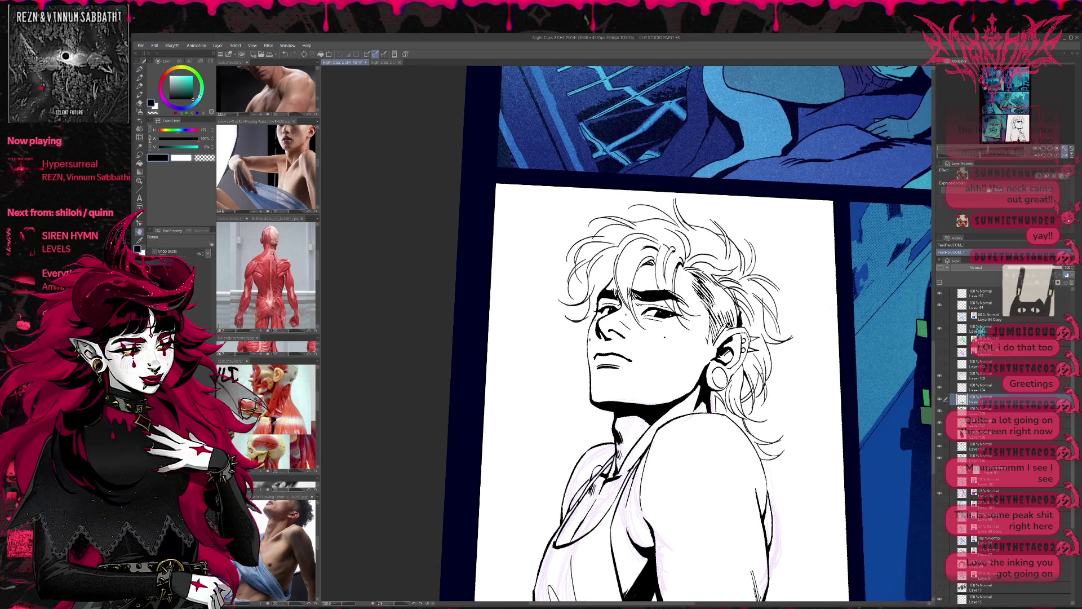
Erase stray marks along the chin and neck with a thinner brush and recentre the face
key("p")
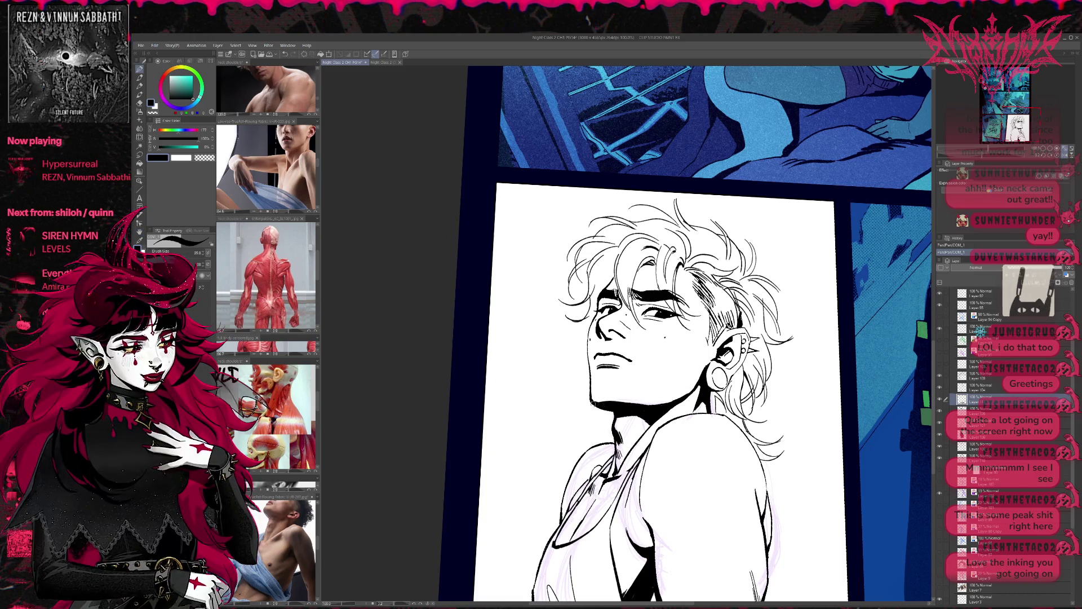
key("bracketleft")
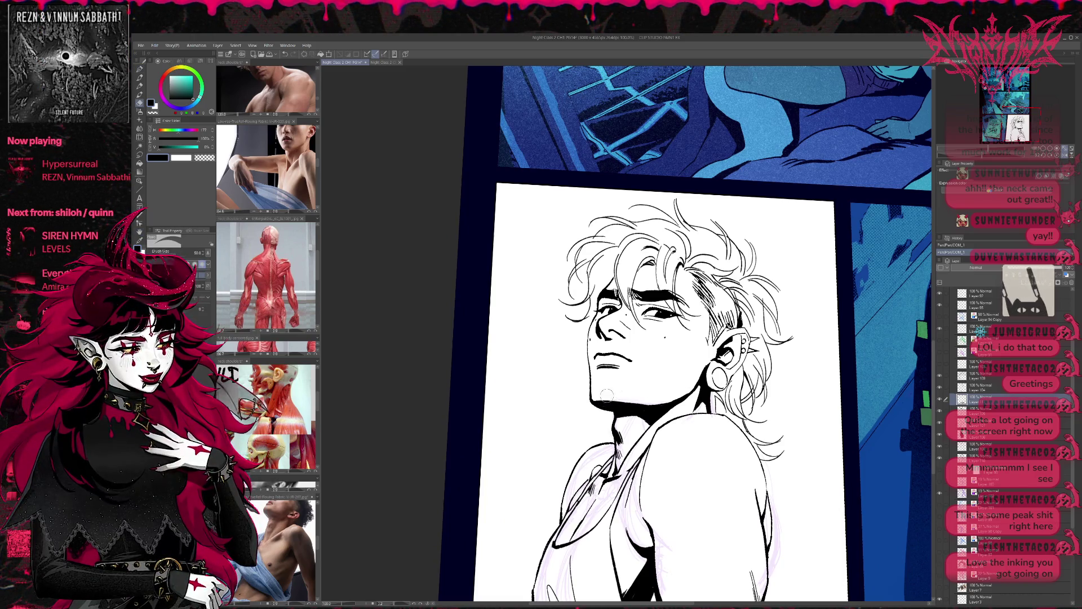
left_click_drag(623, 399, 689, 397)
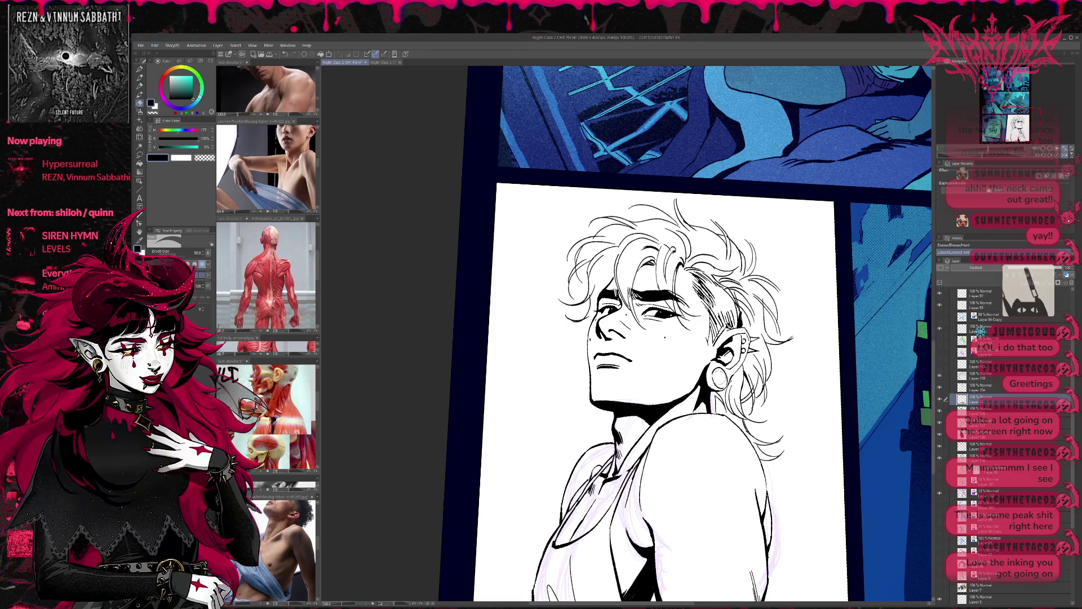
key("p")
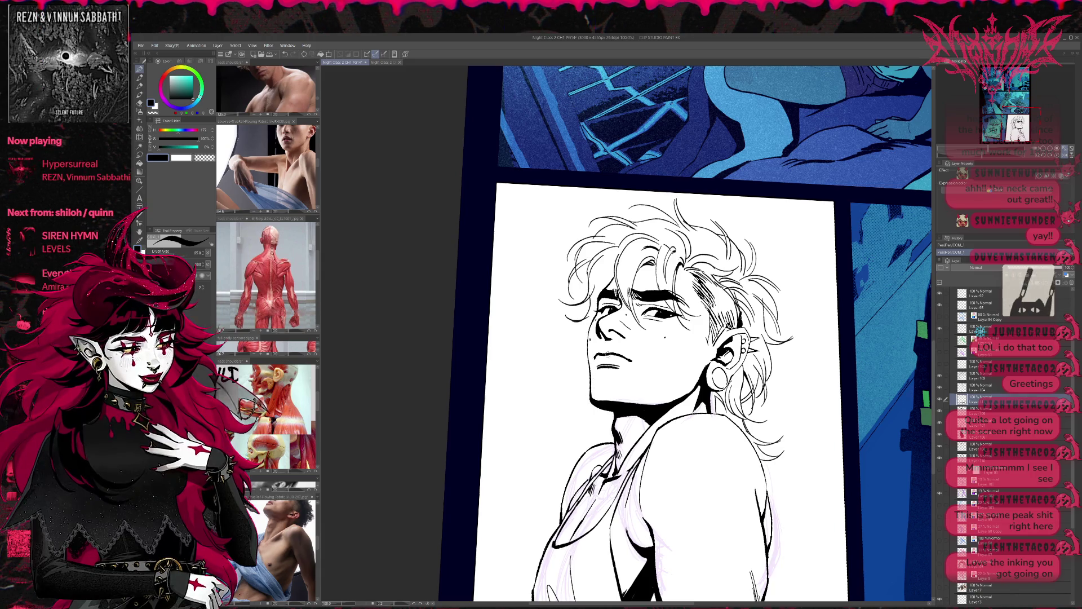
left_click_drag(660, 398, 652, 405)
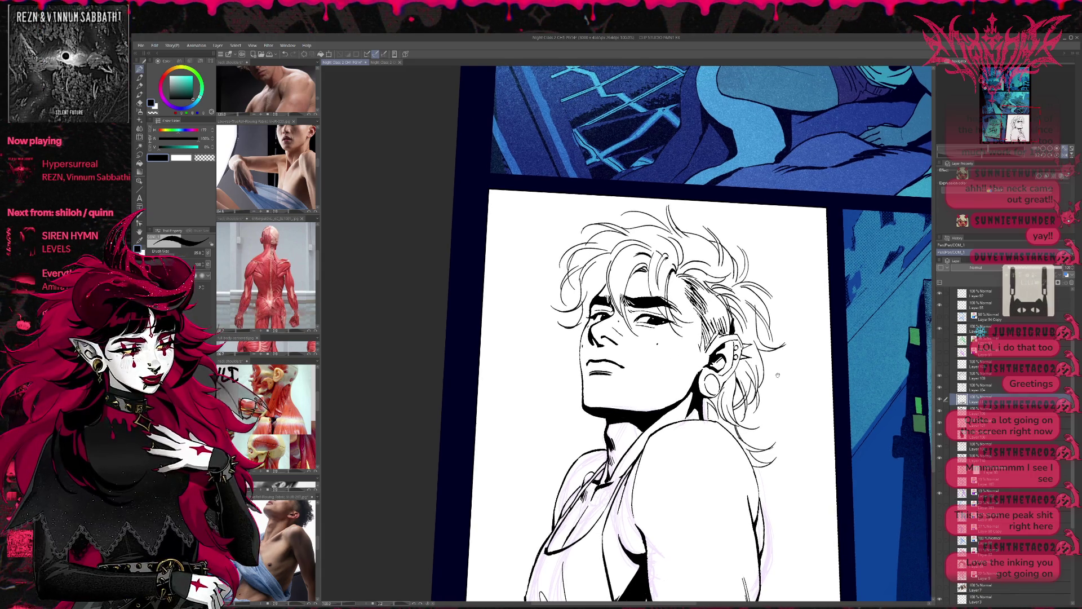
left_click_drag(778, 374, 769, 380)
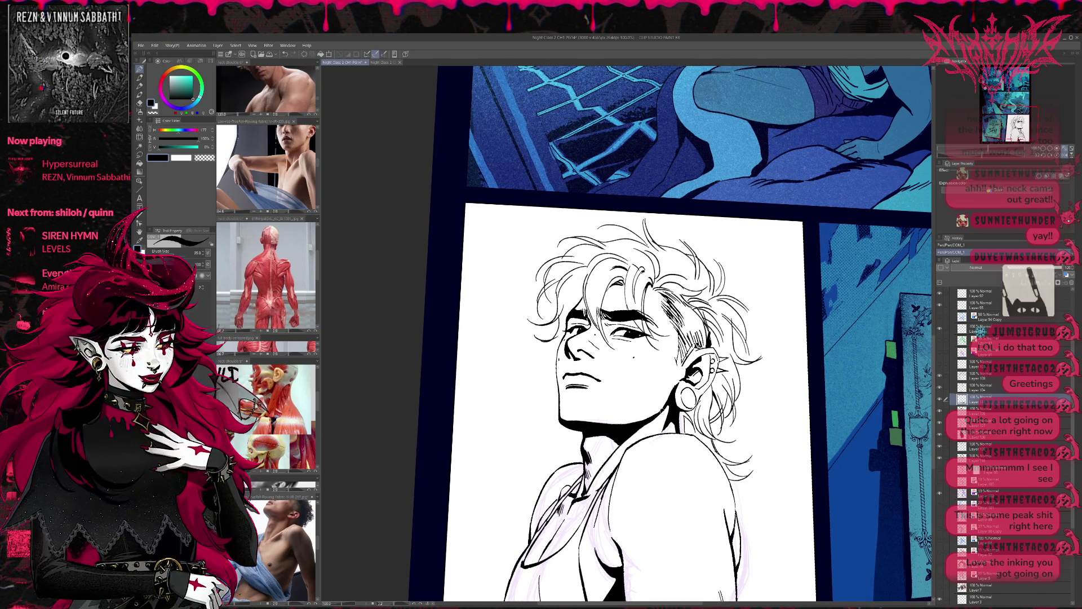
left_click_drag(673, 391, 670, 395)
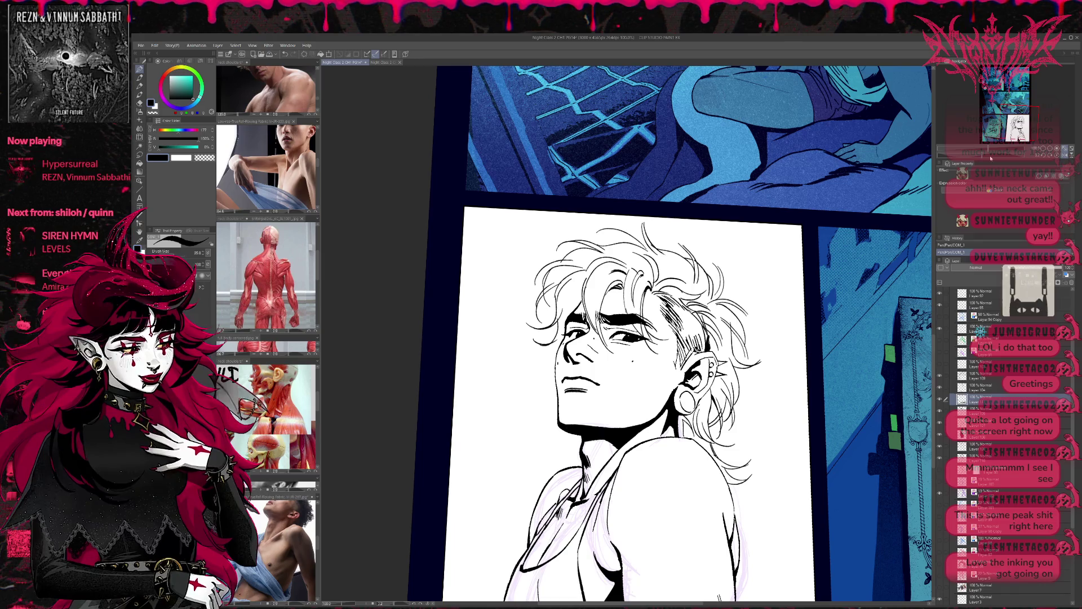
Ink a sweat-drop mark on the shoulder, then mirror the view and recentre the face
left_click_drag(670, 395, 667, 334)
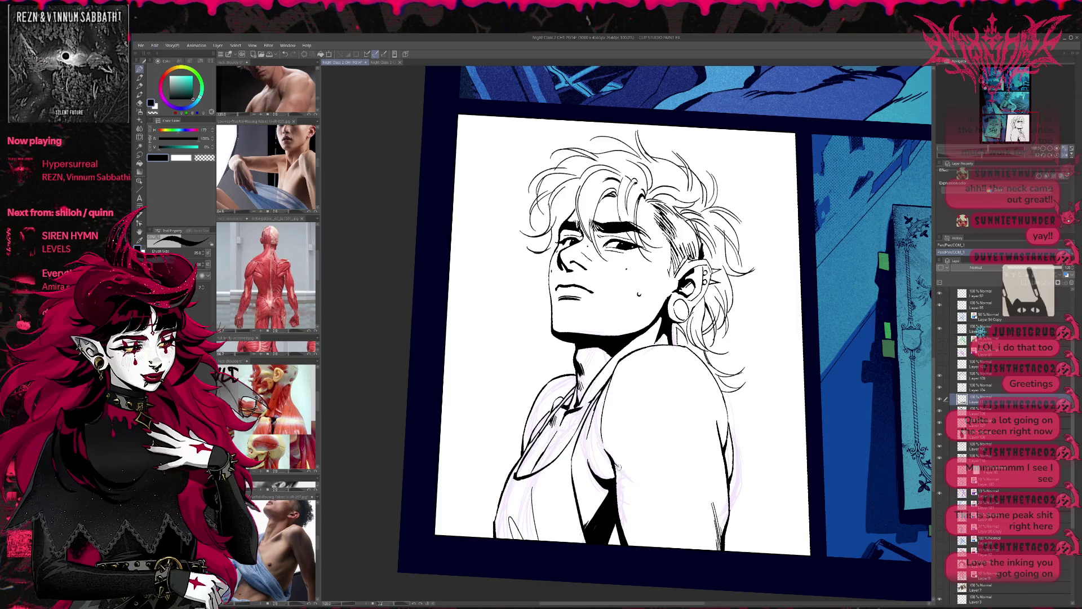
left_click_drag(693, 514, 695, 522)
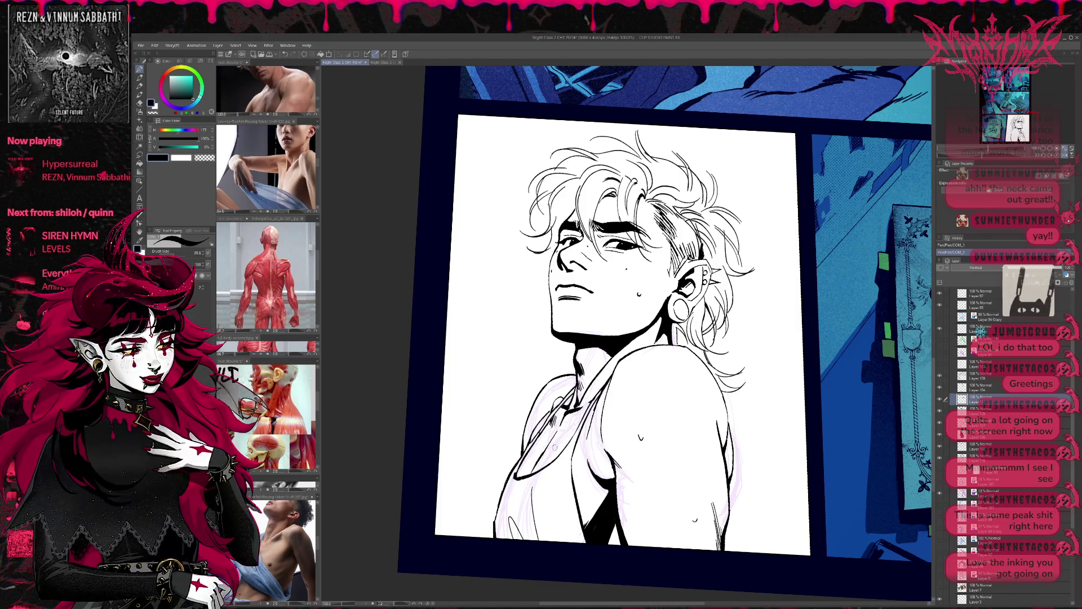
left_click_drag(631, 376, 627, 391)
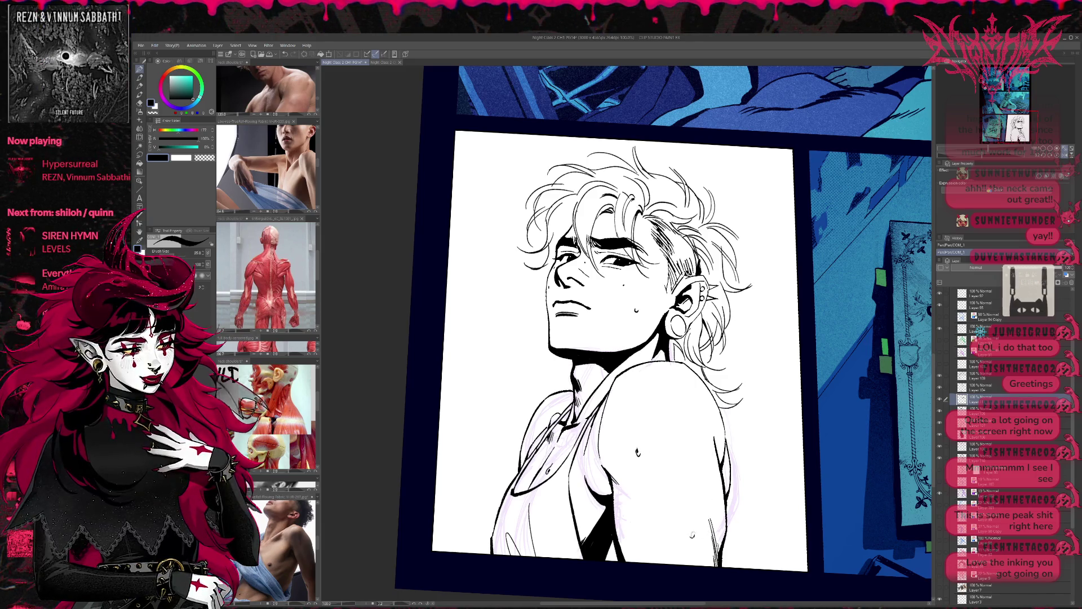
left_click_drag(631, 376, 633, 394)
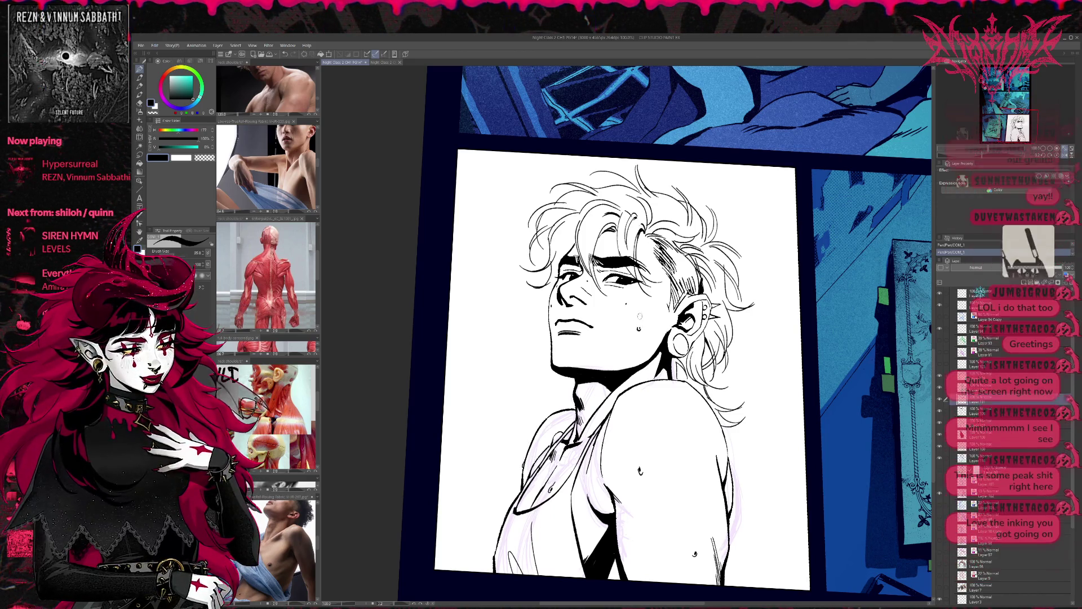
left_click_drag(706, 403, 701, 367)
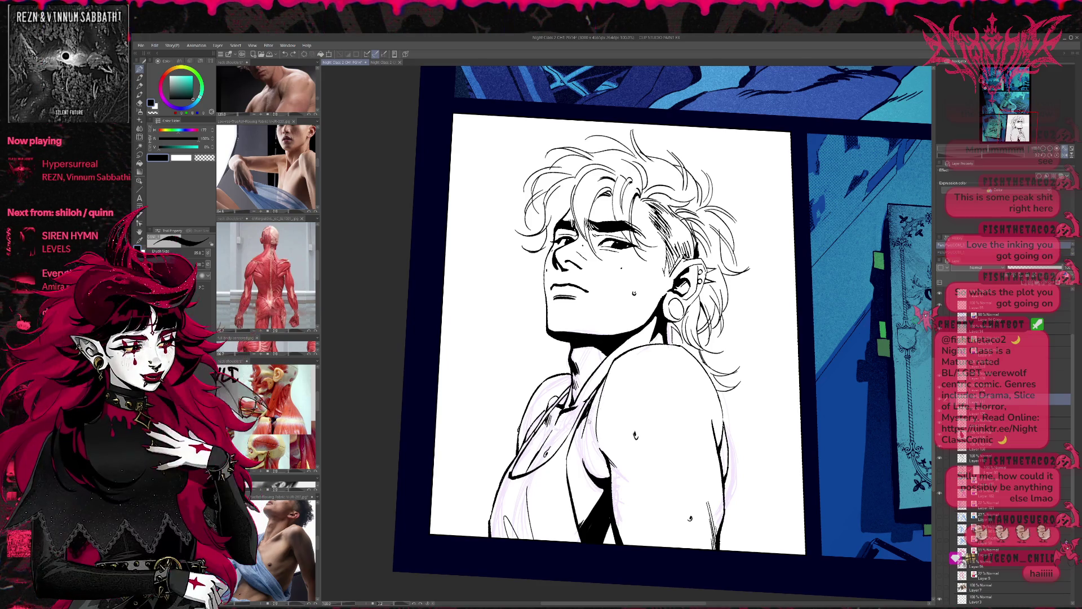
scroll(961, 434, "down", 1)
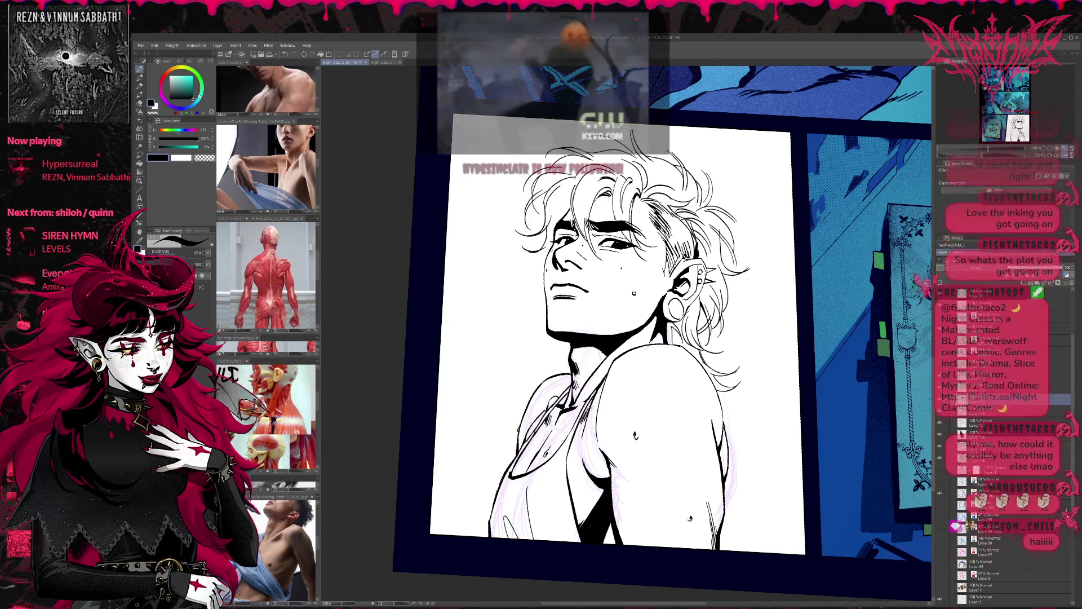
scroll(685, 399, "up", 1)
scroll(684, 400, "up", 1)
scroll(685, 400, "up", 1)
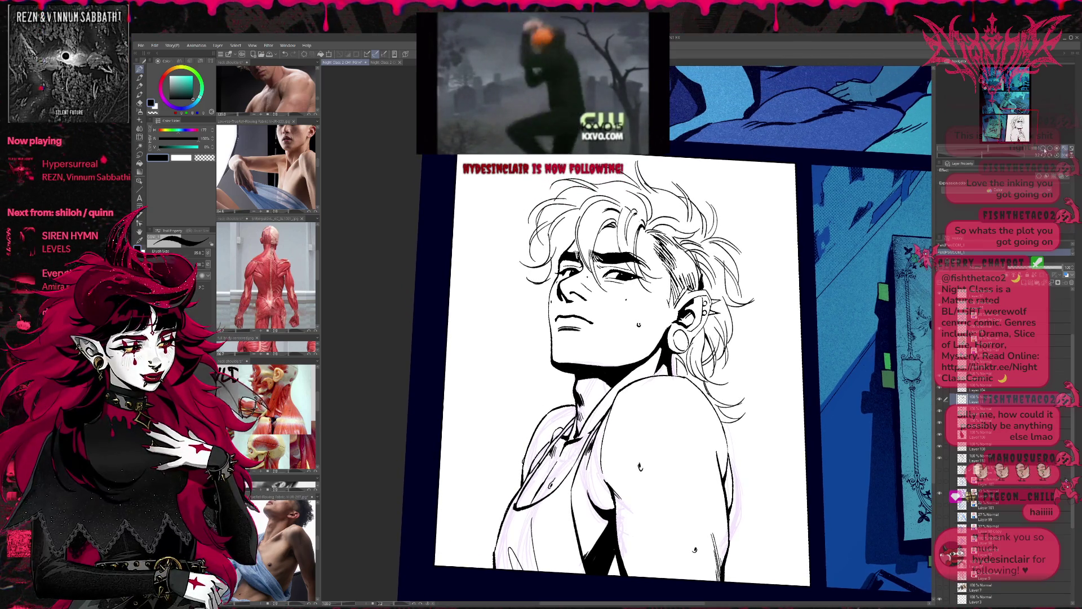
scroll(666, 335, "down", 1)
scroll(666, 336, "down", 1)
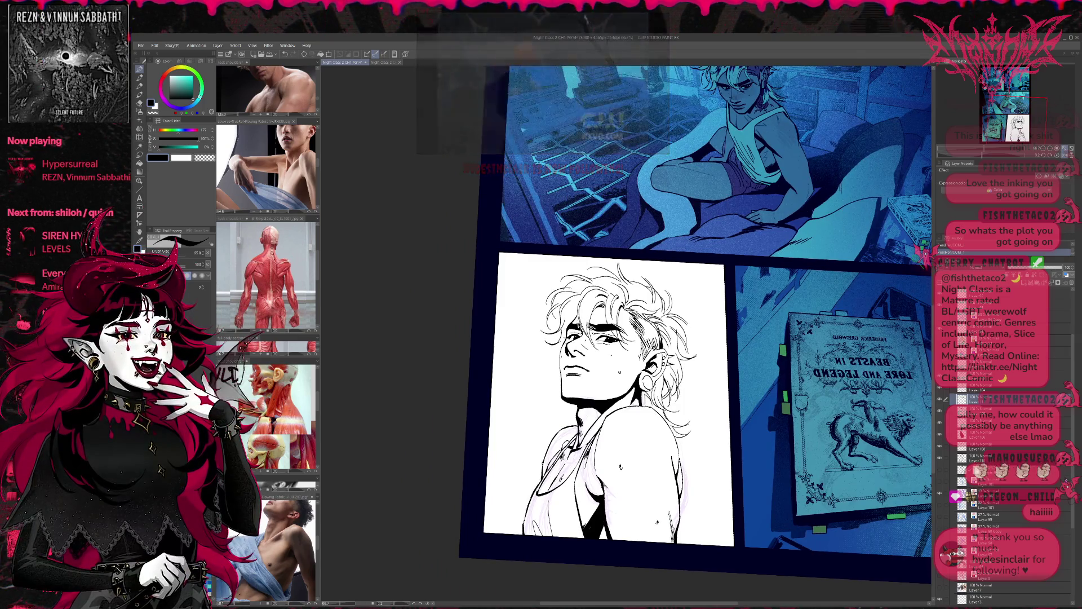
scroll(917, 246, "up", 1)
key("h")
scroll(910, 245, "up", 1)
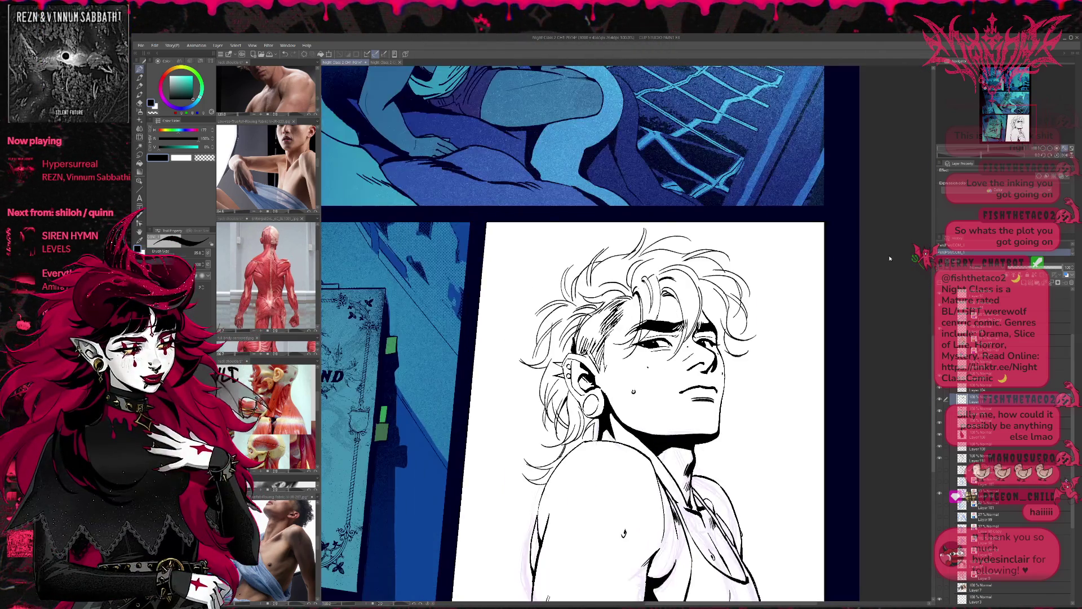
left_click_drag(910, 245, 806, 268)
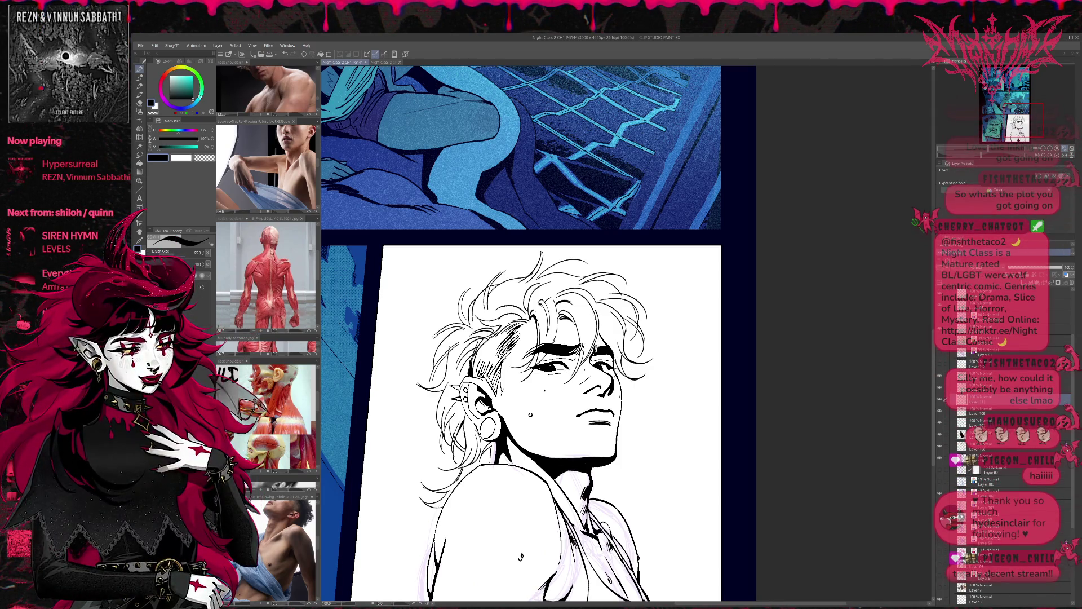
left_click_drag(805, 268, 810, 276)
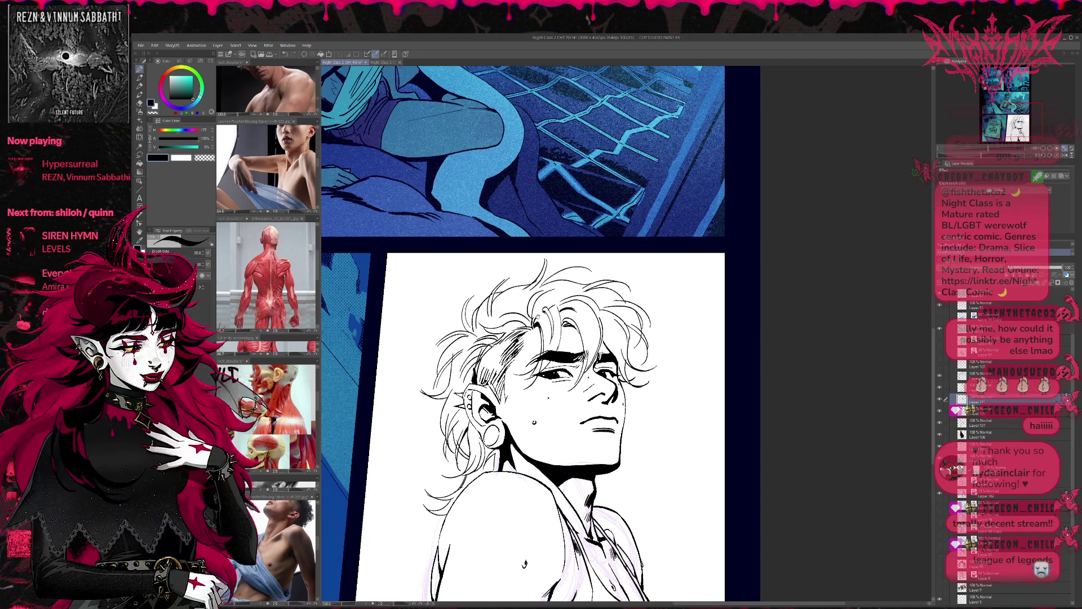
left_click_drag(810, 276, 820, 277)
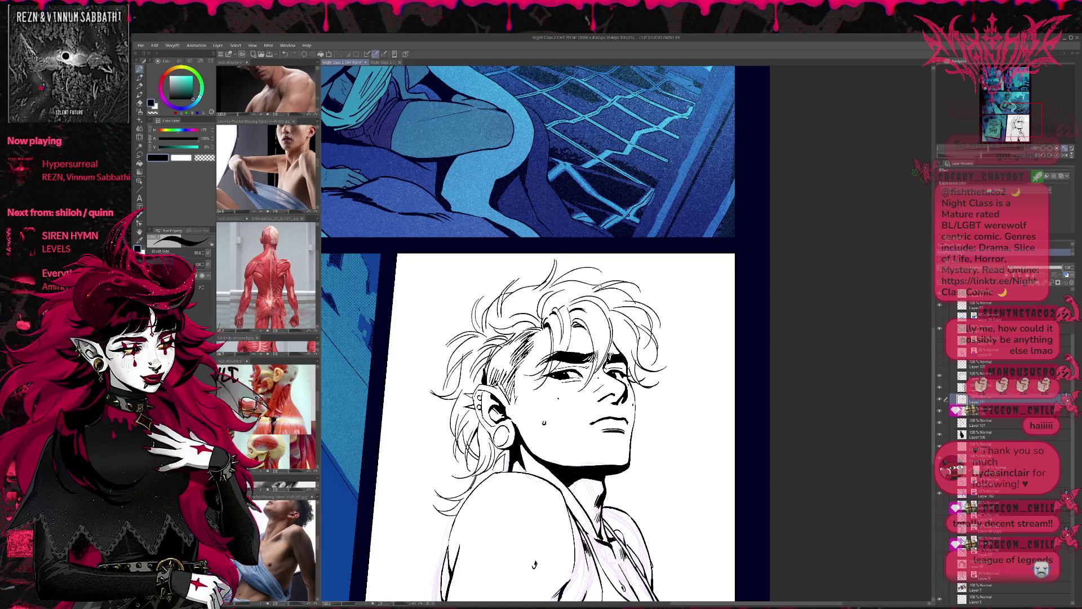
left_click_drag(812, 279, 817, 276)
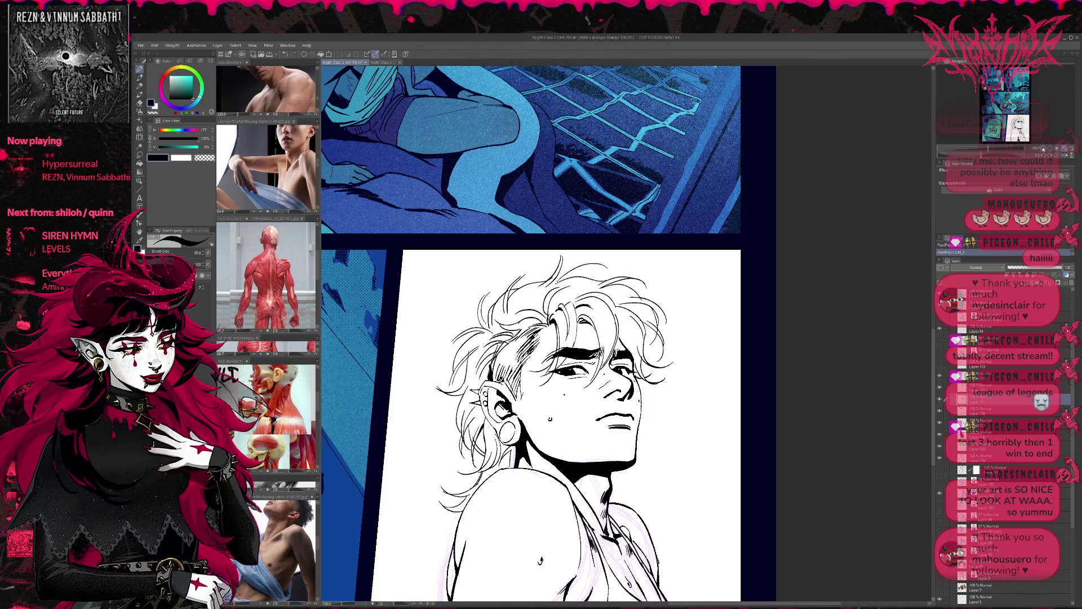
scroll(733, 367, "down", 2)
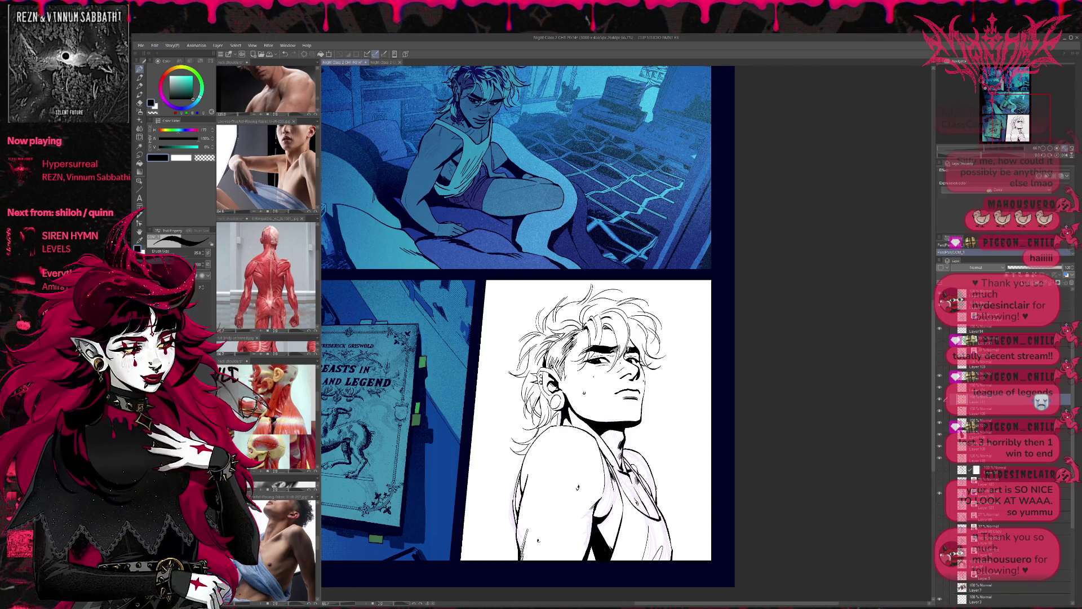
left_click_drag(664, 454, 657, 452)
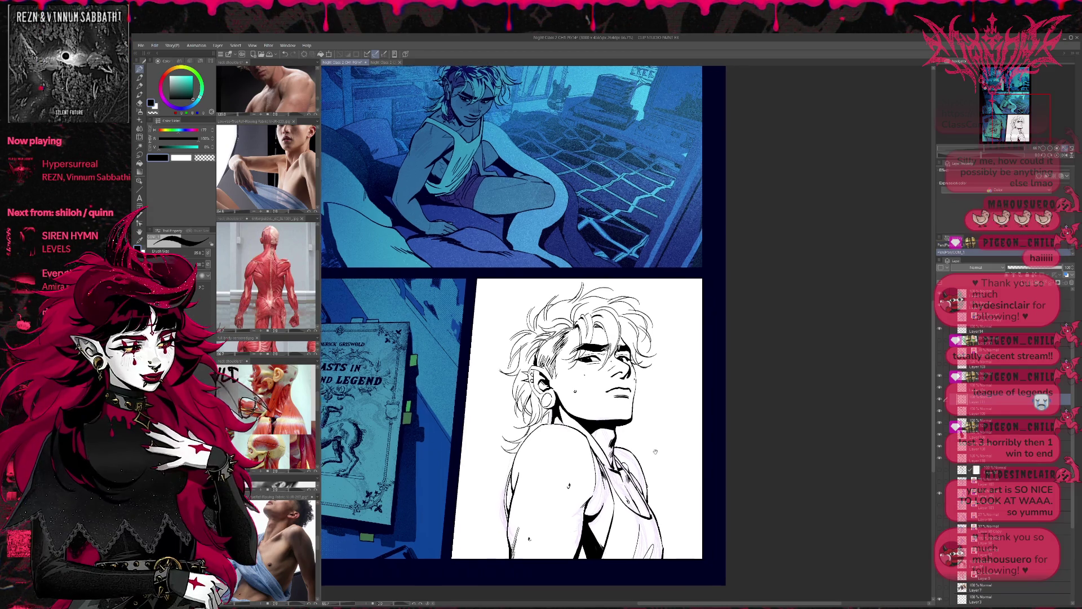
scroll(682, 423, "up", 1)
scroll(681, 426, "up", 1)
scroll(681, 428, "up", 1)
scroll(681, 428, "up", 1)
left_click(1015, 263)
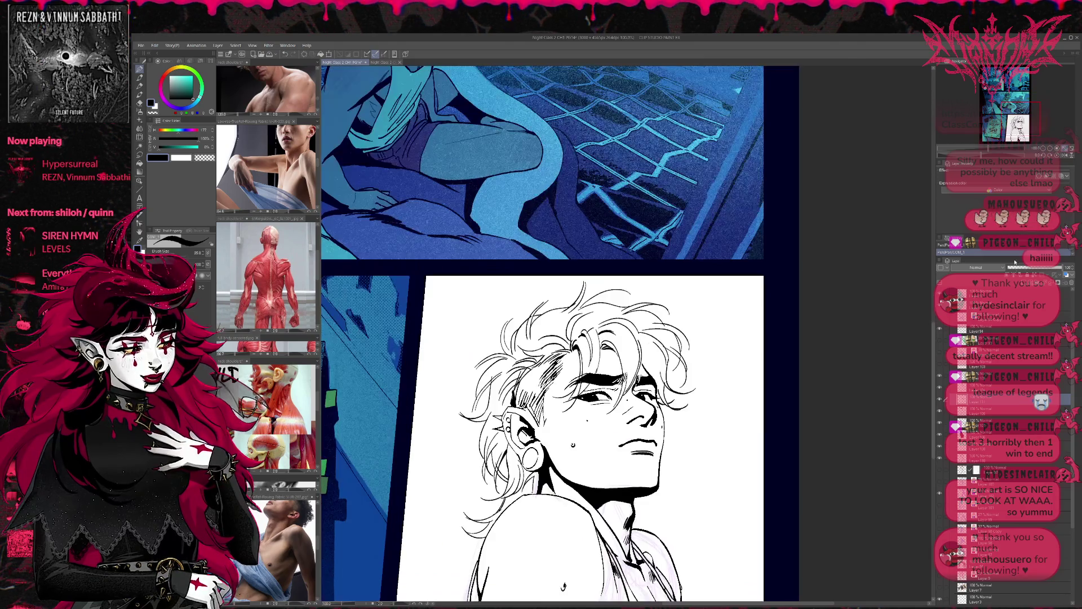
left_click_drag(541, 338, 562, 366)
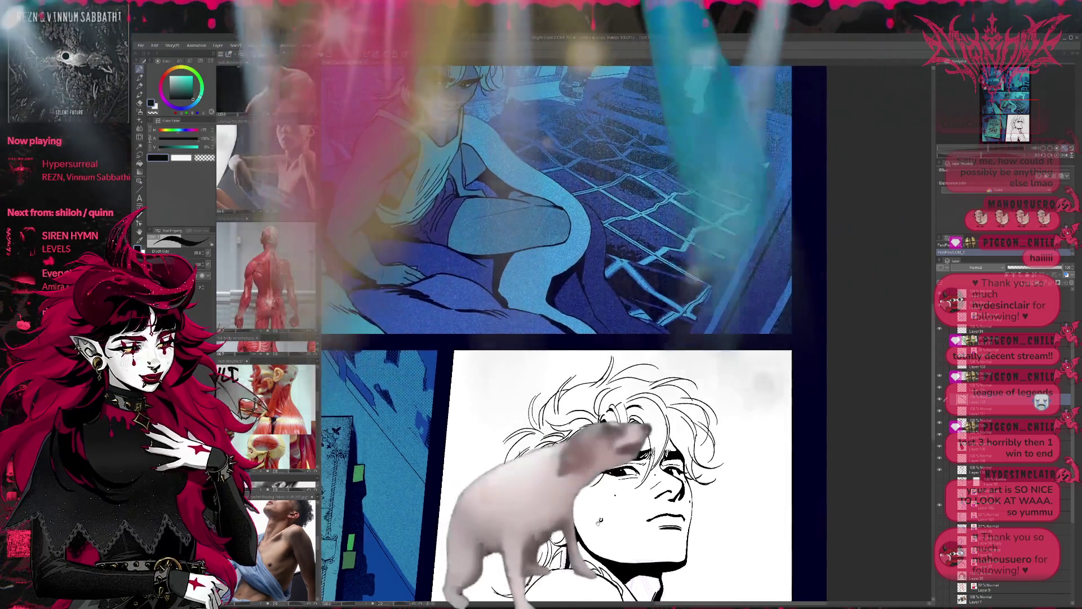
left_click_drag(550, 380, 540, 309)
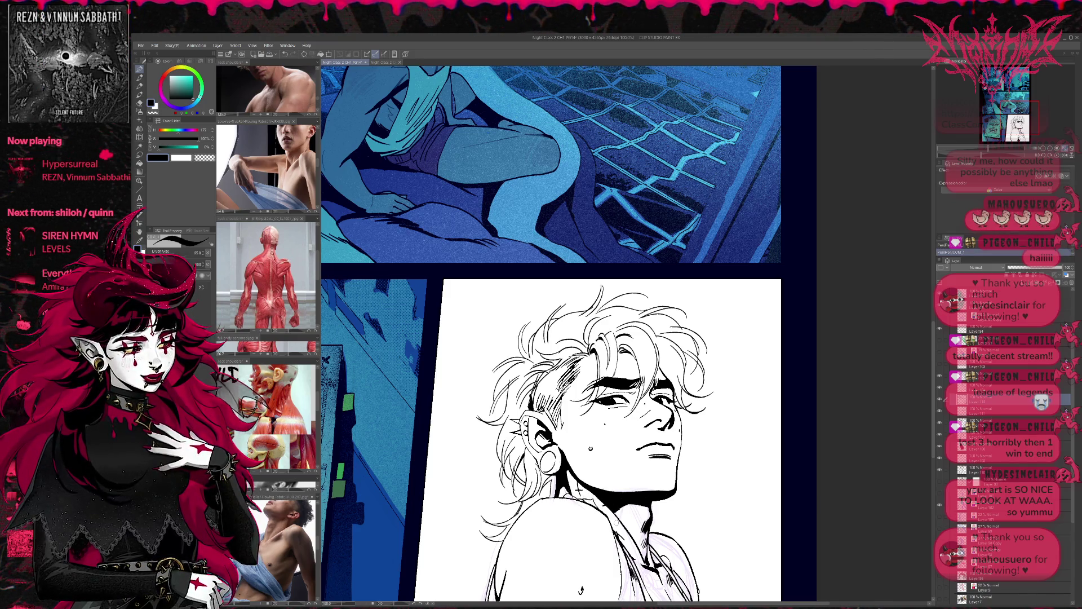
left_click_drag(665, 435, 652, 556)
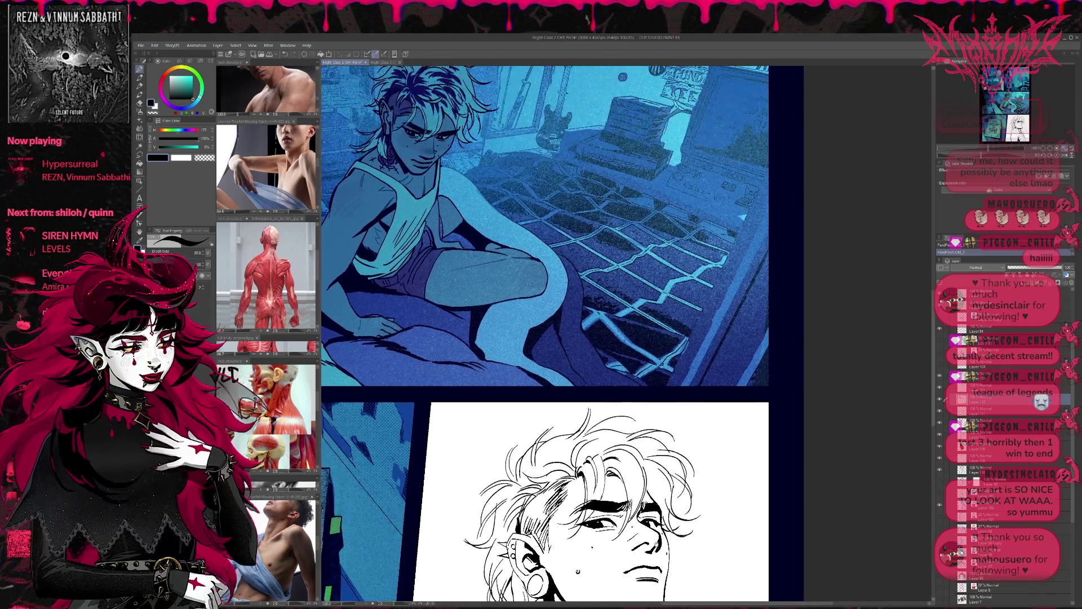
scroll(548, 584, "down", 2)
scroll(548, 584, "down", 2)
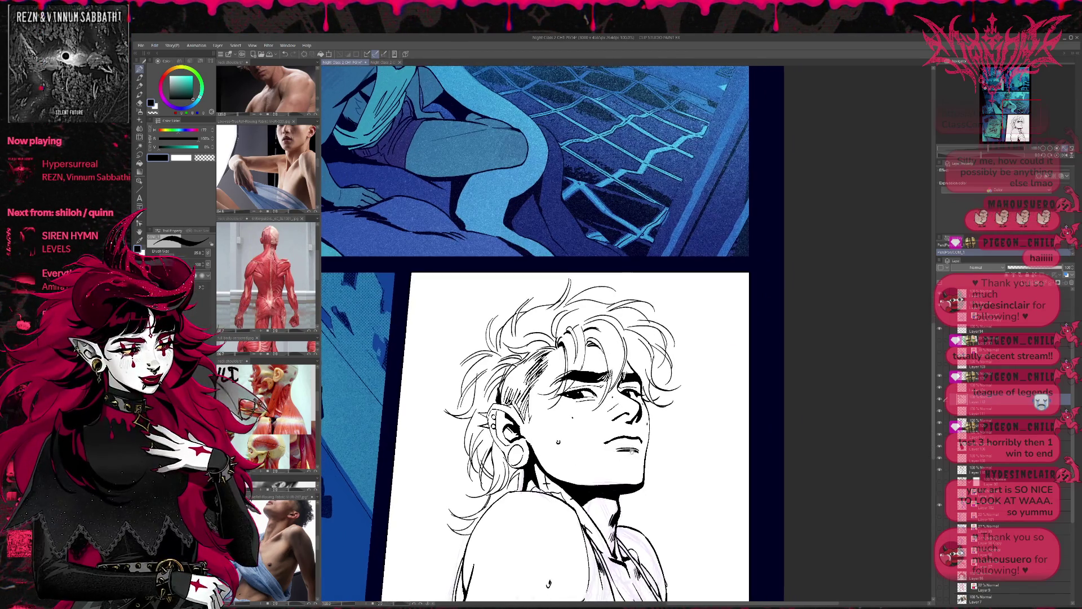
Alternate between eraser and pen over the portrait, settling on the inking pen
key("e")
key("p")
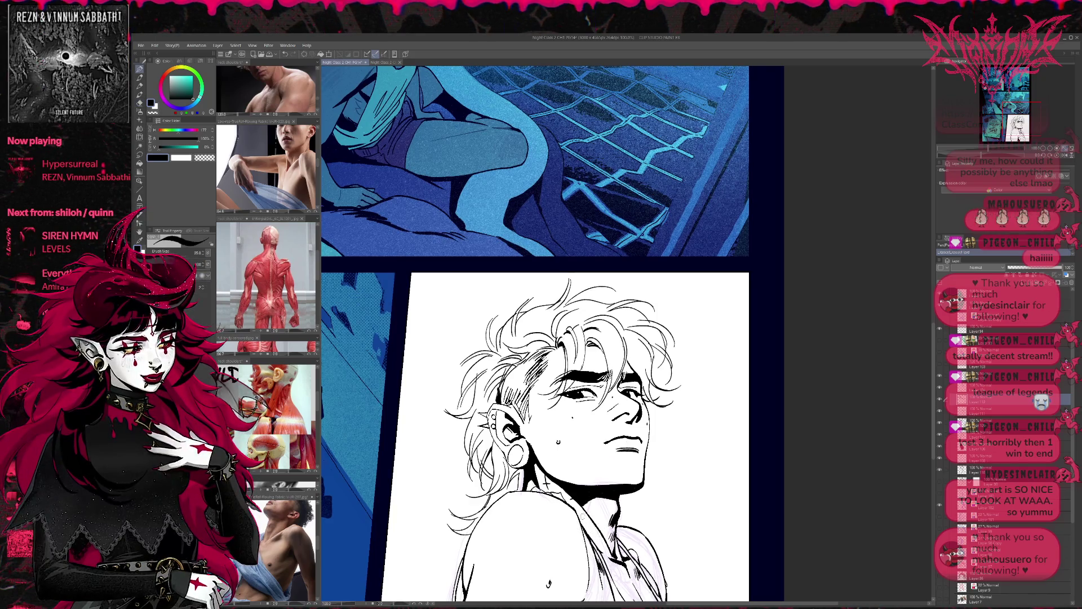
key("e")
key("p")
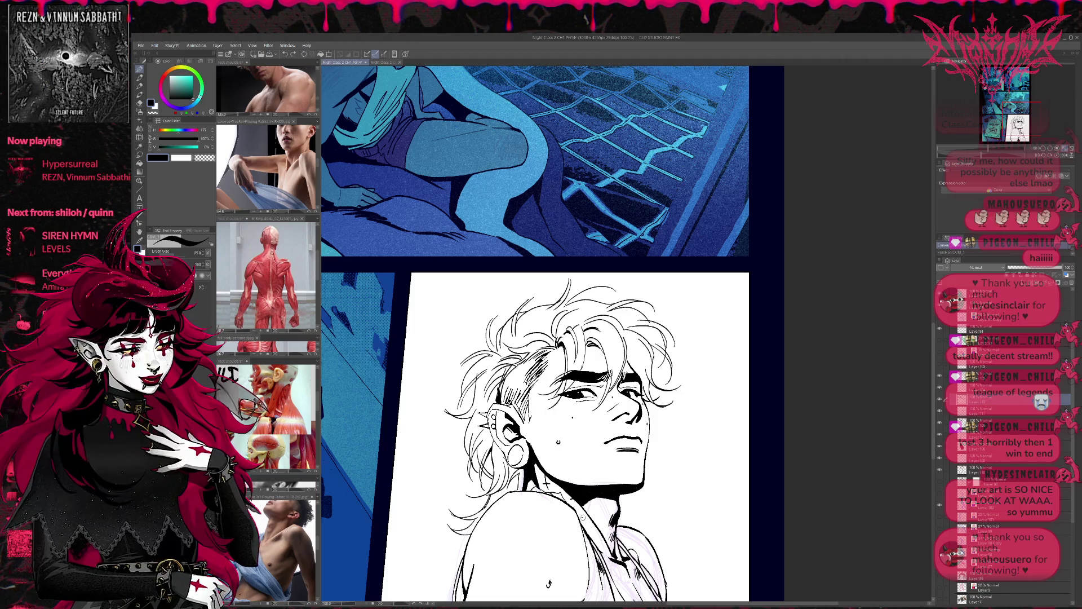
key("p")
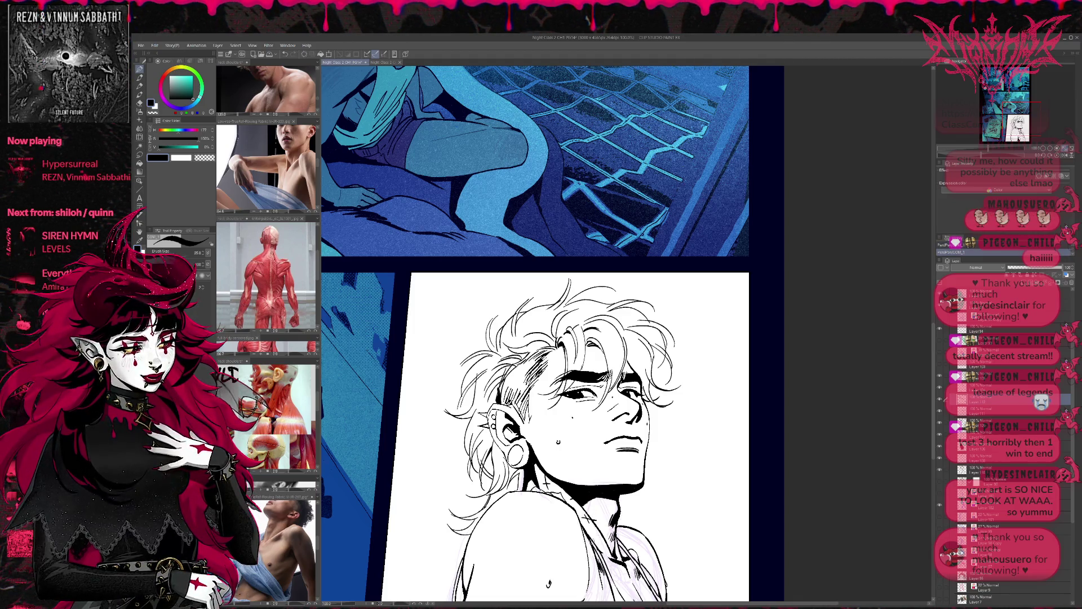
left_click_drag(547, 583, 554, 576)
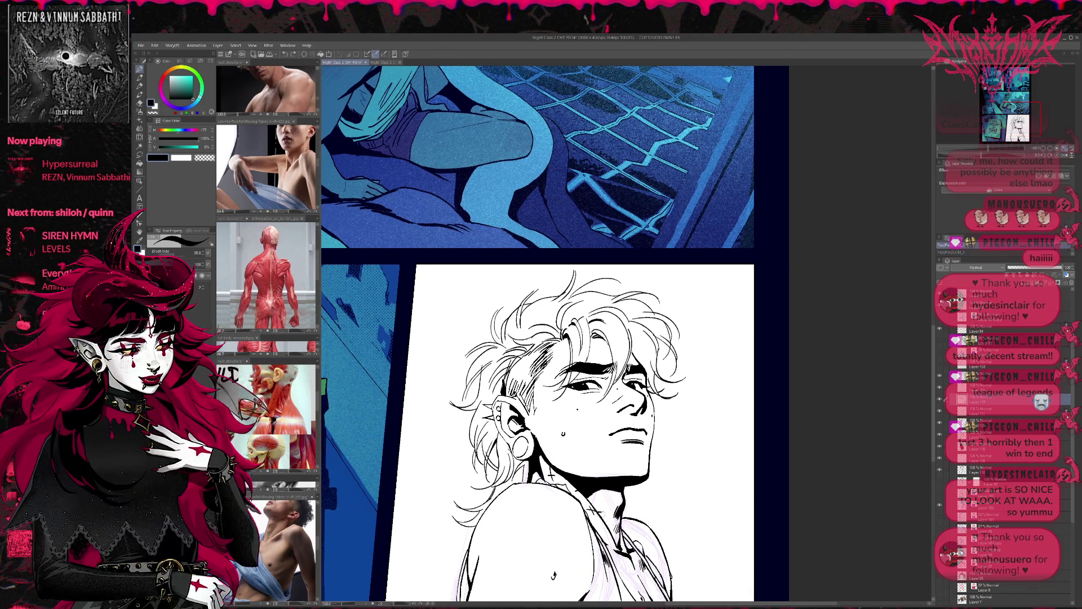
key("e")
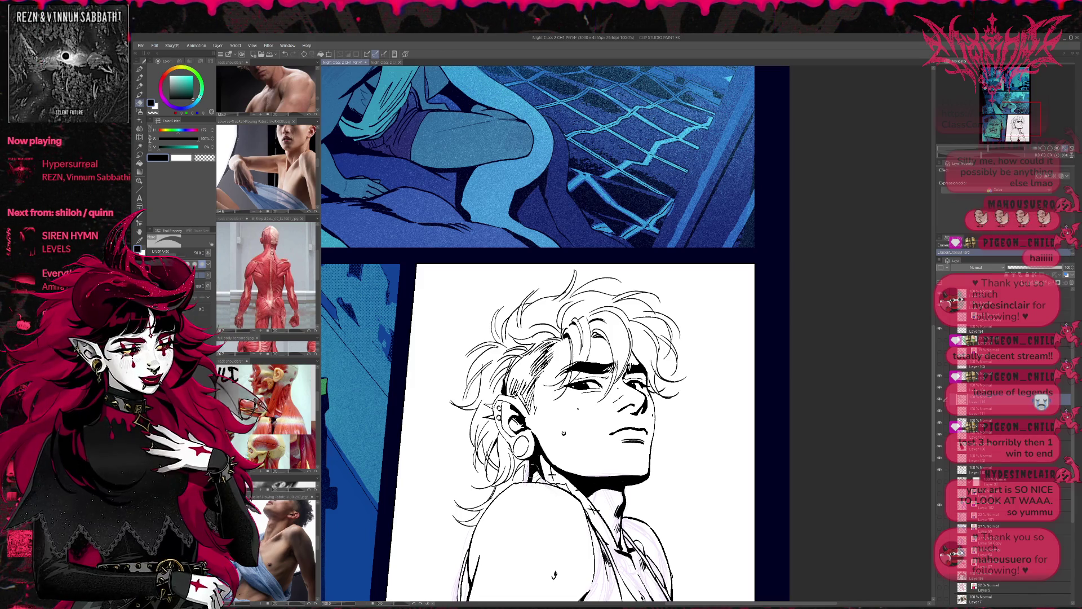
key("p")
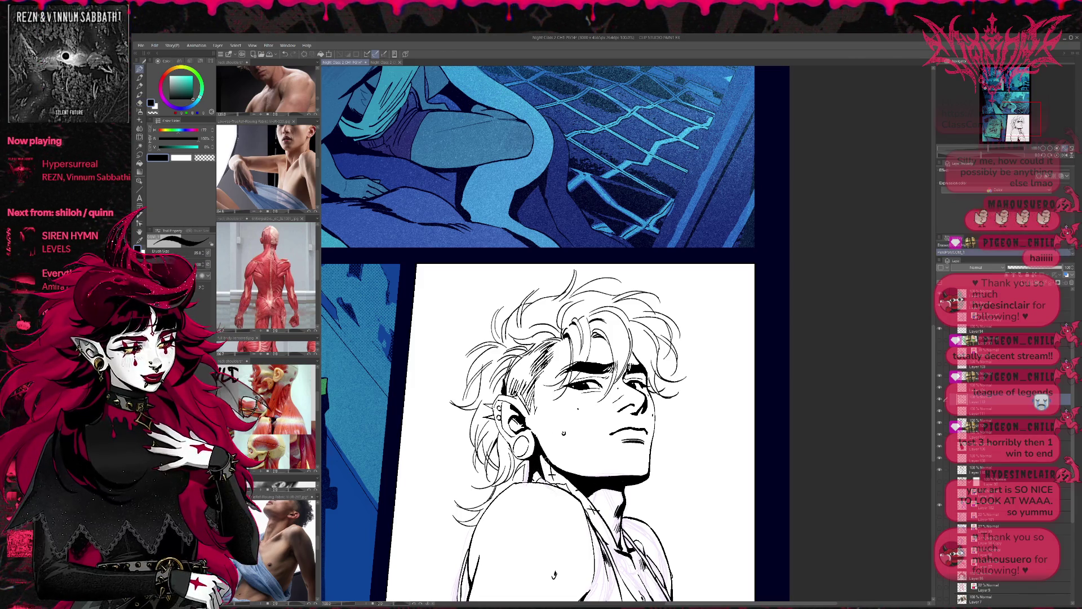
Mirror the page horizontally, centre the portrait and zoom out to see more of the page
key("h")
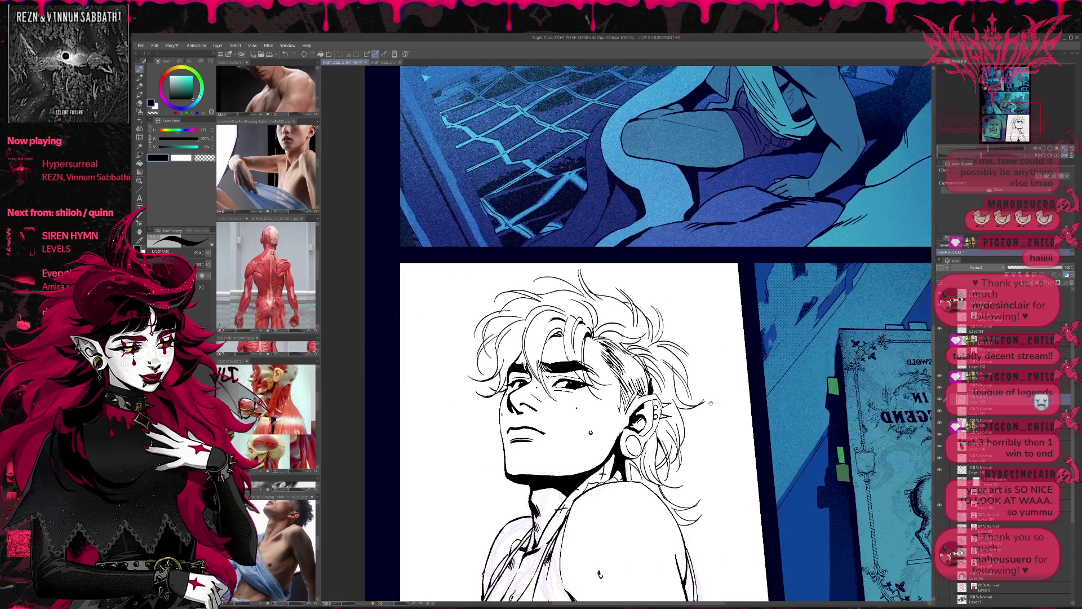
left_click_drag(708, 420, 687, 397)
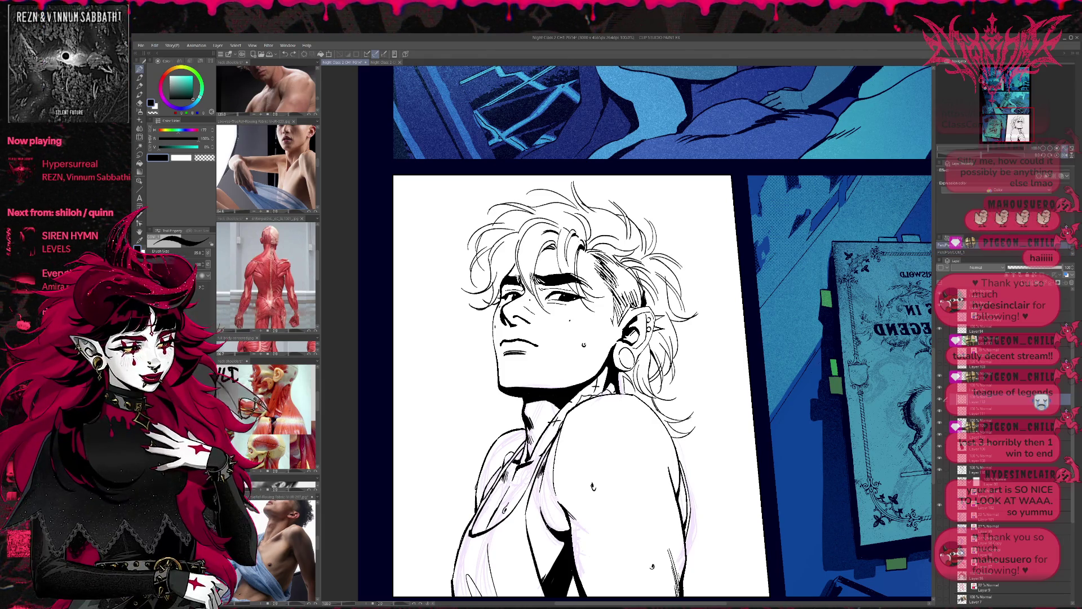
left_click_drag(723, 452, 708, 457)
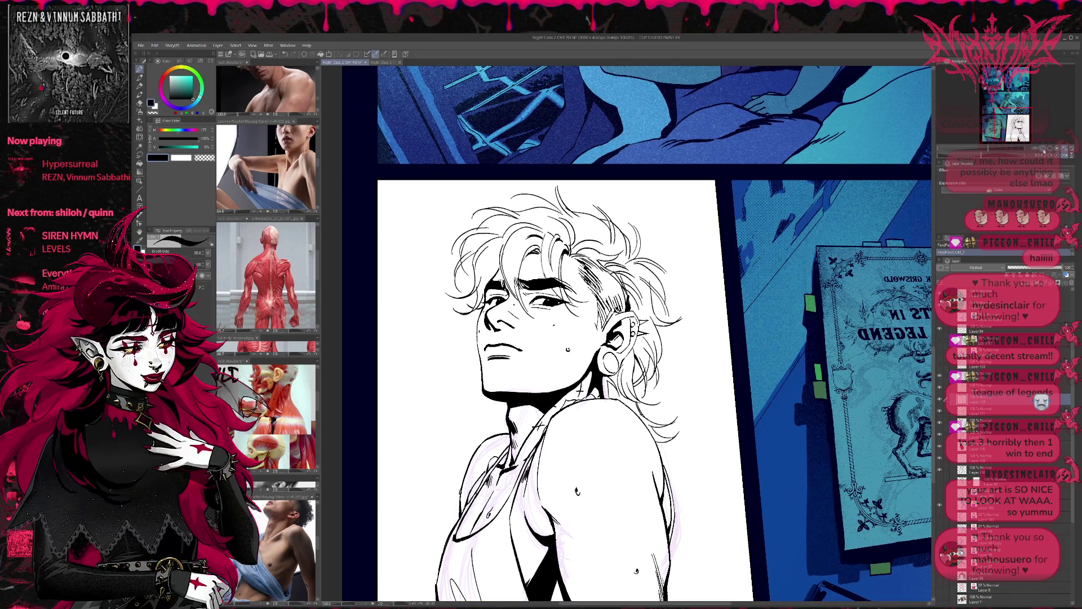
key("ctrl+minus")
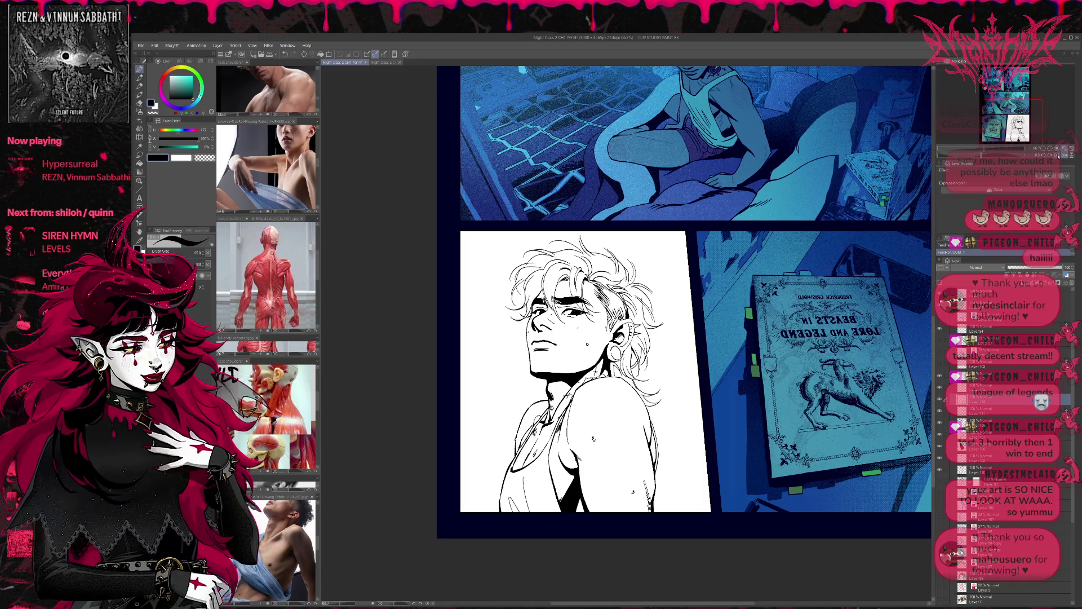
Ink the long diagonal chest line and refine the neckline, checking it mirrored first
key("h")
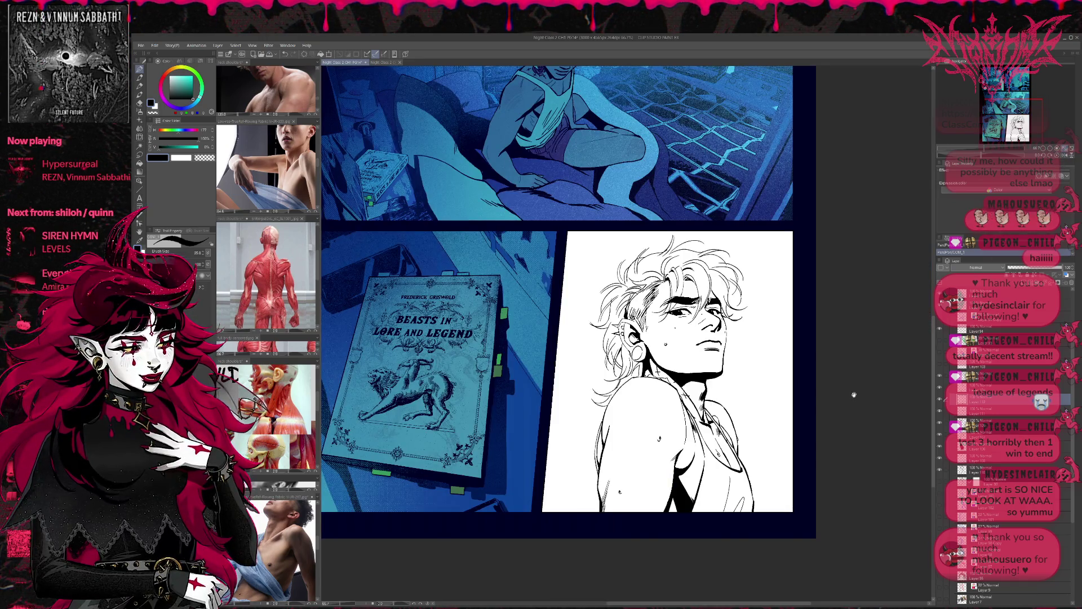
scroll(853, 394, "up", 2)
key("ctrl+plus")
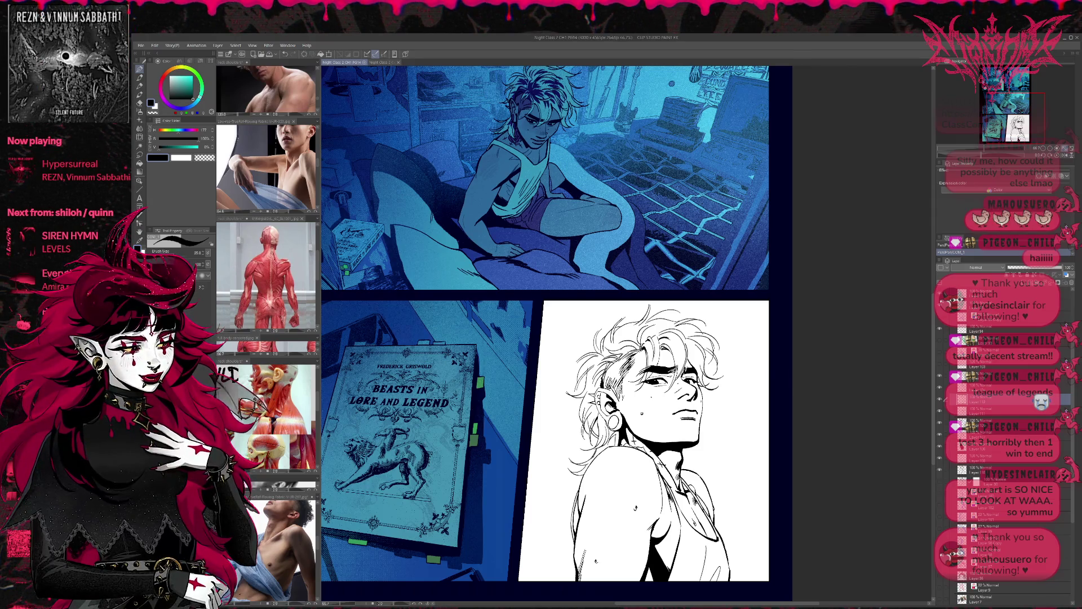
key("h")
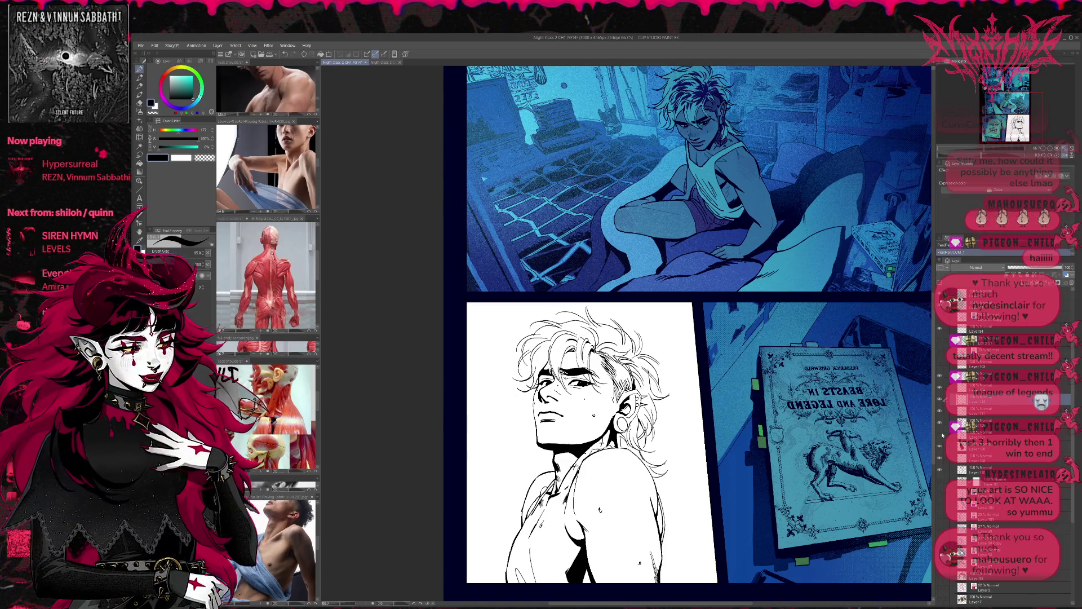
mouse_move(568, 450)
left_mouse_down()
mouse_move(519, 543)
mouse_move(598, 442)
left_mouse_up()
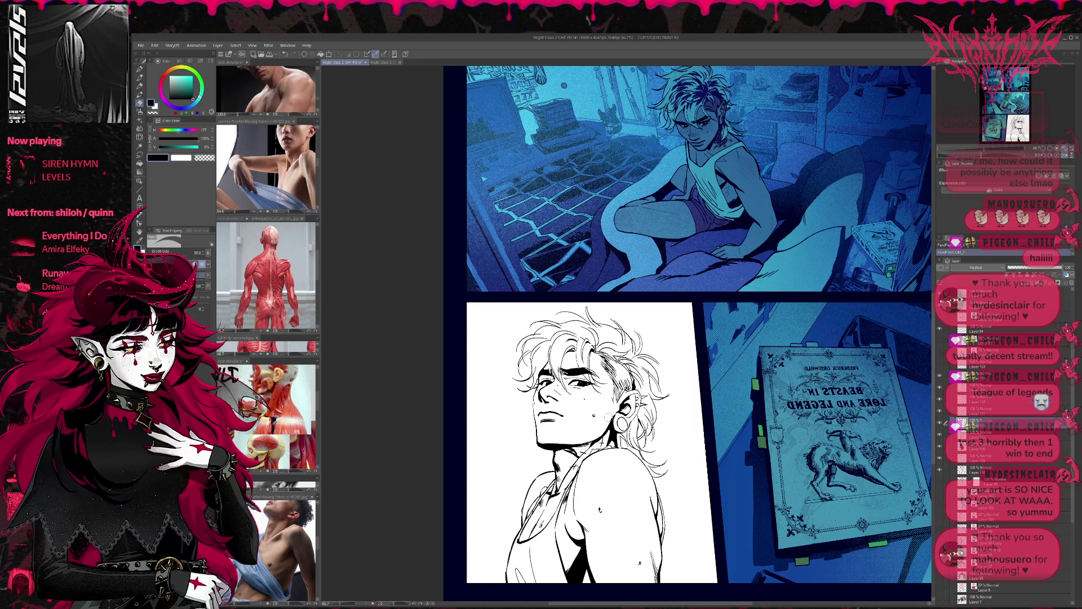
Toggle the hair and other lineart layers off and on to compare versions
left_click(940, 379)
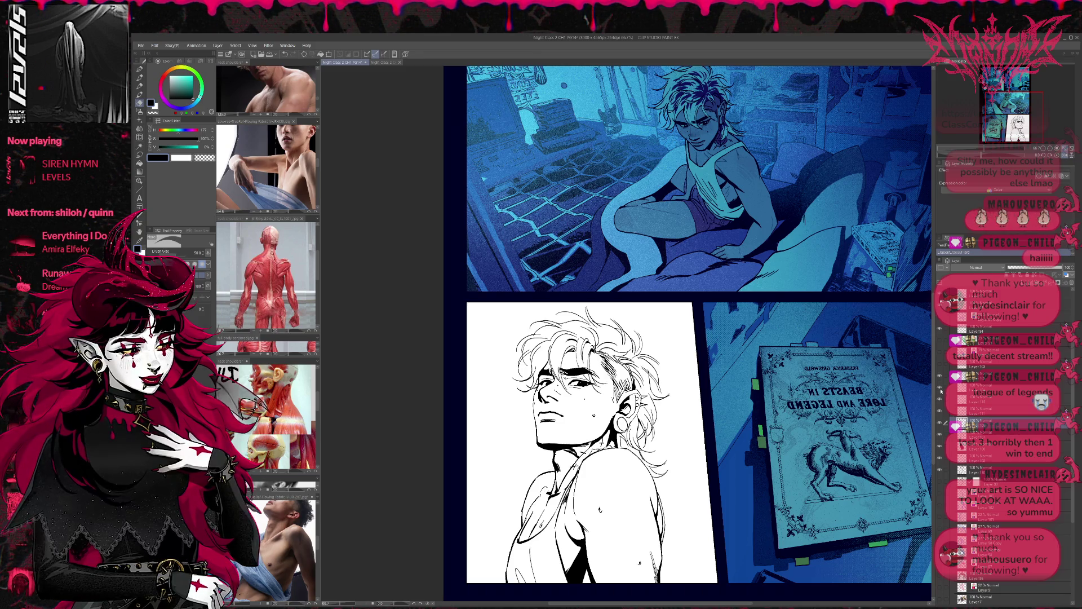
left_click(940, 411)
left_click(940, 412)
left_click(946, 411)
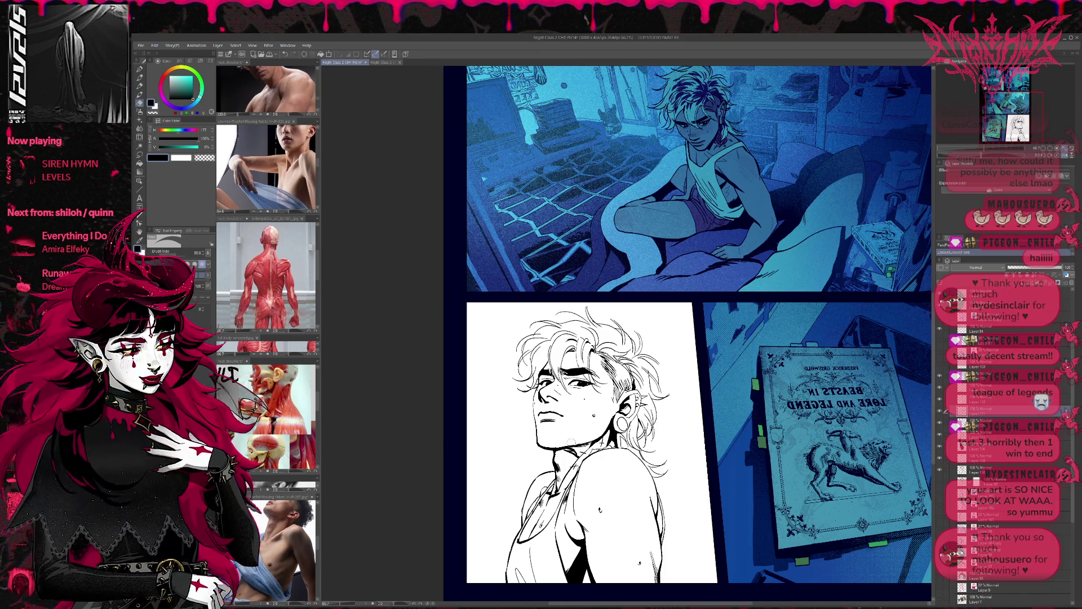
key("e")
left_click(941, 473)
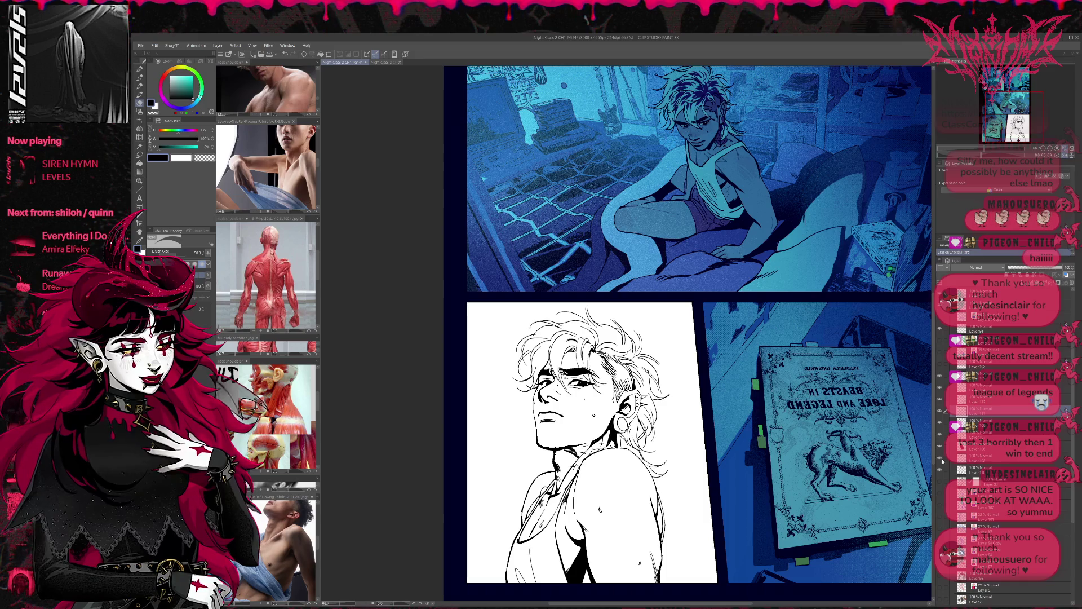
left_click(945, 459)
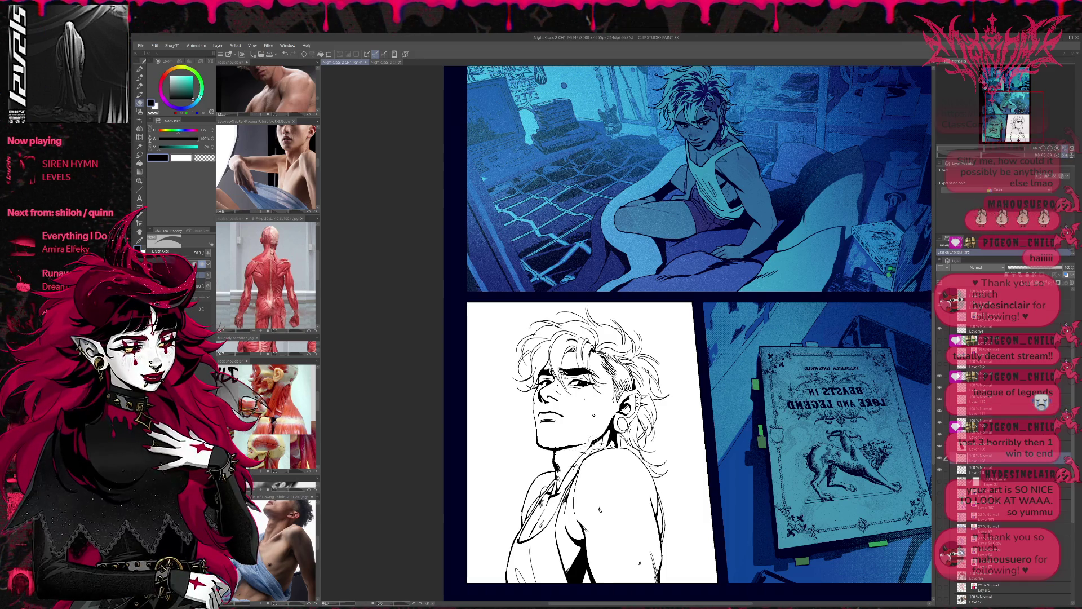
Toggle the collar lineart to compare, then make the layer above it active
left_click(942, 437)
left_click(942, 438)
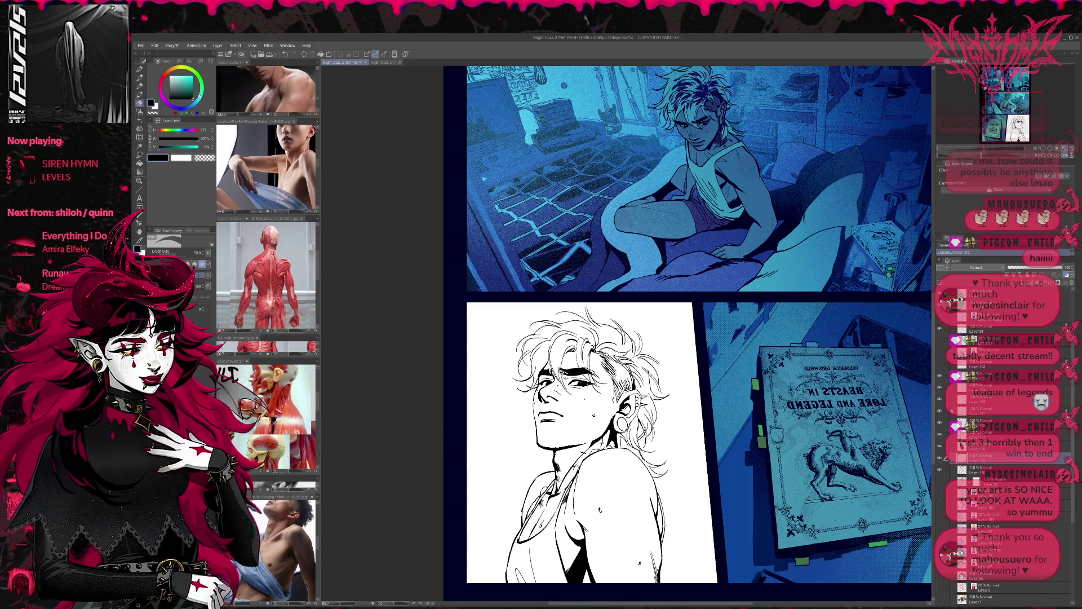
left_click(941, 438)
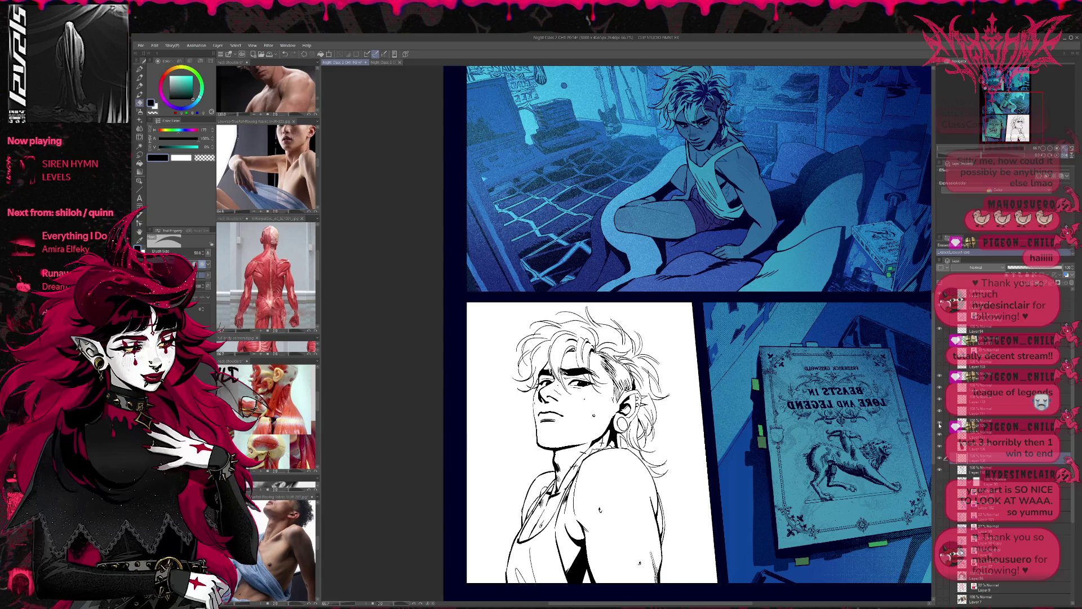
left_click(946, 424)
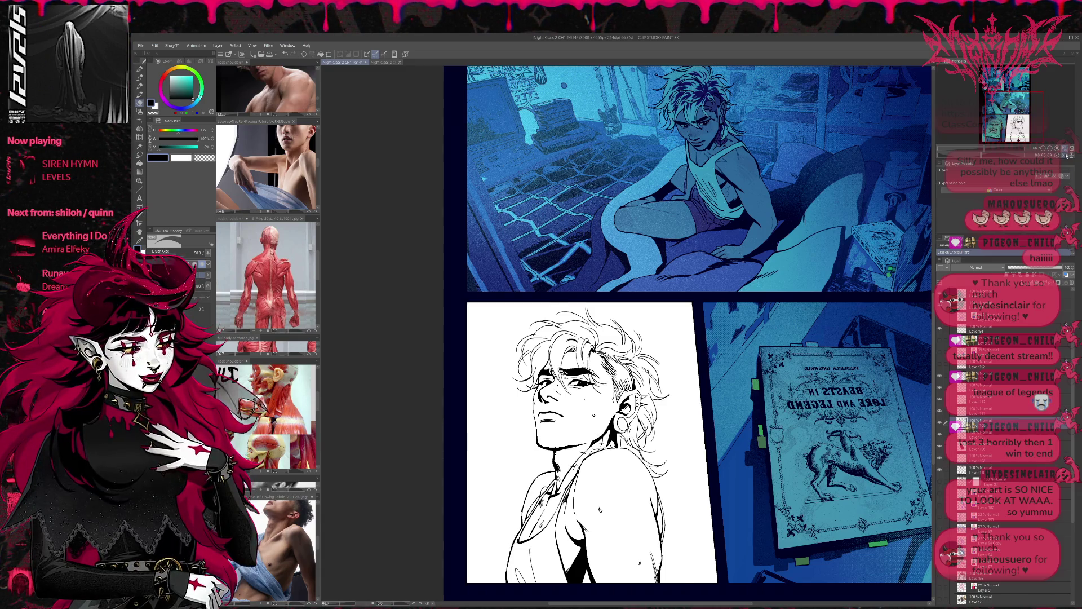
key("h")
left_click_drag(874, 355, 812, 328)
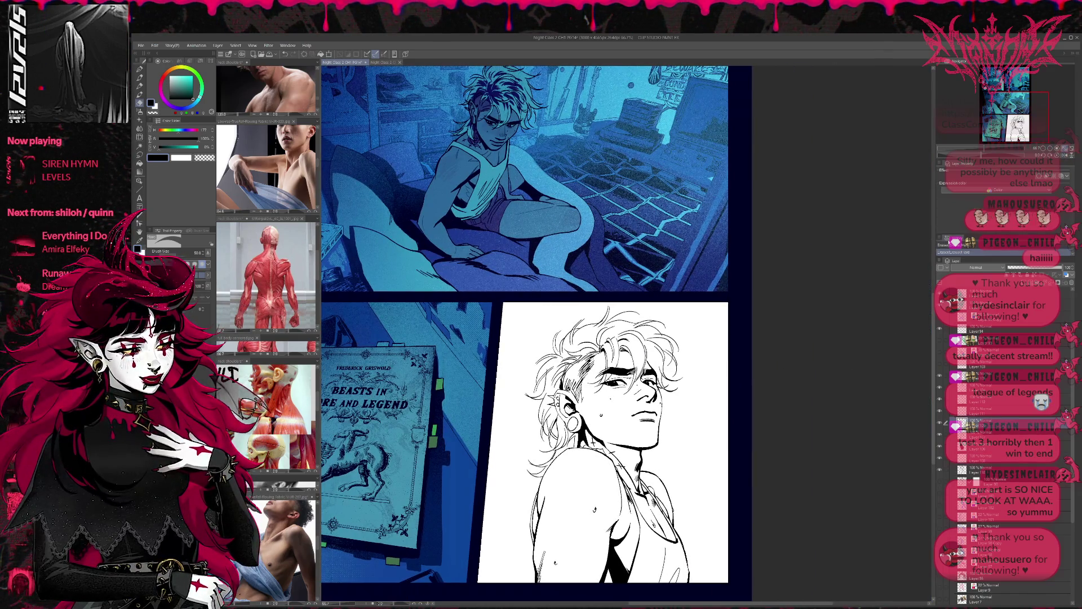
scroll(632, 431, "up", 1)
scroll(632, 431, "up", 1)
scroll(632, 431, "up", 1)
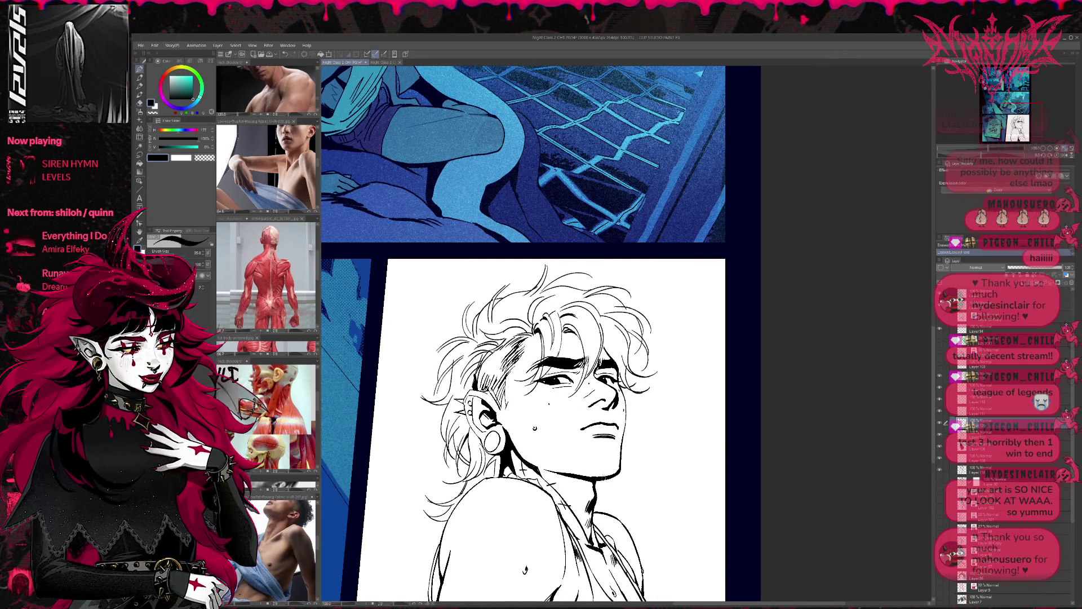
Ink short marks along the neck line with the pen, then check the drawing mirrored
key("p")
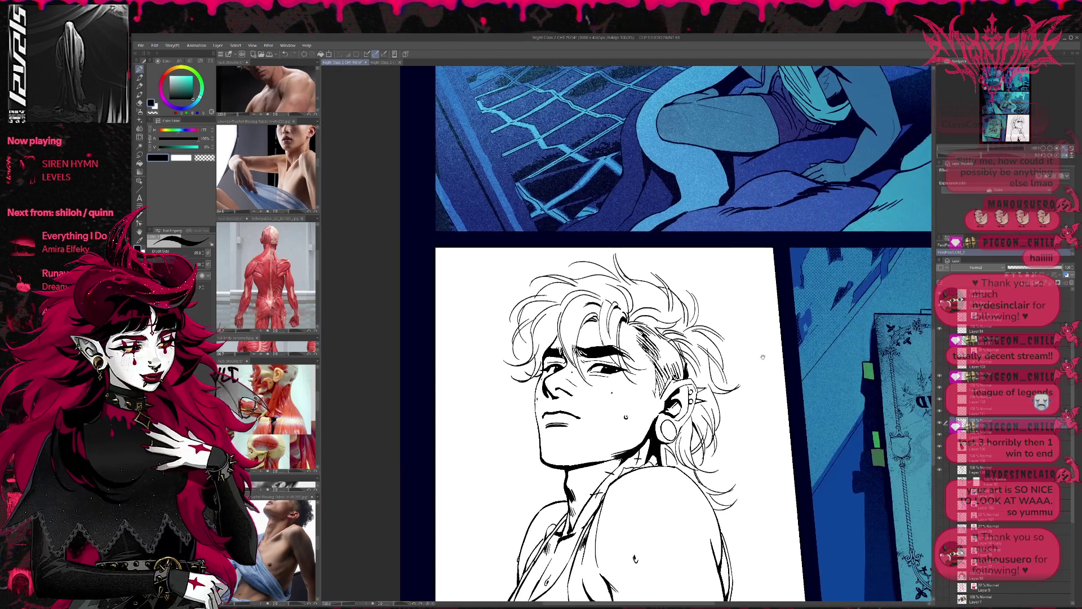
left_click_drag(710, 406, 740, 378)
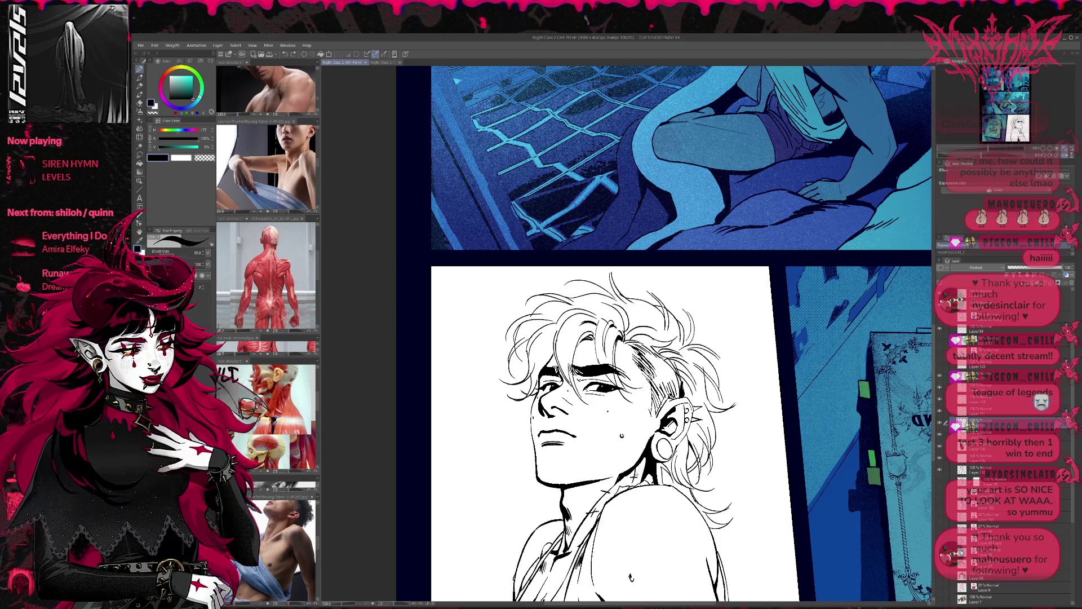
scroll(658, 335, "right", 1)
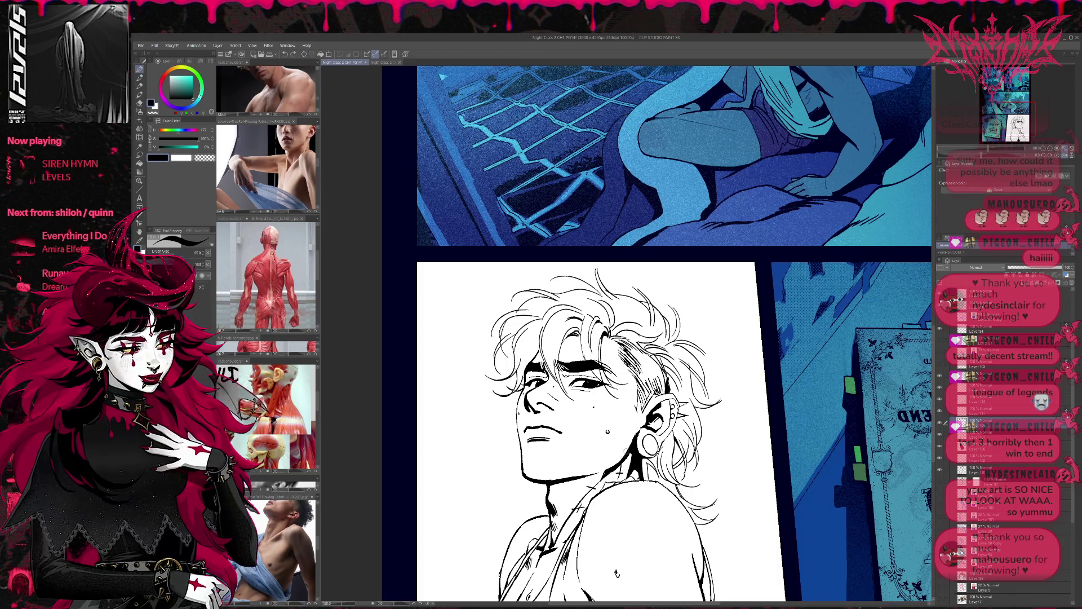
scroll(657, 335, "left", 1)
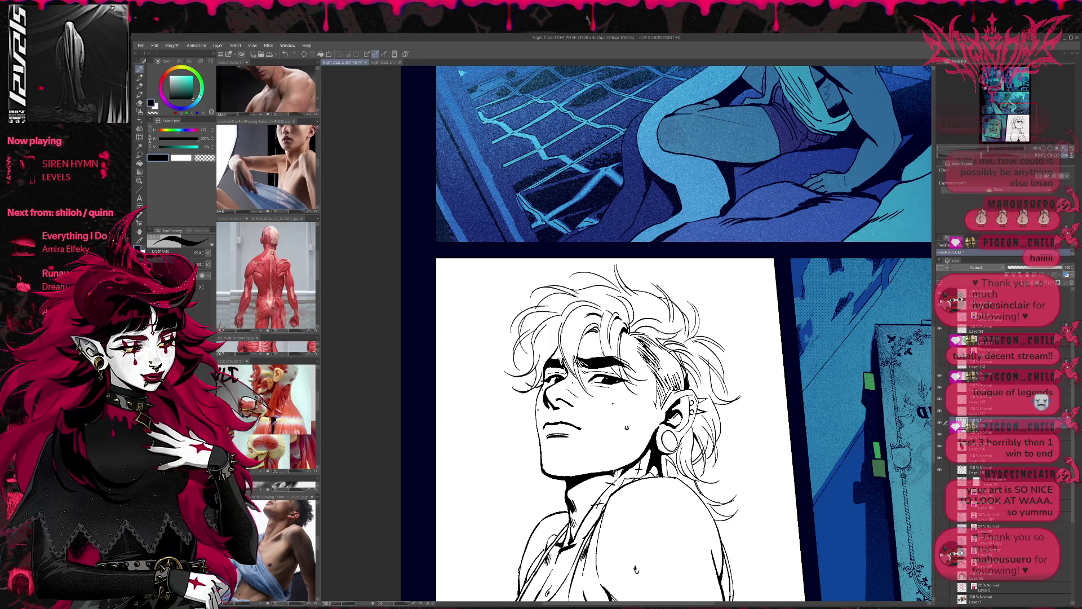
left_click_drag(609, 475, 624, 469)
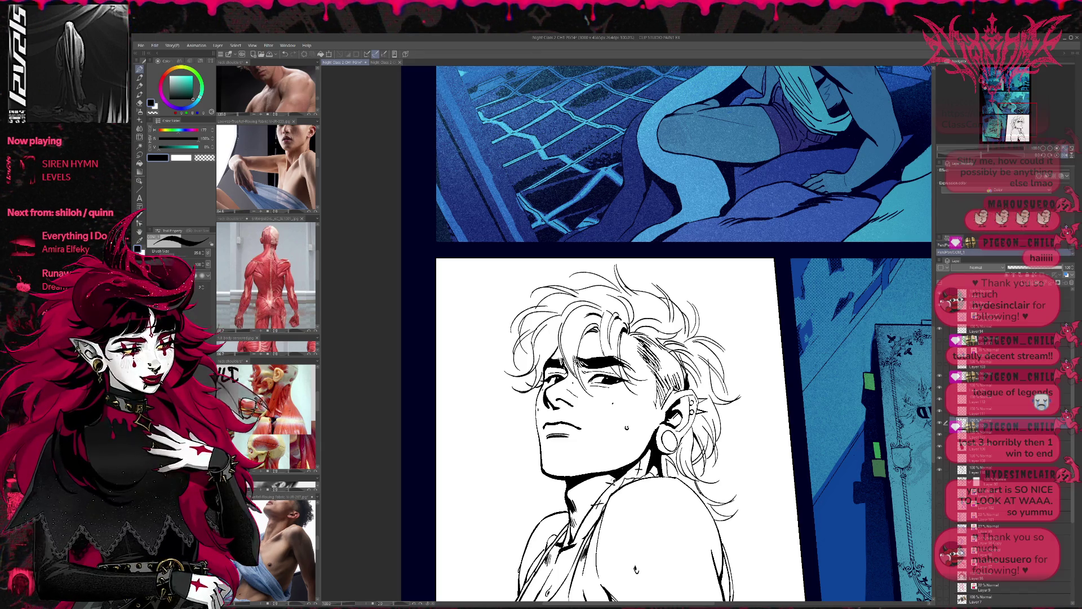
key("h")
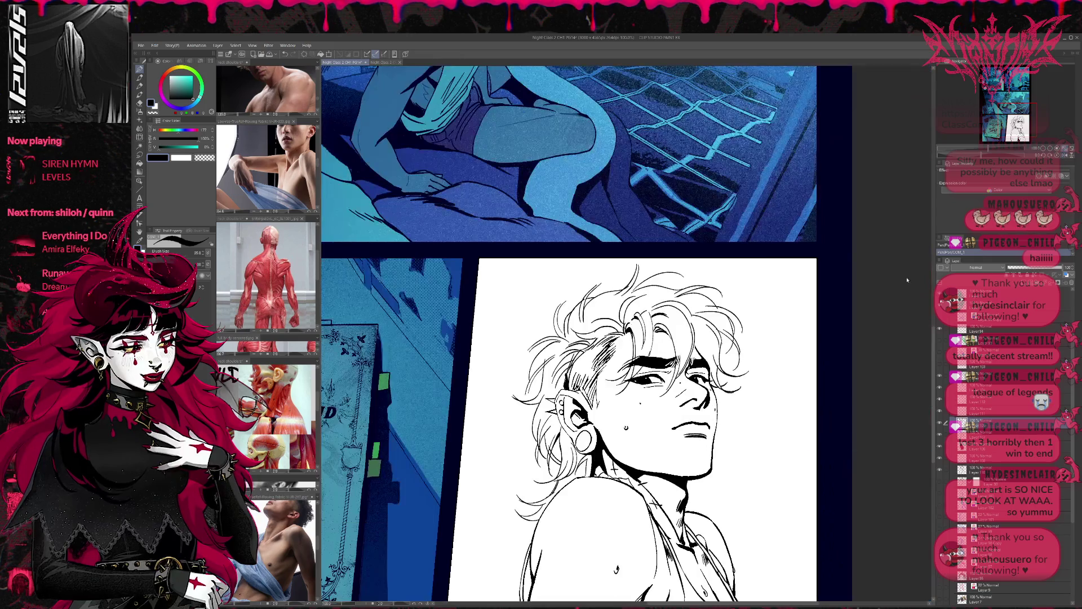
Briefly hide the hair and other line-art layers to check each one
left_click_drag(782, 394, 789, 390)
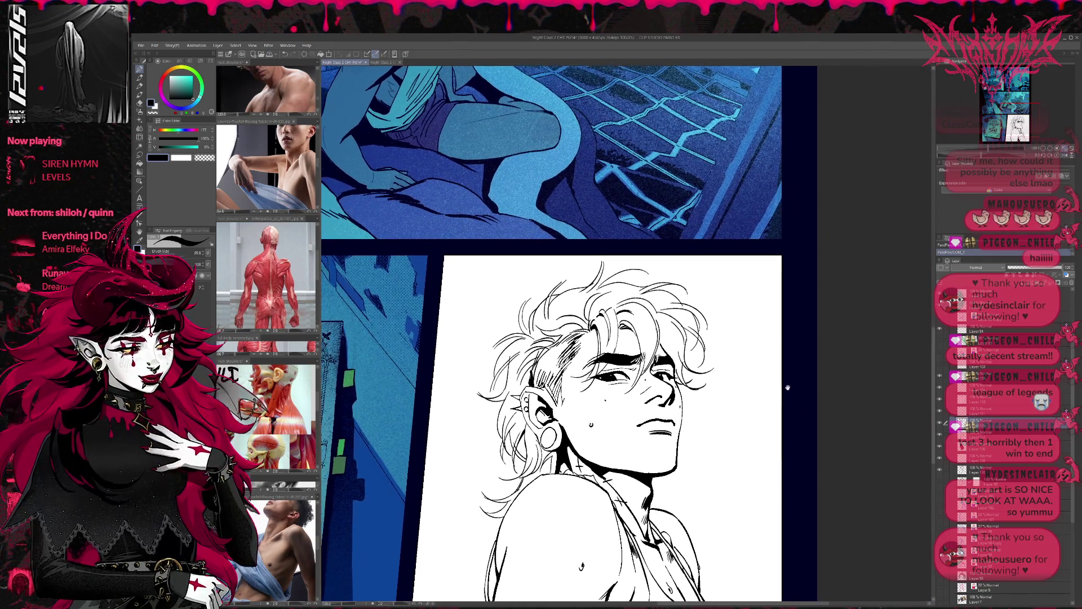
left_click_drag(693, 431, 685, 431)
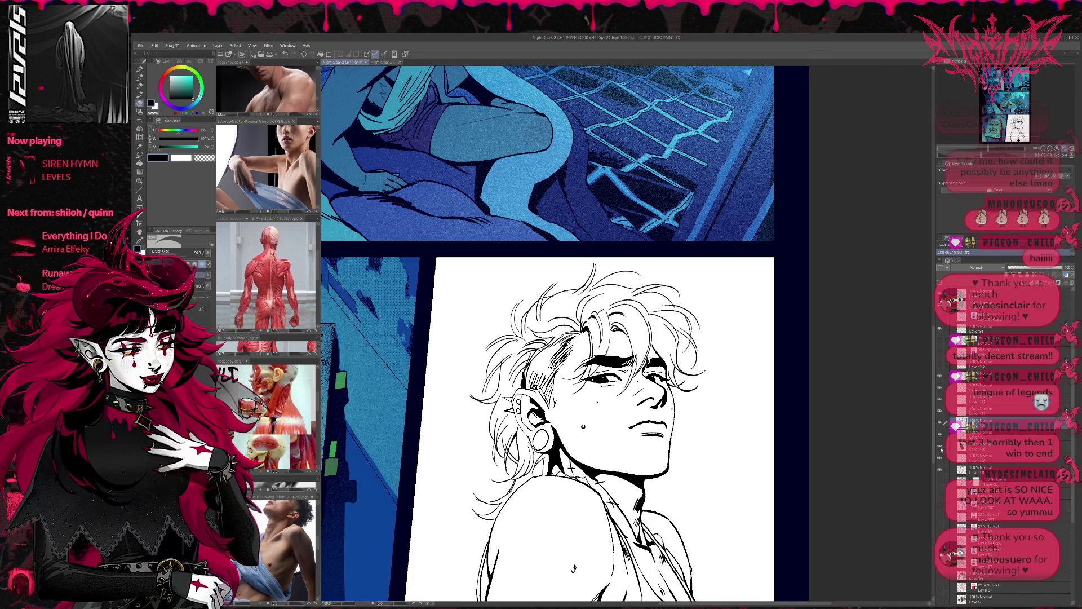
left_click(940, 377)
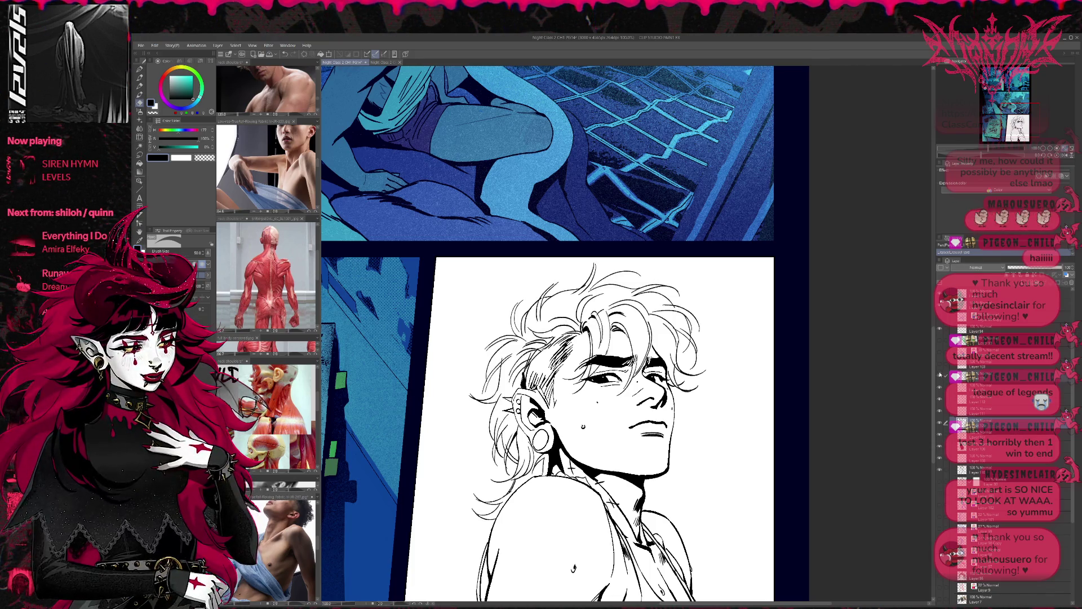
left_click(939, 411)
left_click(940, 410)
left_click(939, 410)
Select the line-art layers down through Layer 110 and merge them into one
left_click(972, 411)
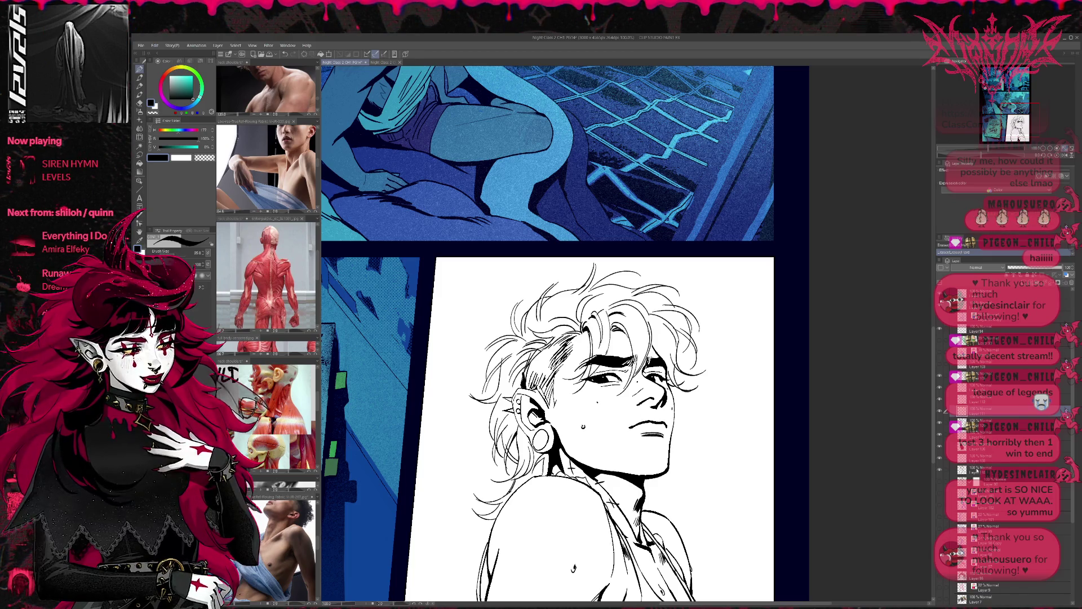
left_click(981, 471, "shift")
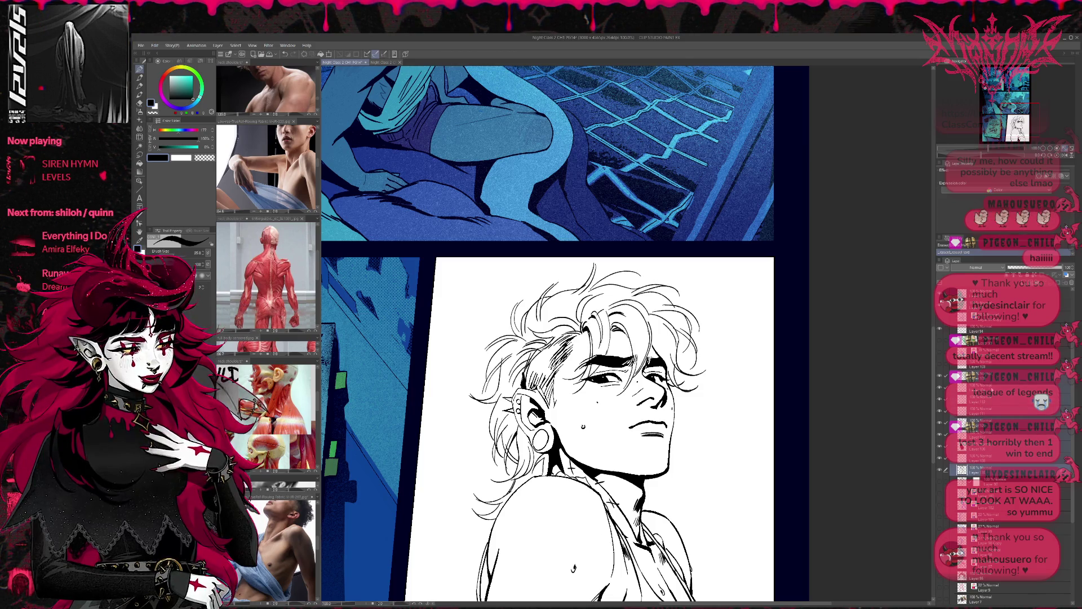
key("ctrl+shift+alt+e")
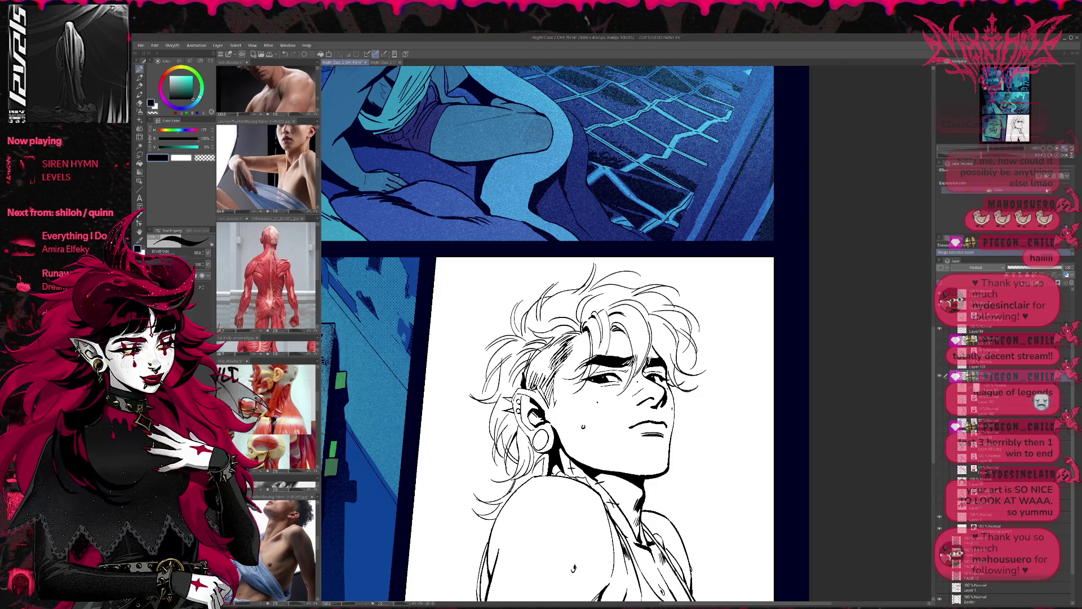
key("h")
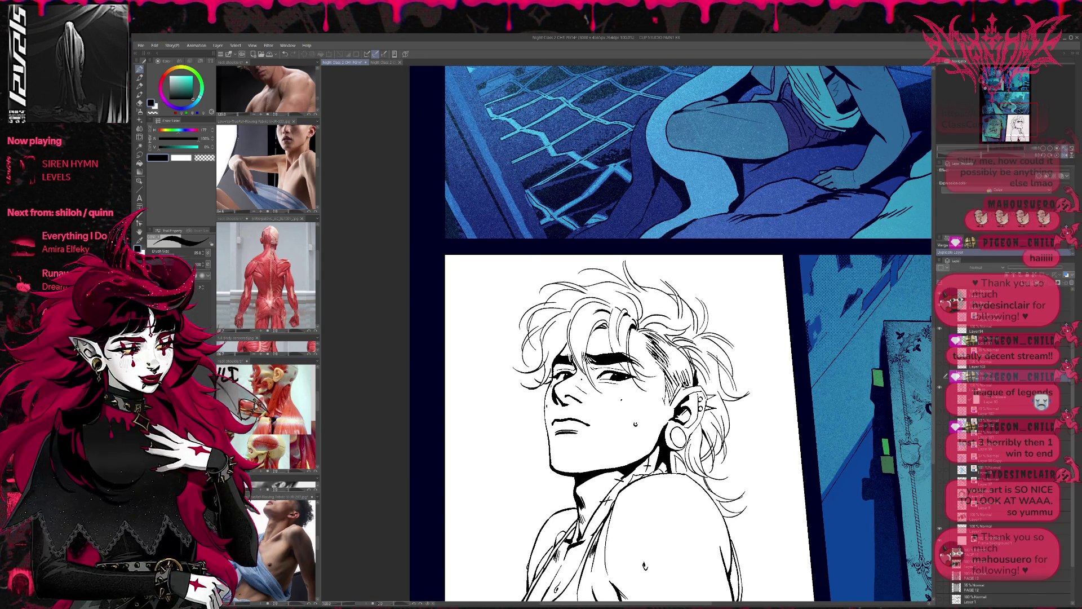
Ink a short stroke along the left jaw and undo it as rejected
key("m")
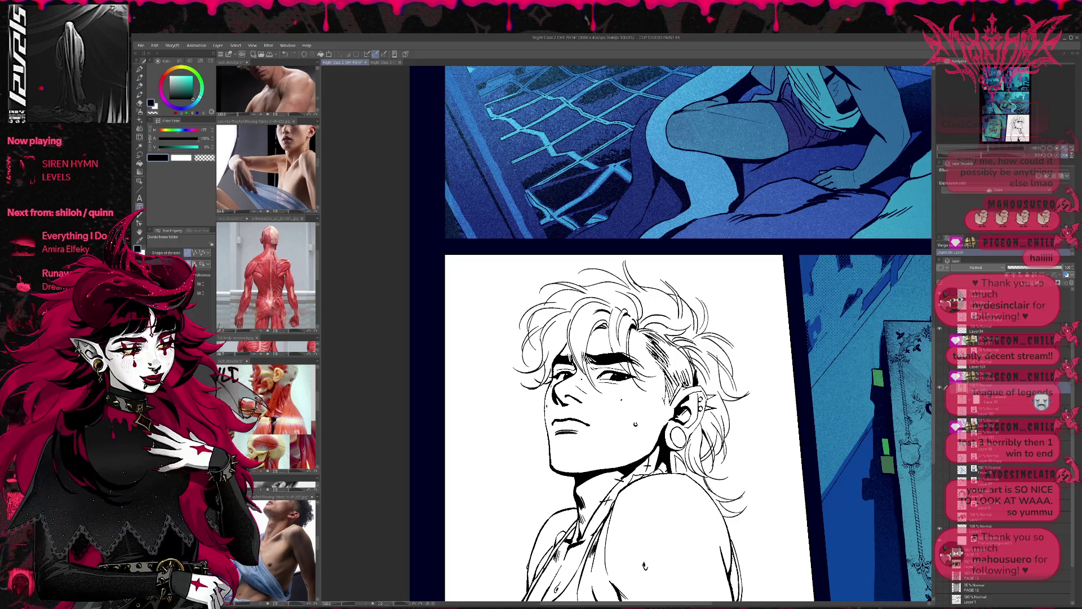
key("p")
left_click_drag(634, 381, 640, 385)
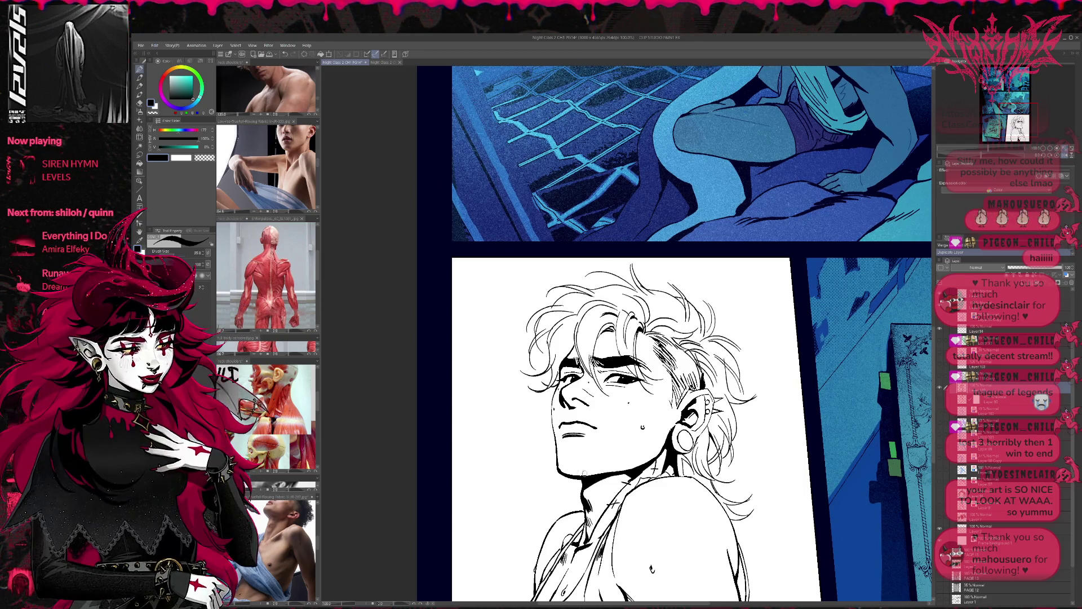
left_click_drag(558, 451, 557, 471)
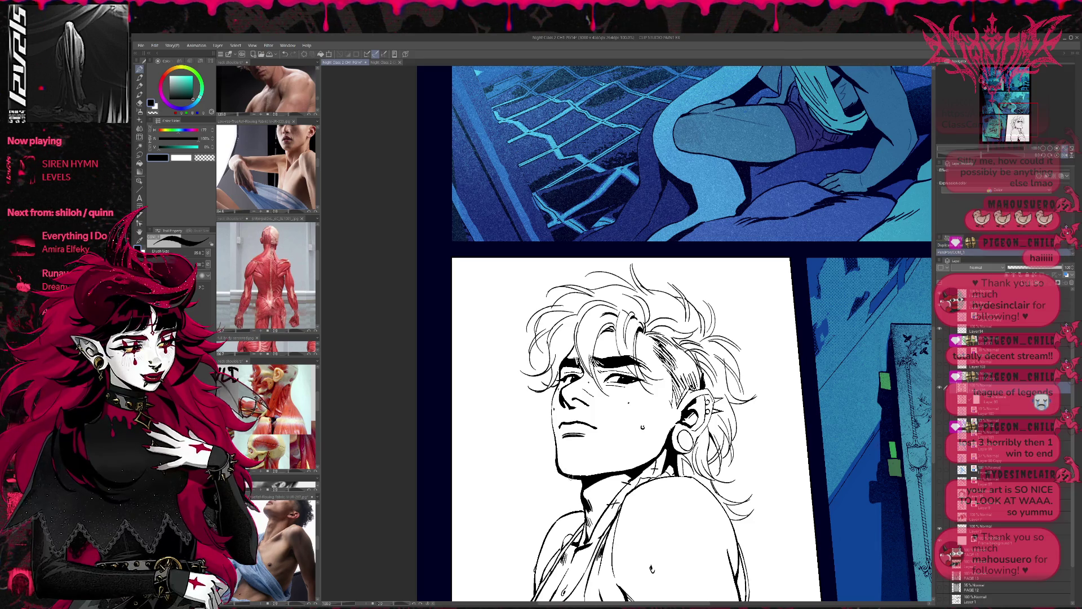
key("ctrl+z")
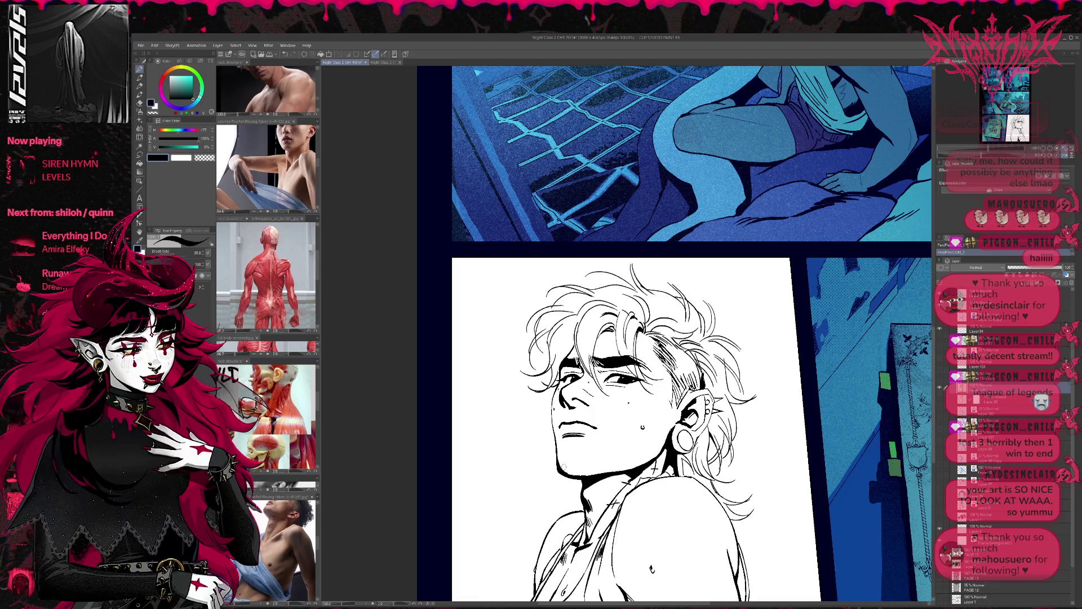
key("e")
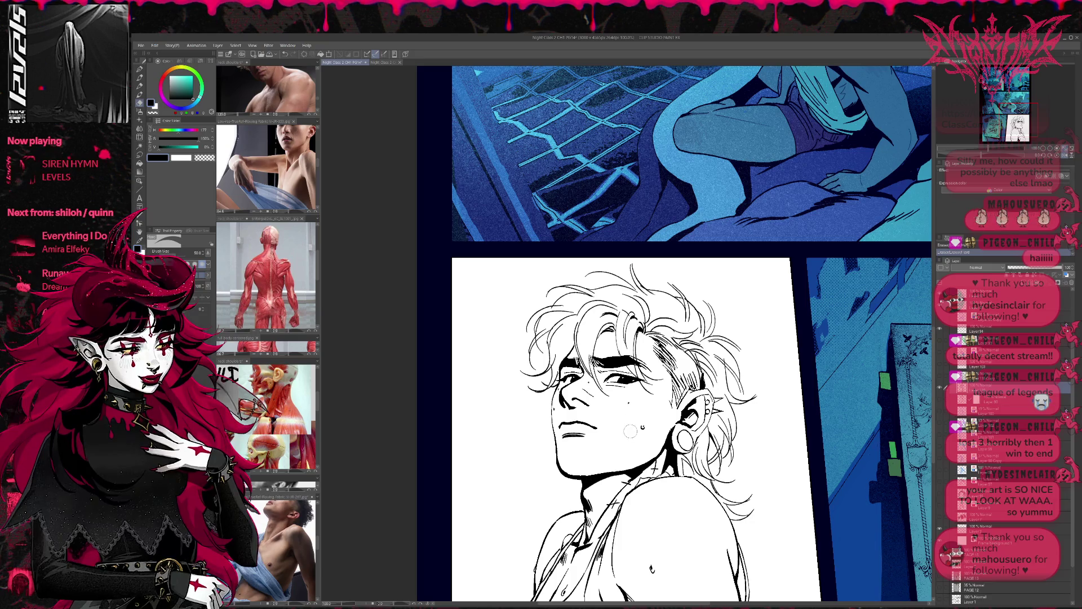
key("p")
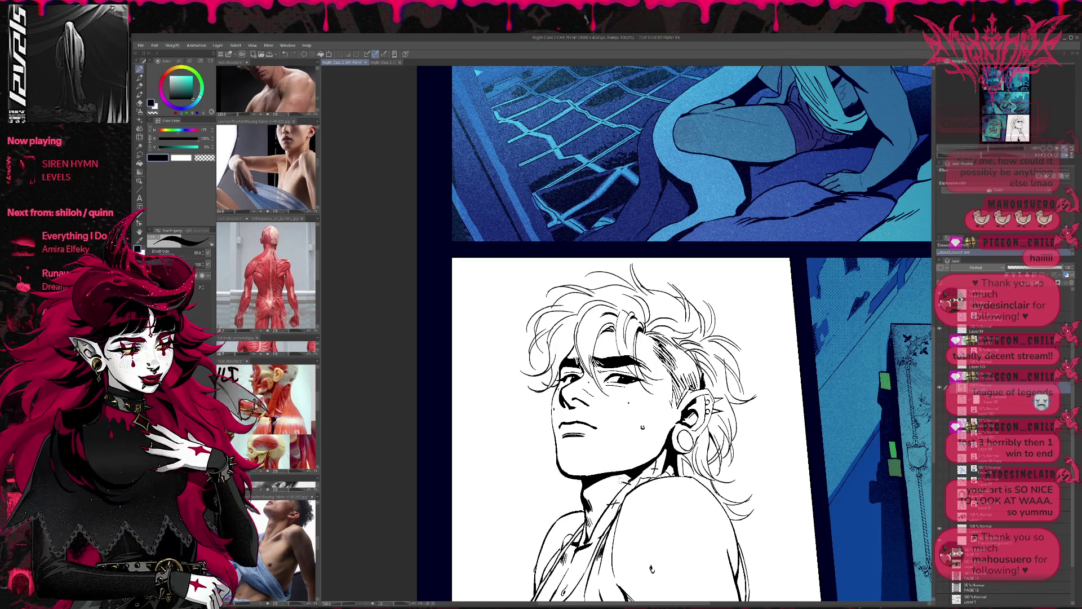
Hatch the neck, erase a few stray hatch marks, then check the drawing mirrored
left_click_drag(594, 477, 629, 479)
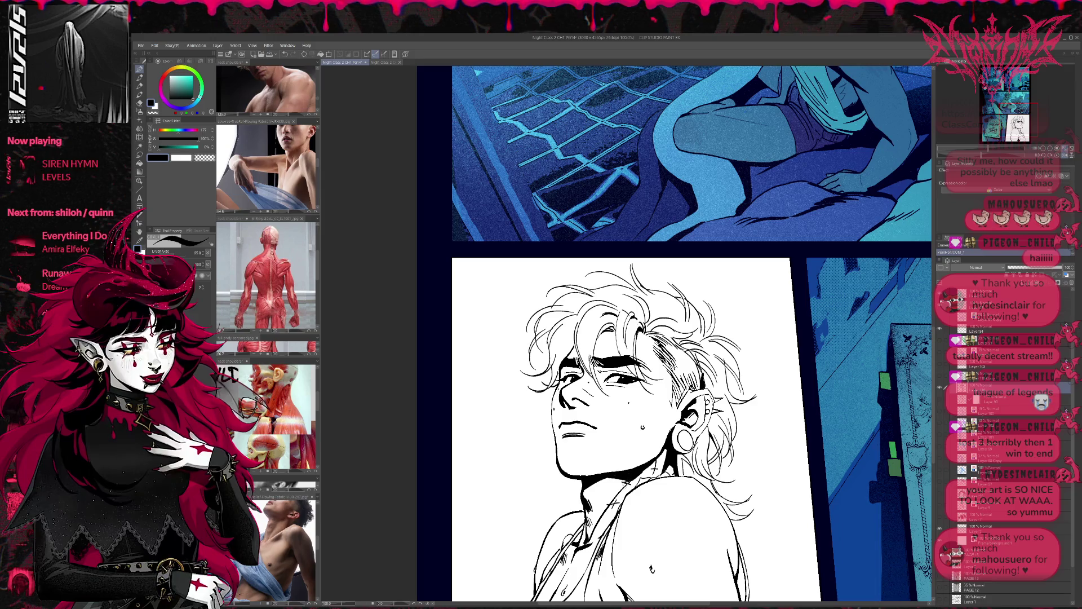
left_click_drag(629, 480, 634, 474)
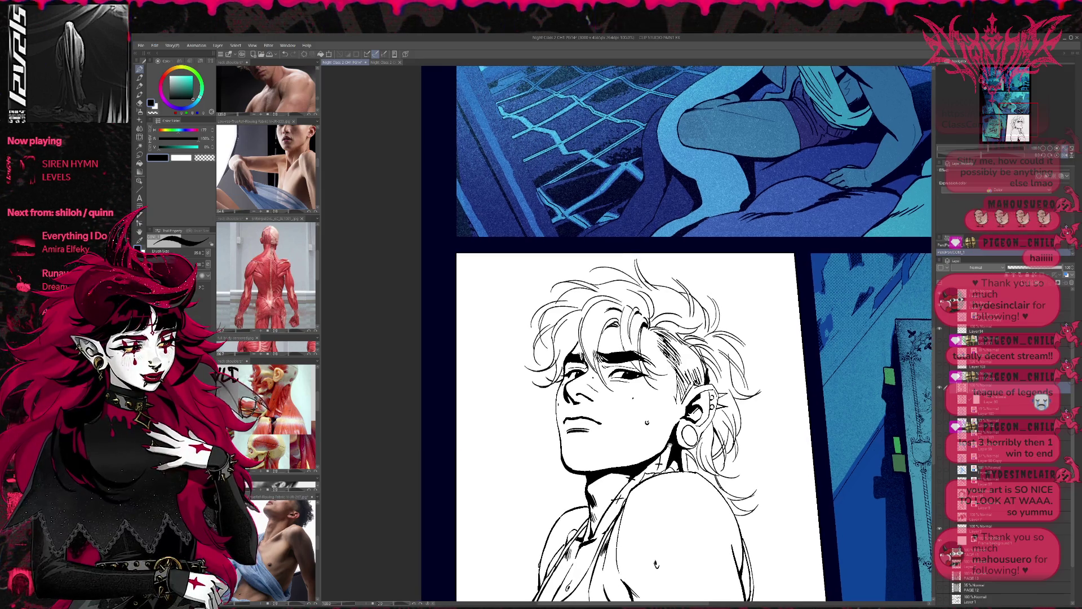
key("e")
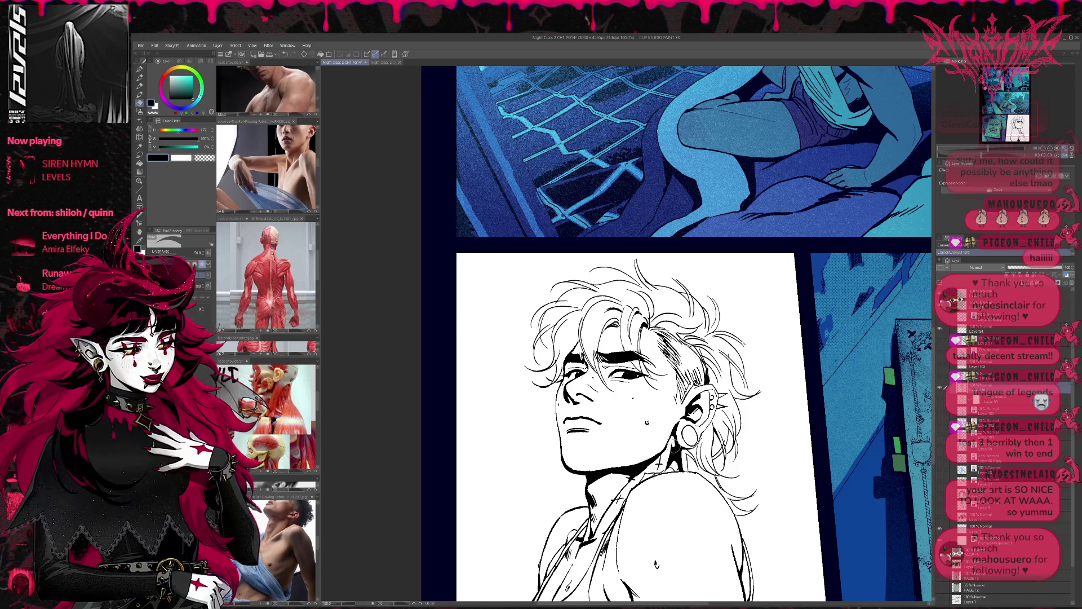
left_click_drag(682, 445, 663, 474)
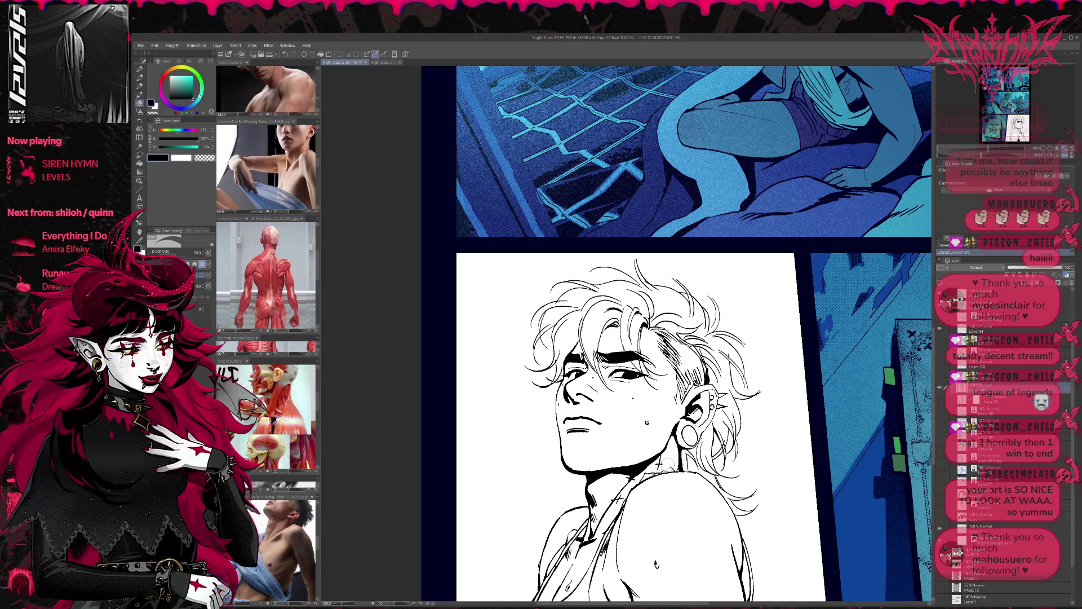
key("p")
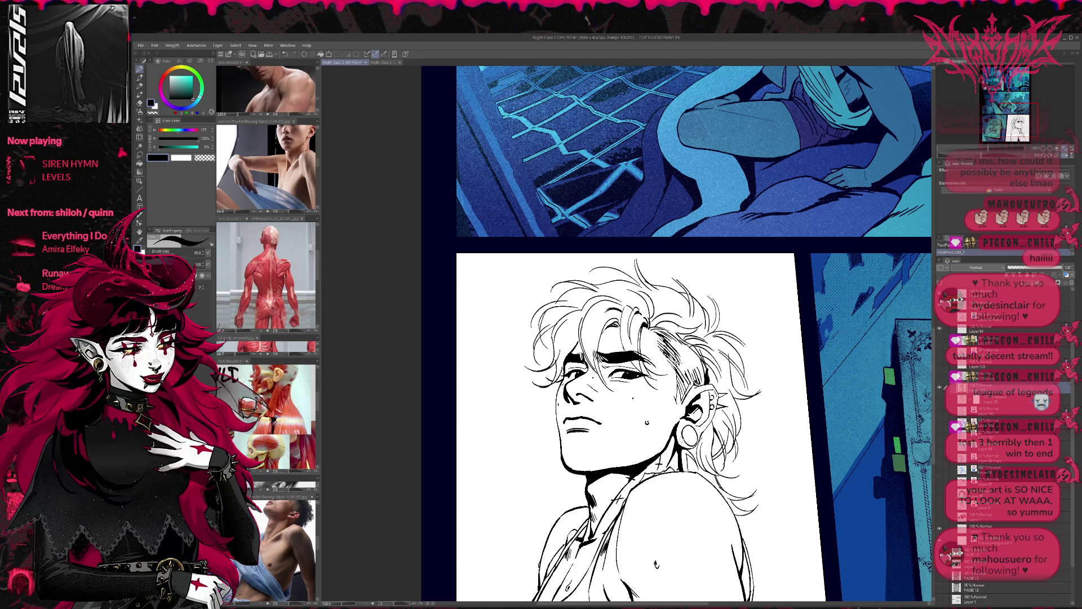
left_click_drag(669, 465, 678, 464)
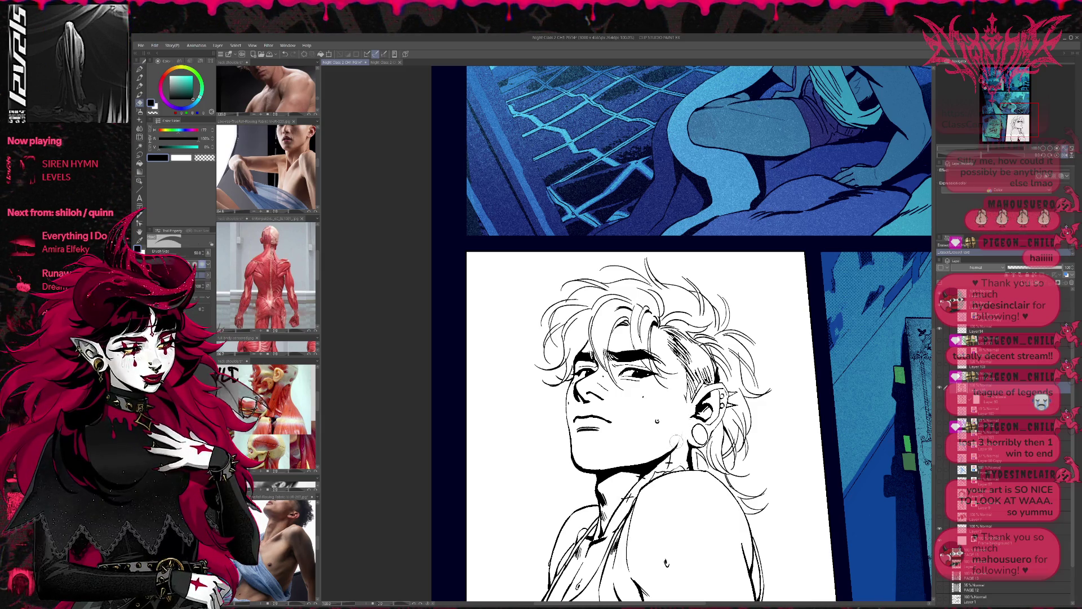
key("p")
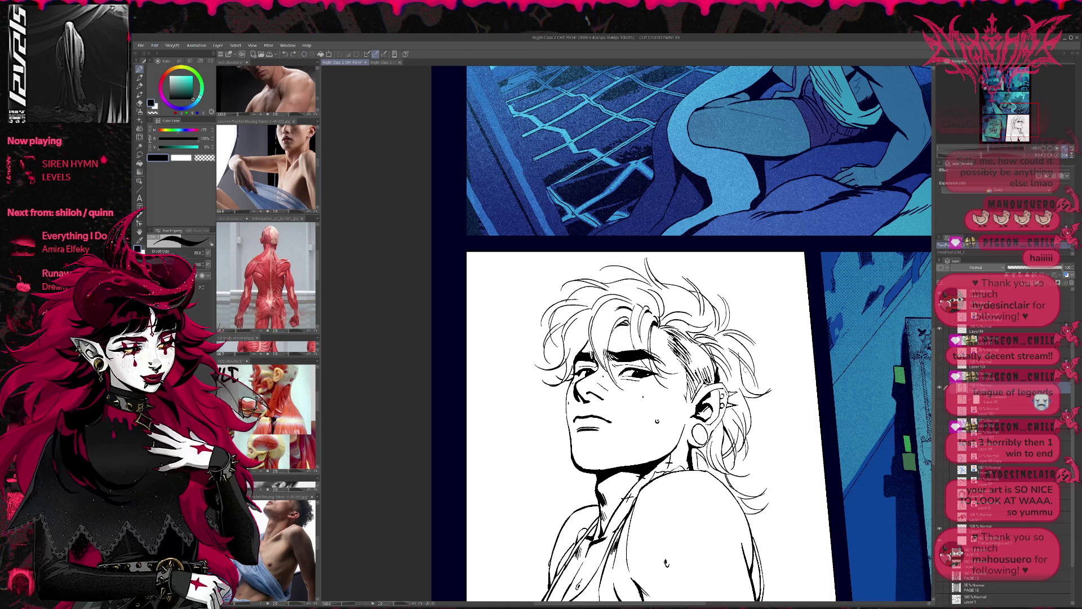
key("h")
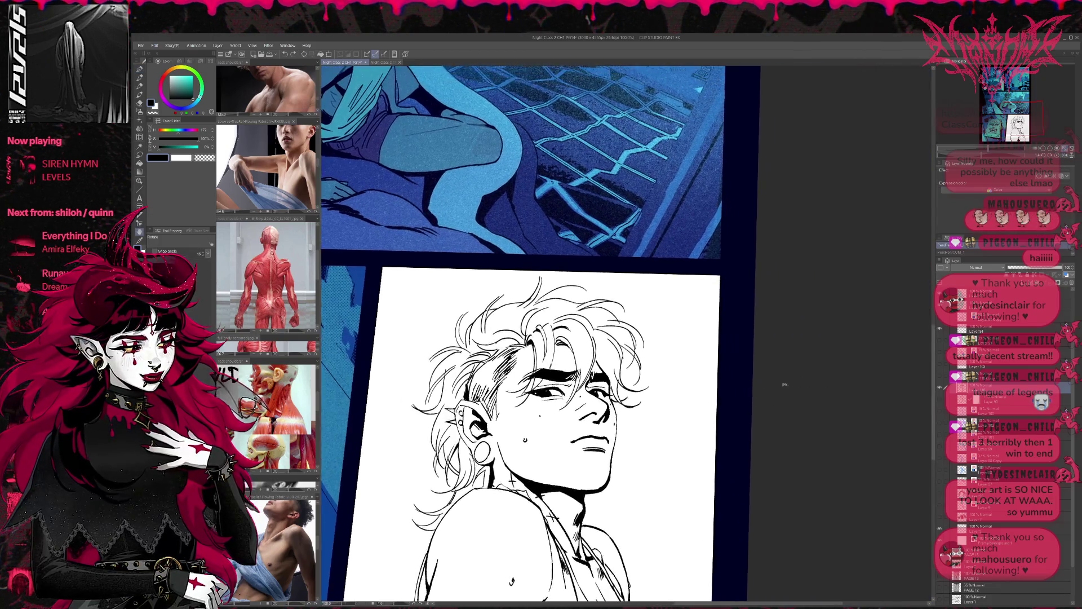
key("asciicircum")
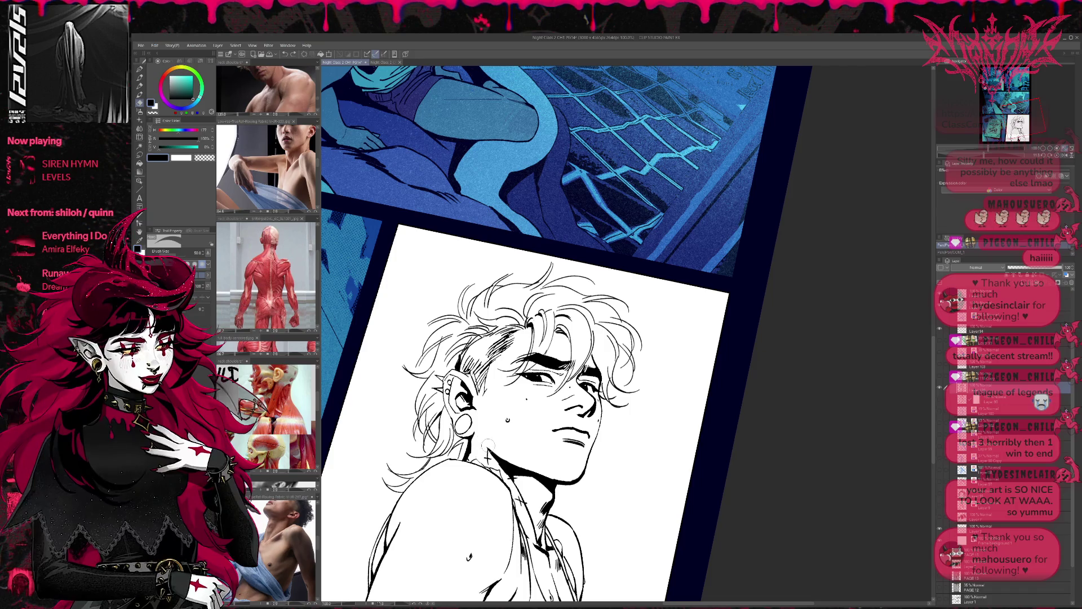
key("e")
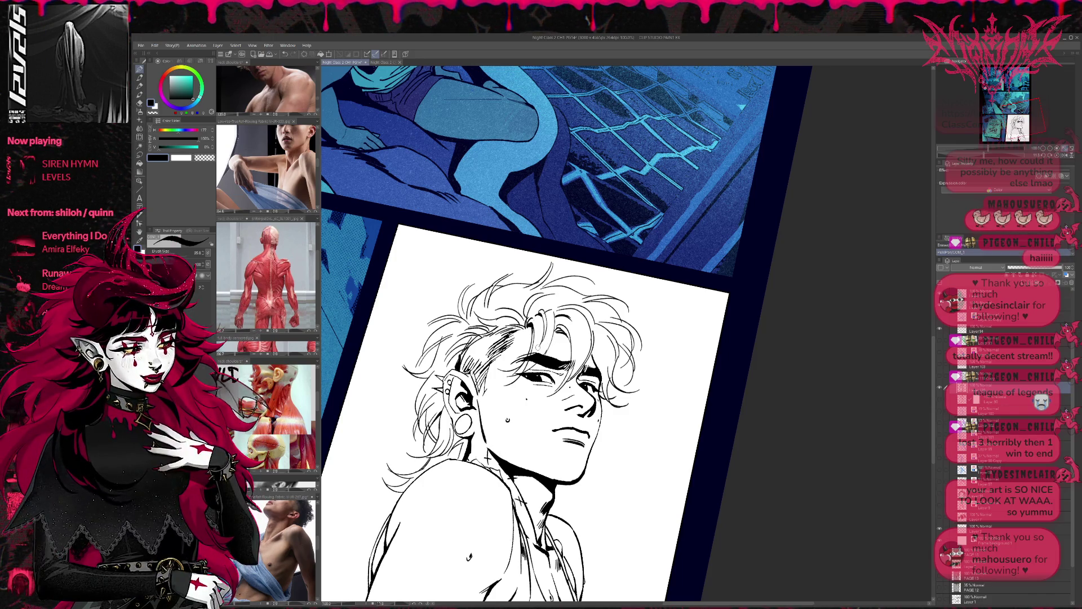
key("b")
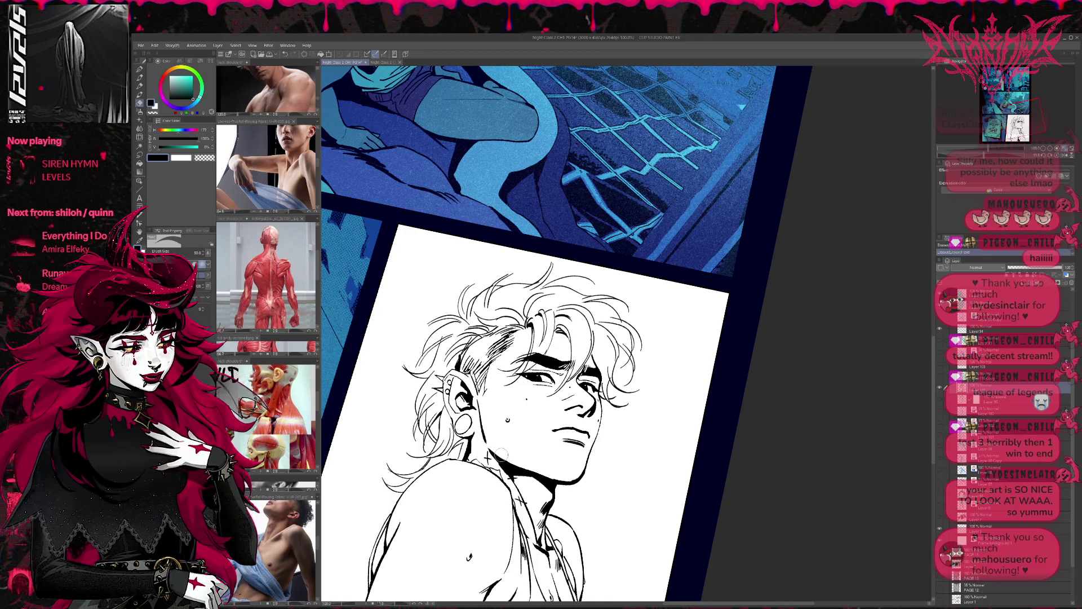
key("b")
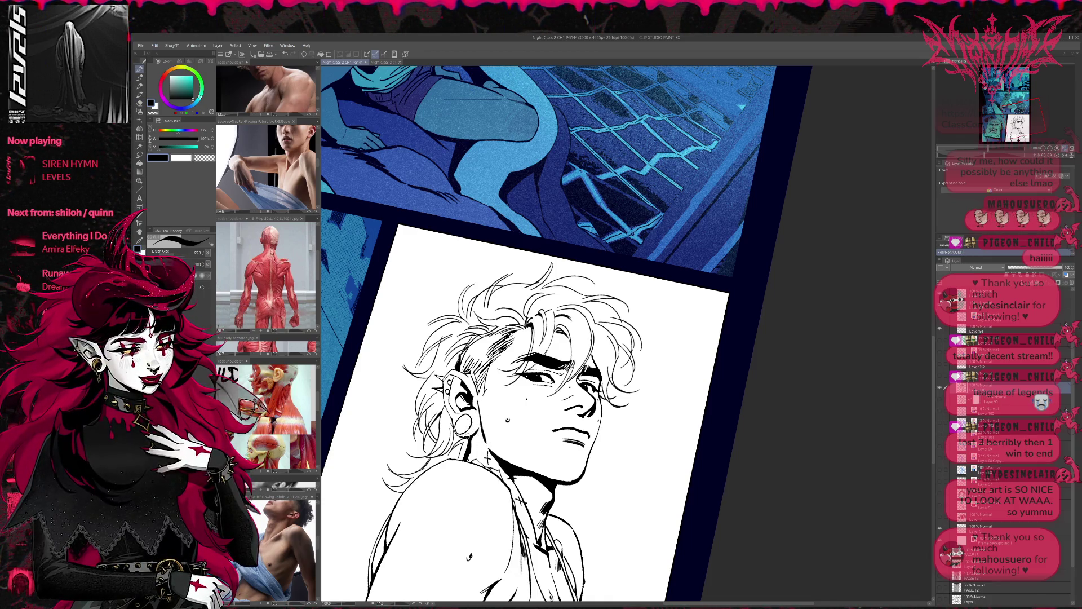
key("b")
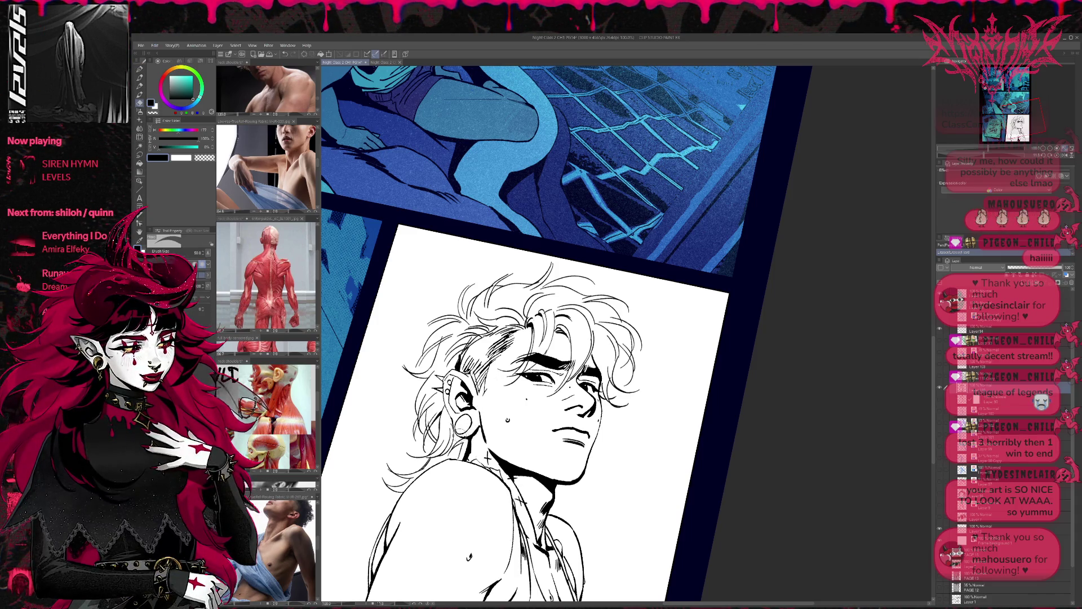
key("b")
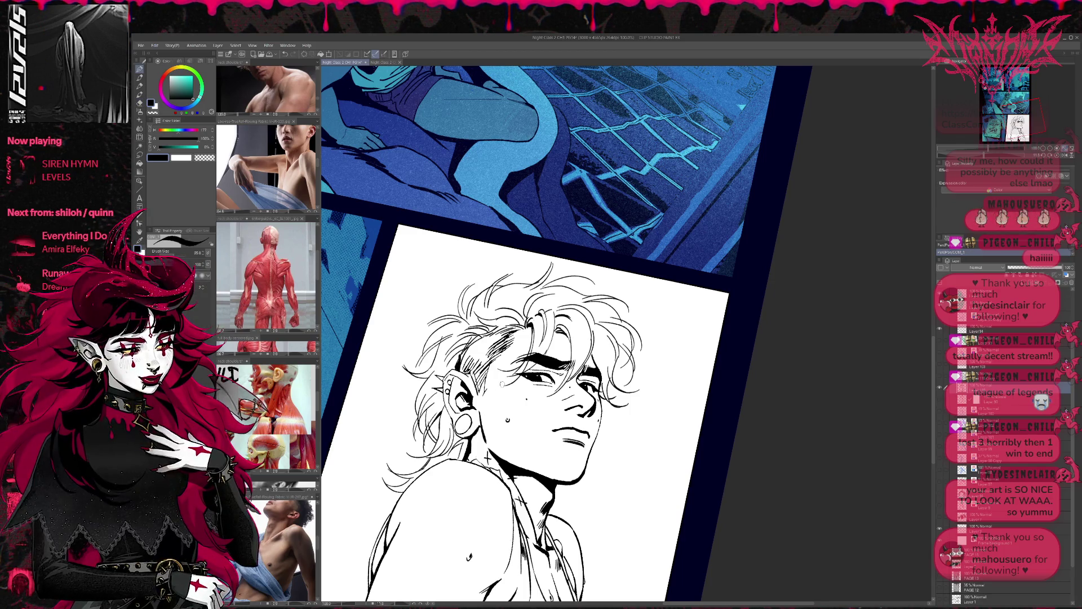
key("e")
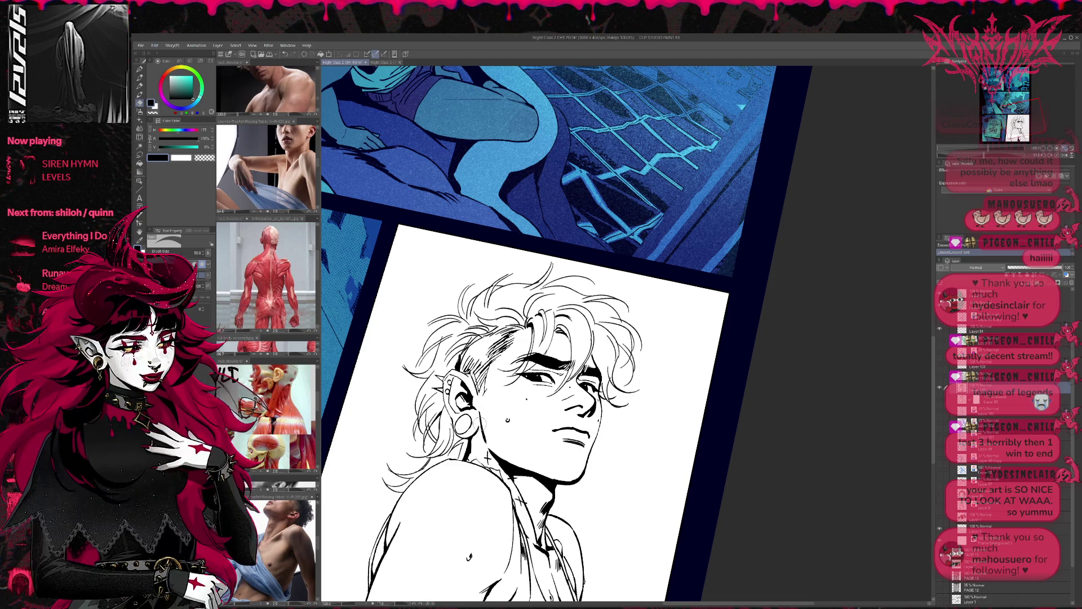
key("p")
key("e")
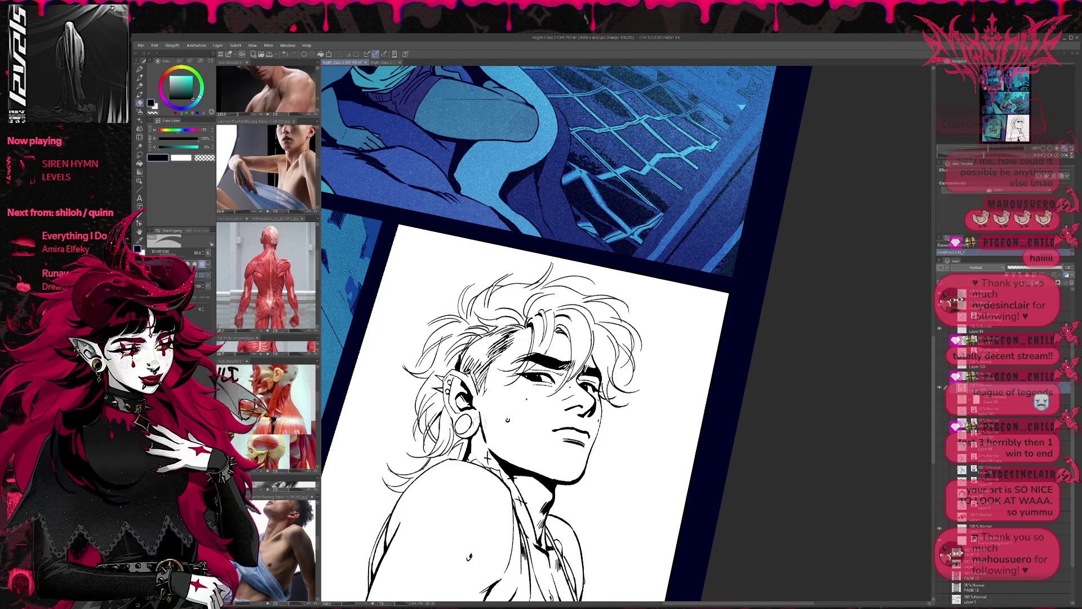
key("p")
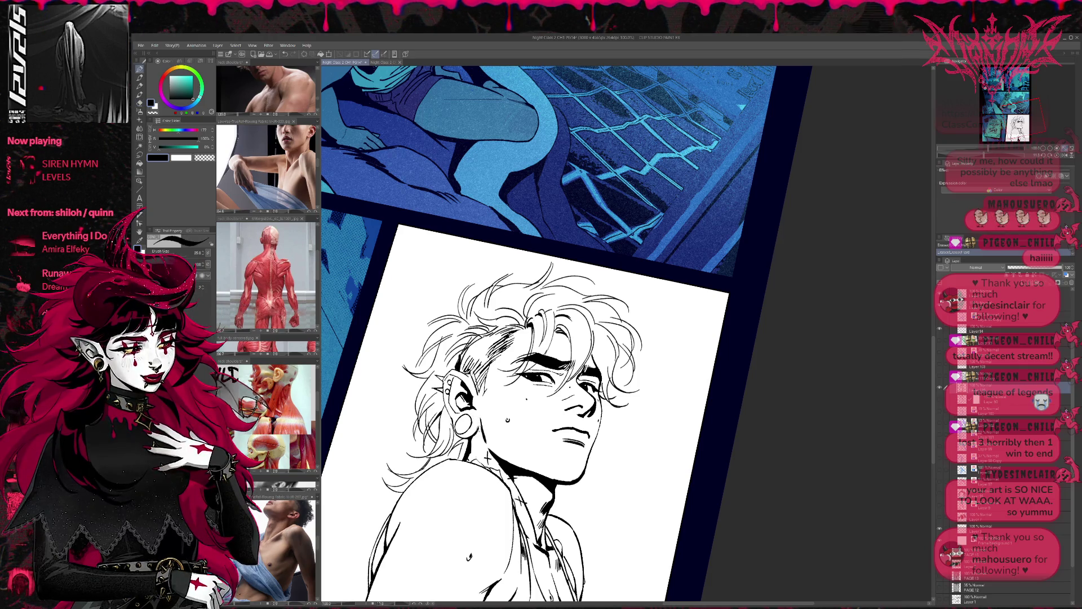
key("e")
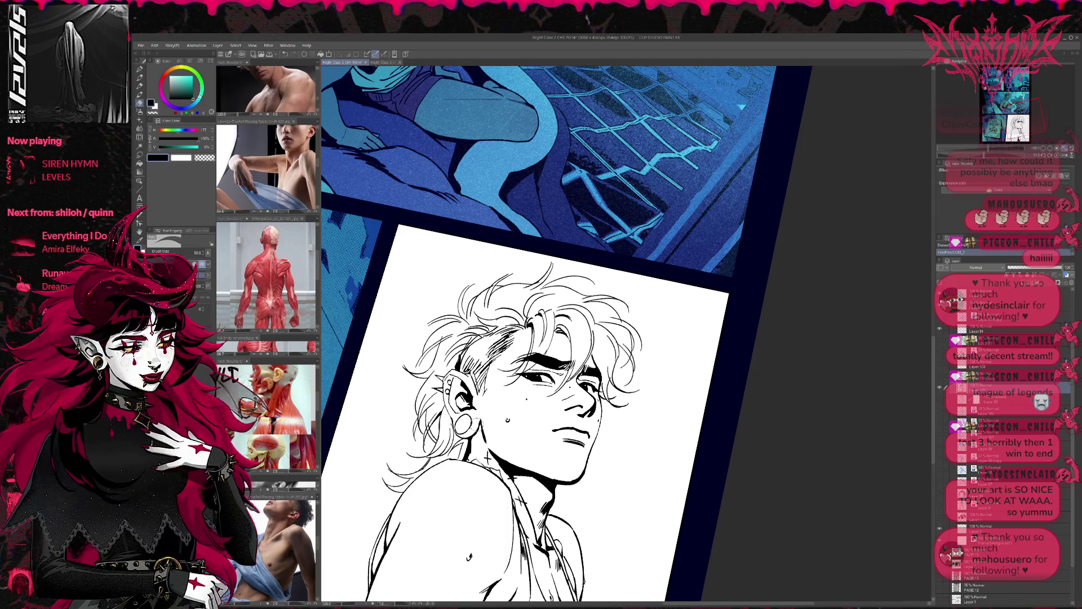
left_click_drag(542, 339, 553, 330)
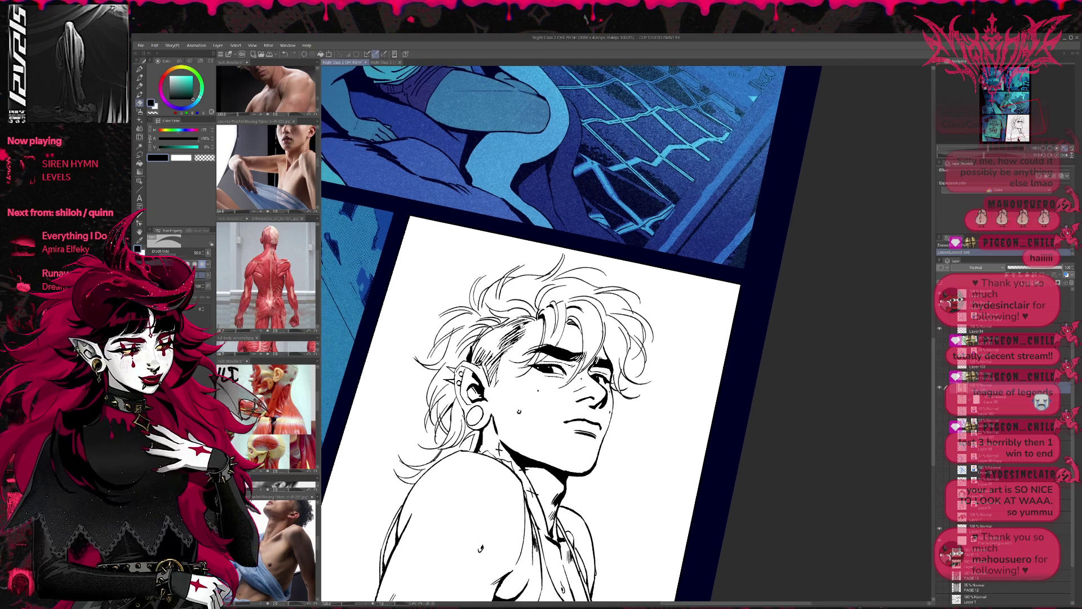
Make the pen active and straighten the tilted page view to upright
key("p")
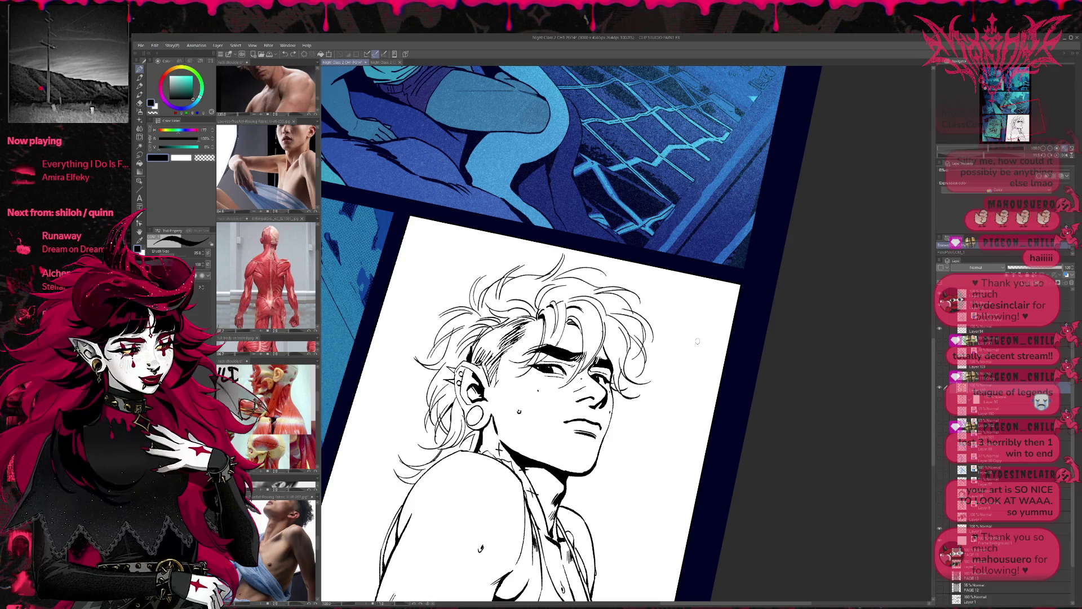
key("p")
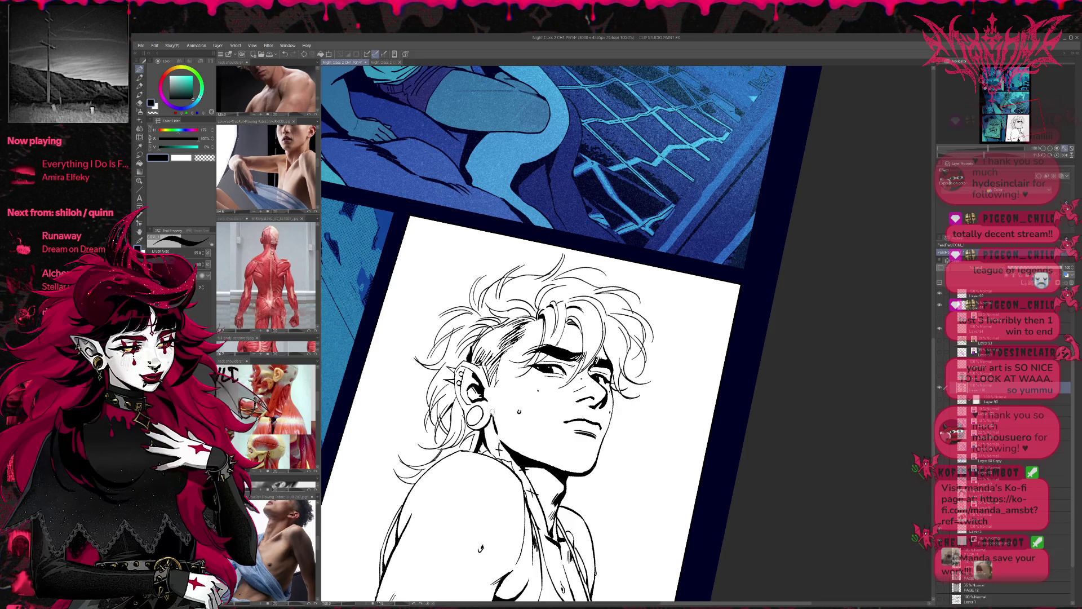
left_click_drag(643, 304, 704, 271)
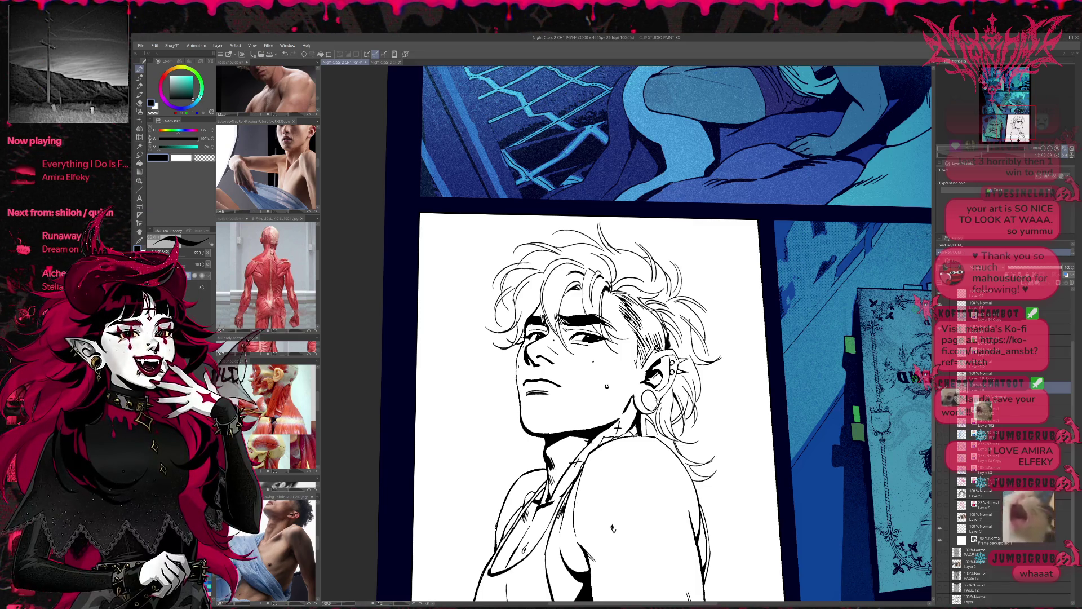
Ink a short line along the collar with the pen
left_click_drag(629, 339, 582, 326)
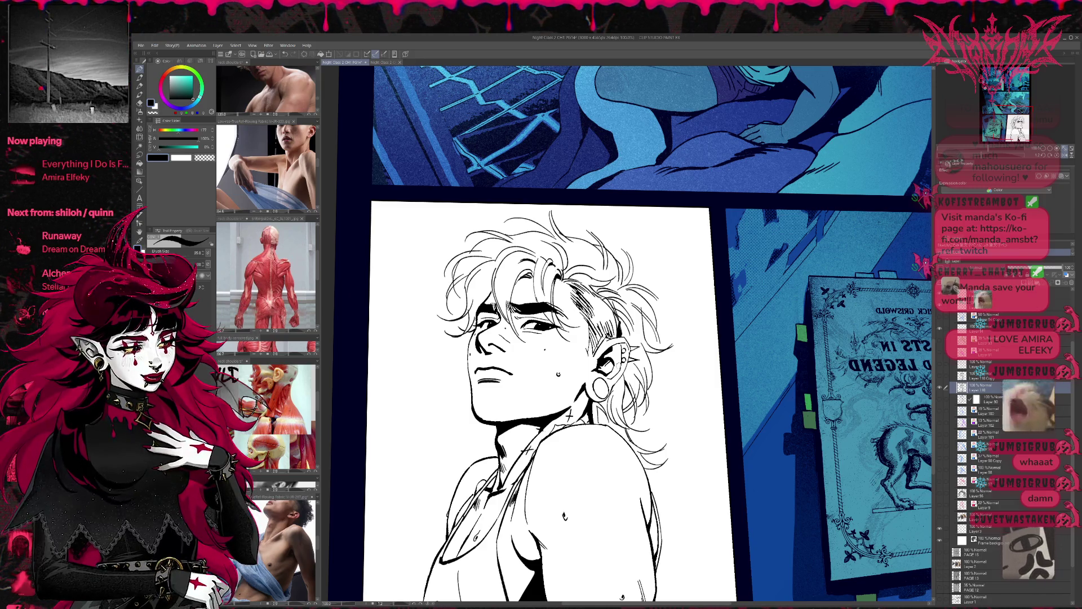
left_click_drag(549, 380, 576, 377)
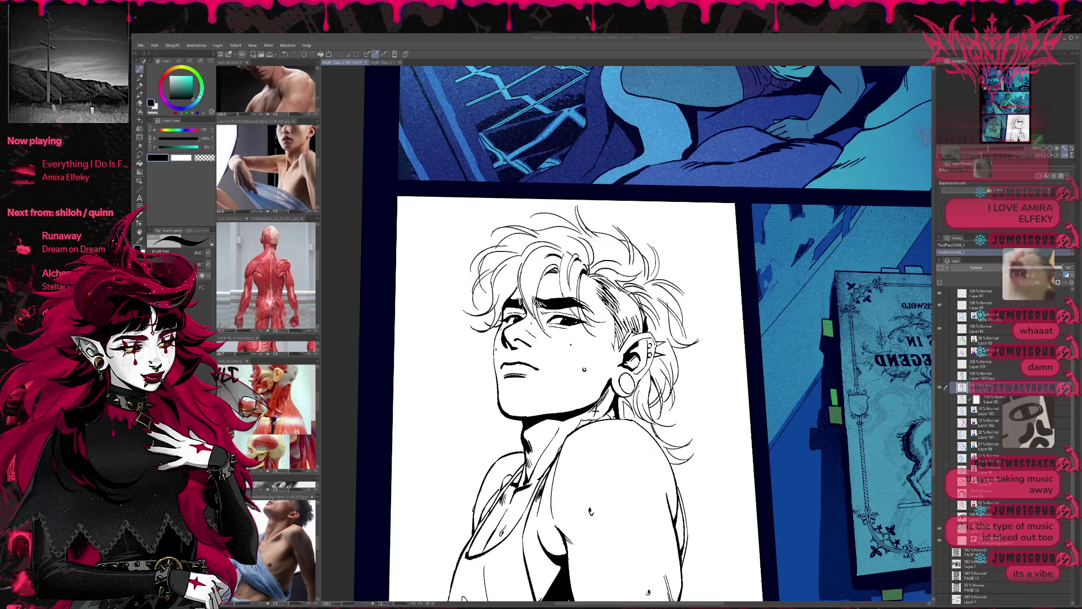
key("alt+Tab")
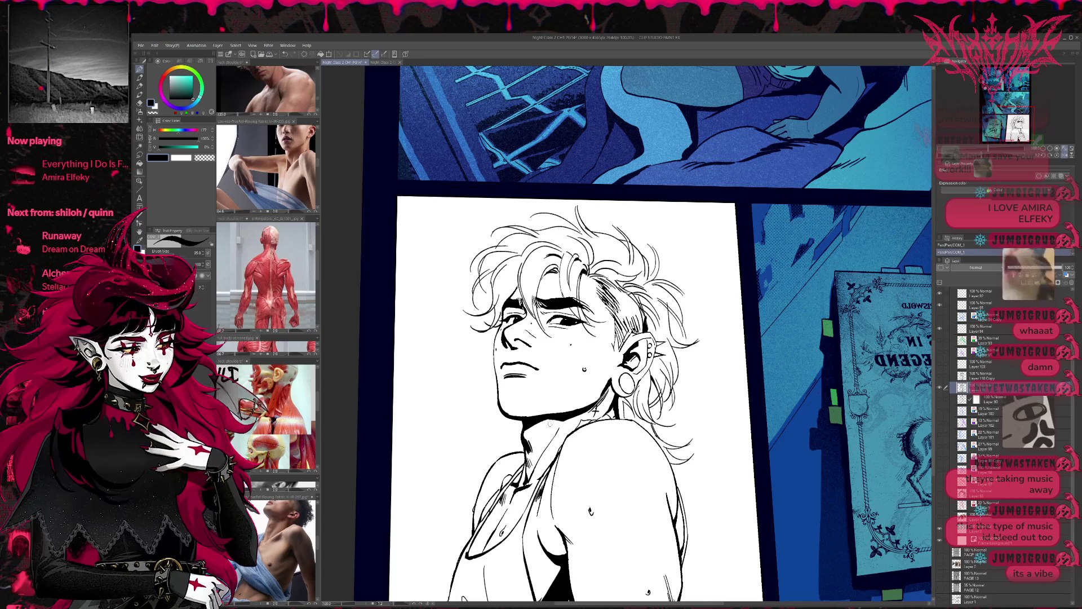
left_click_drag(551, 425, 567, 413)
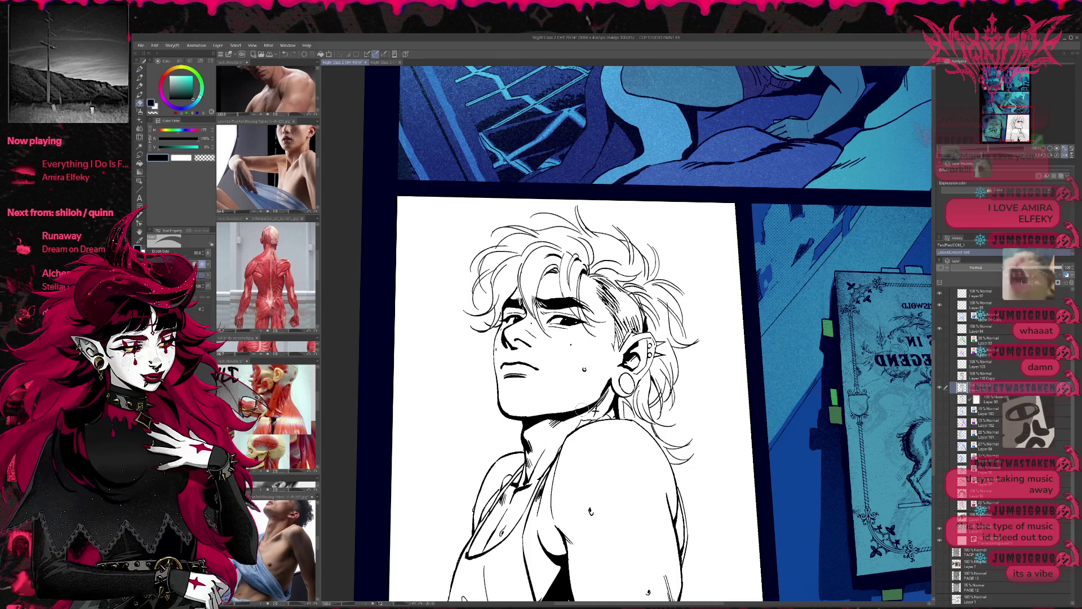
key("p")
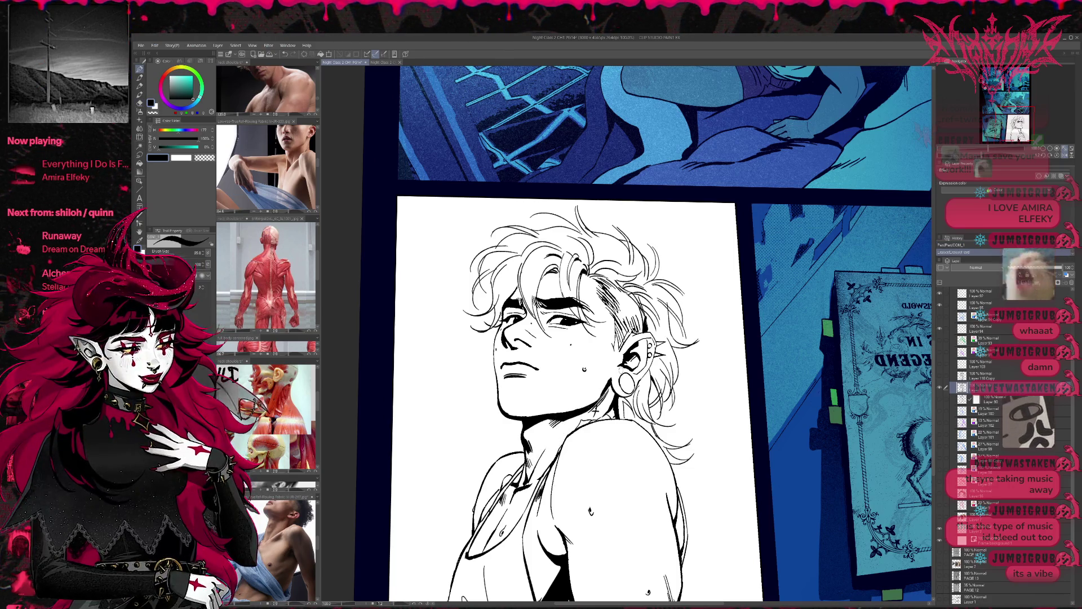
key("p")
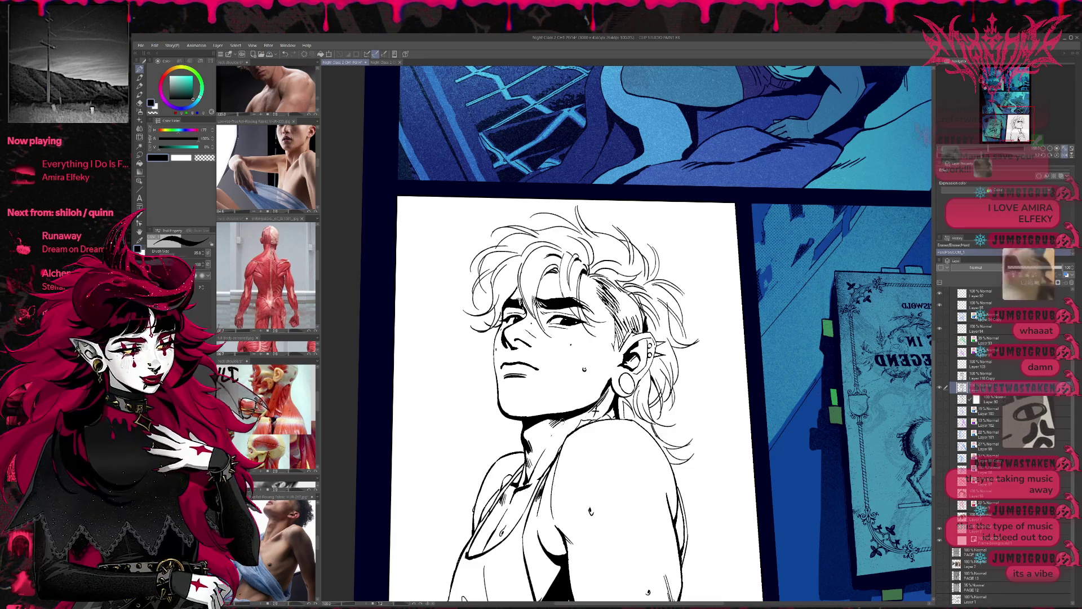
Ink a short line near the collarbone, then check the portrait mirrored
key("e")
key("p")
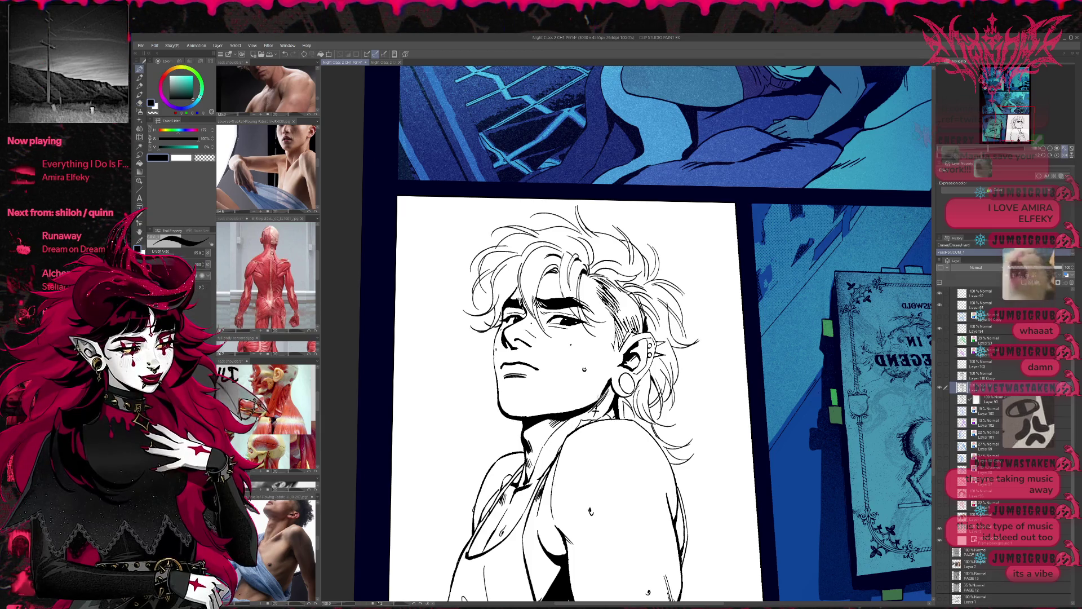
left_click_drag(533, 449, 543, 472)
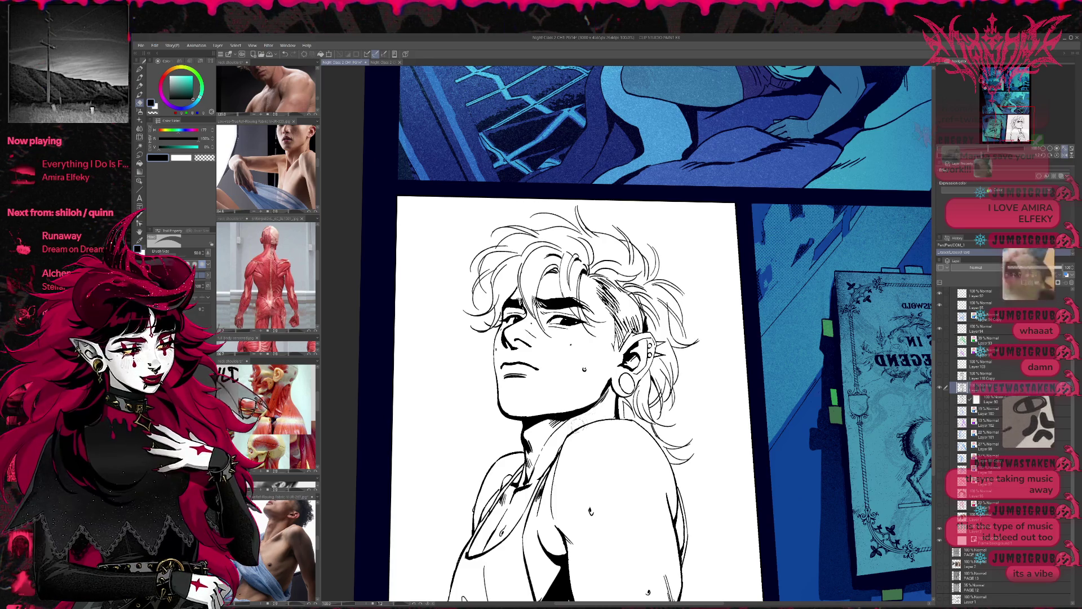
left_click_drag(554, 452, 561, 449)
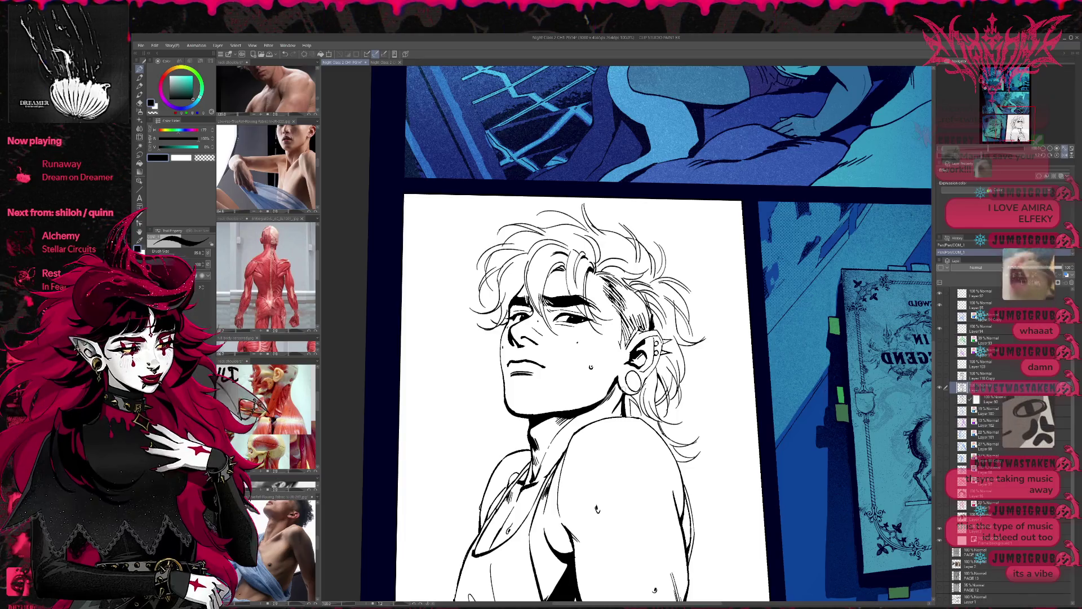
key("e")
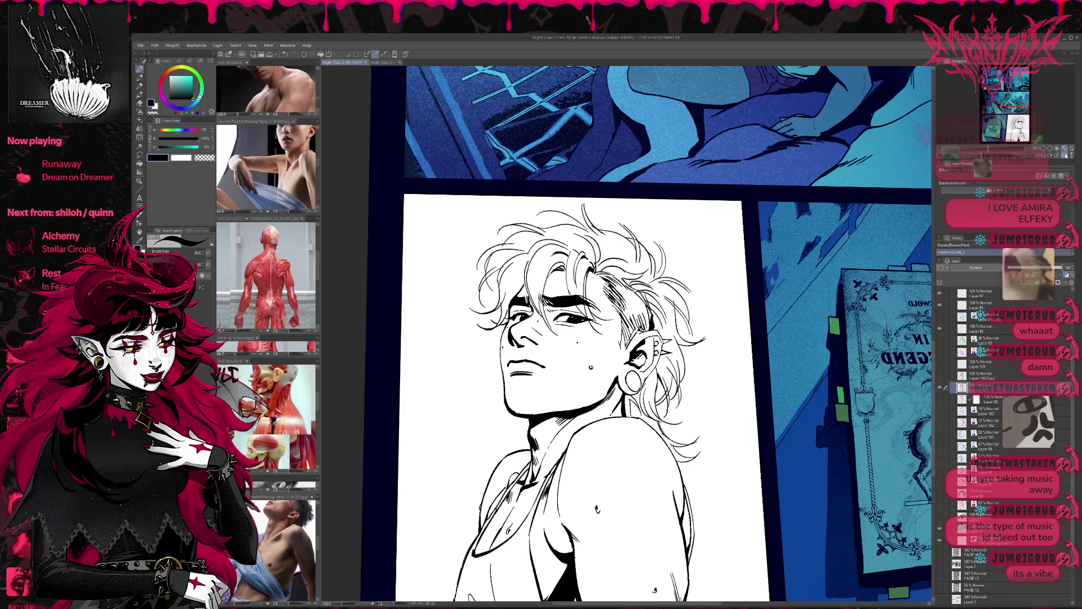
key("h")
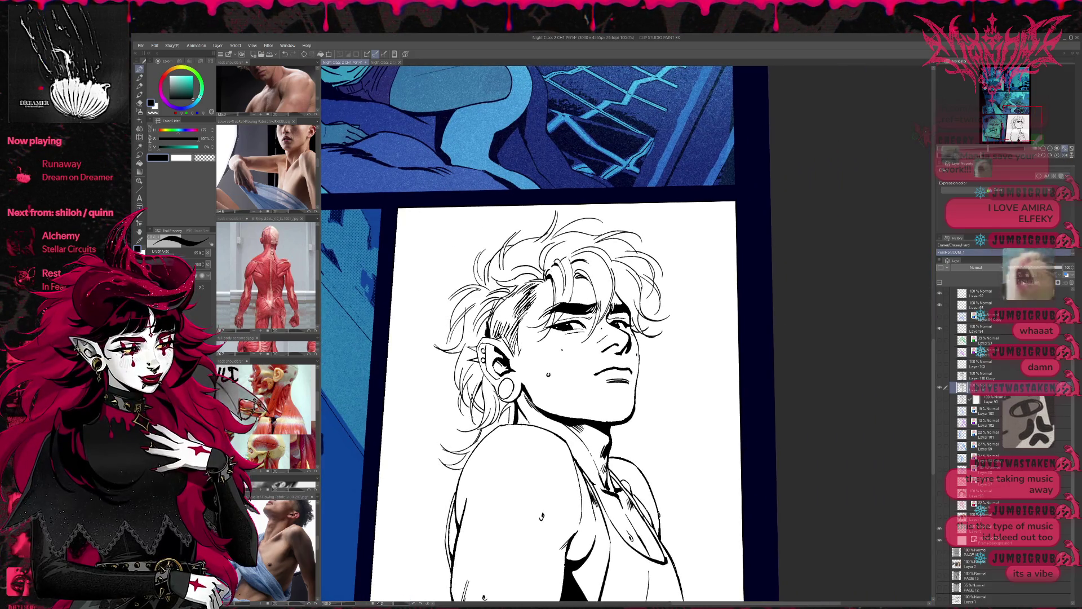
Ink a neck-and-shoulder stroke on a fresh layer, undoing and redoing to test it
key("ctrl+shift+n")
left_click_drag(545, 406, 532, 418)
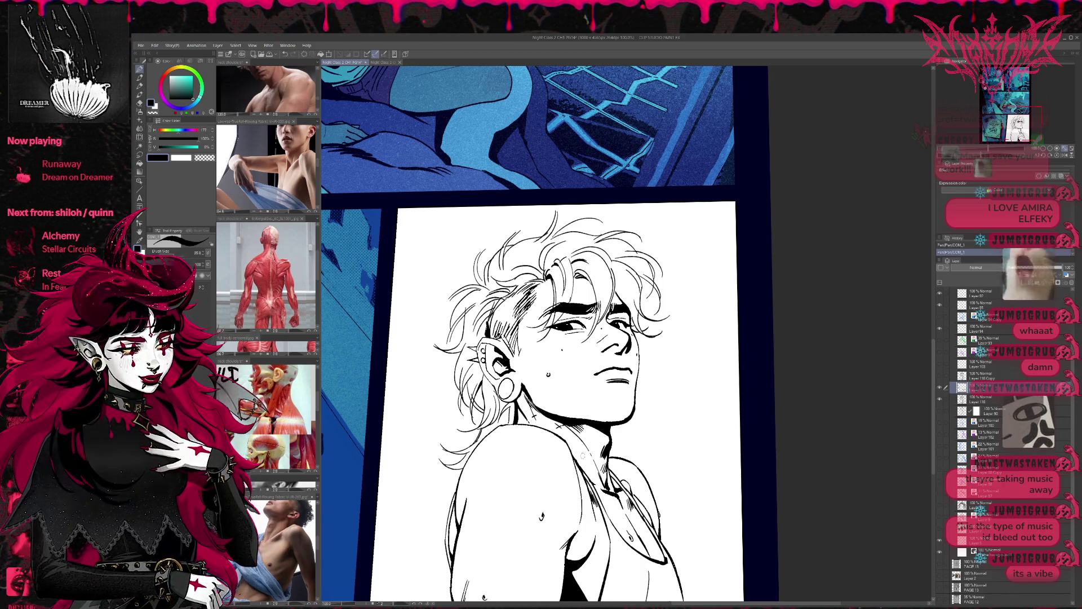
key("ctrl+z")
key("ctrl+y")
key("ctrl+z")
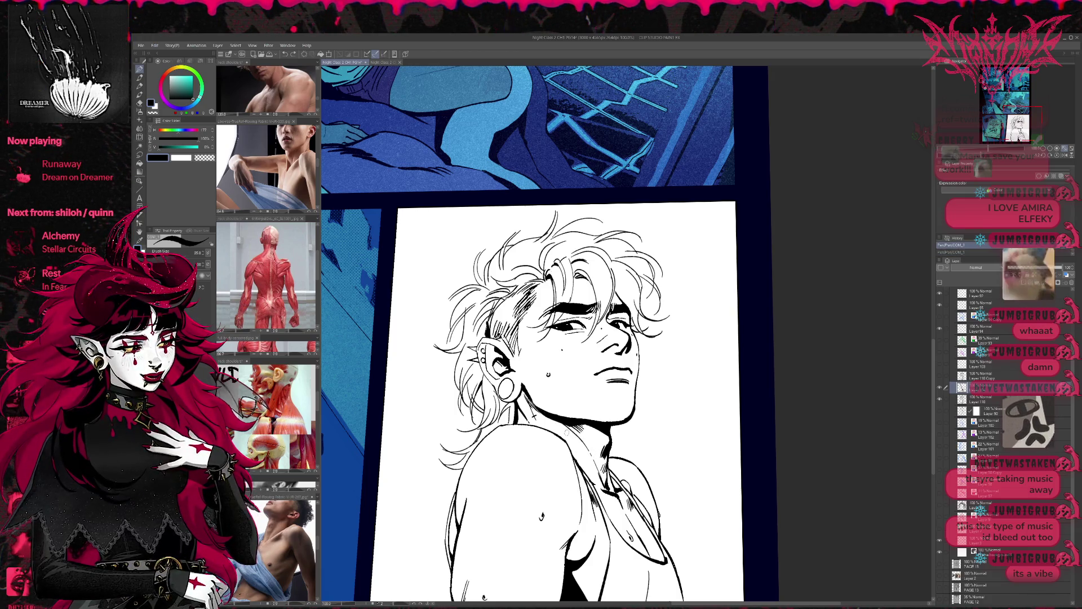
key("ctrl+z")
key("ctrl+y")
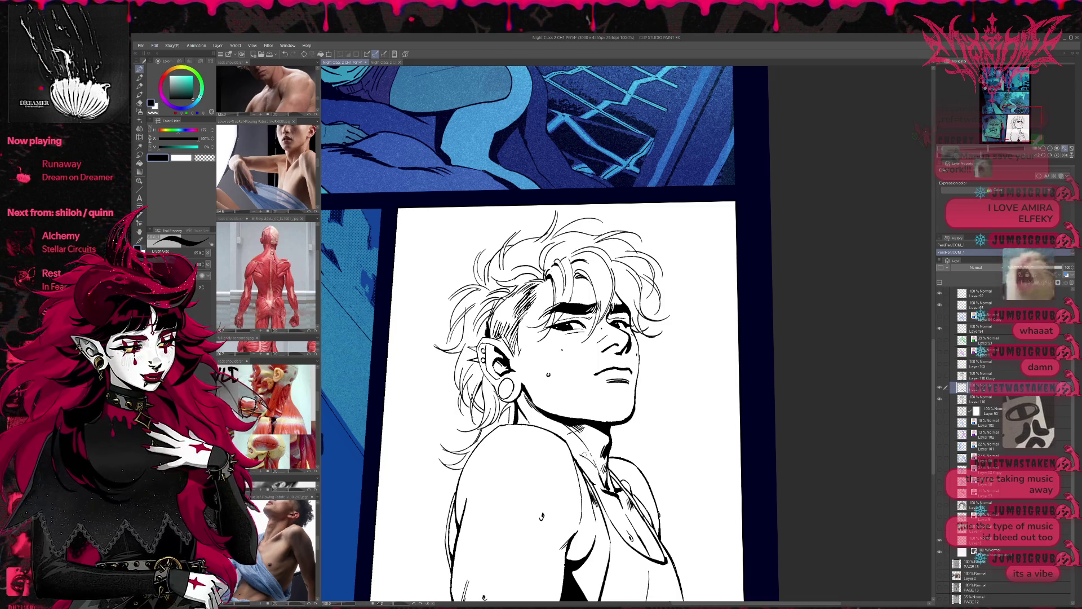
scroll(558, 402, "up", 1)
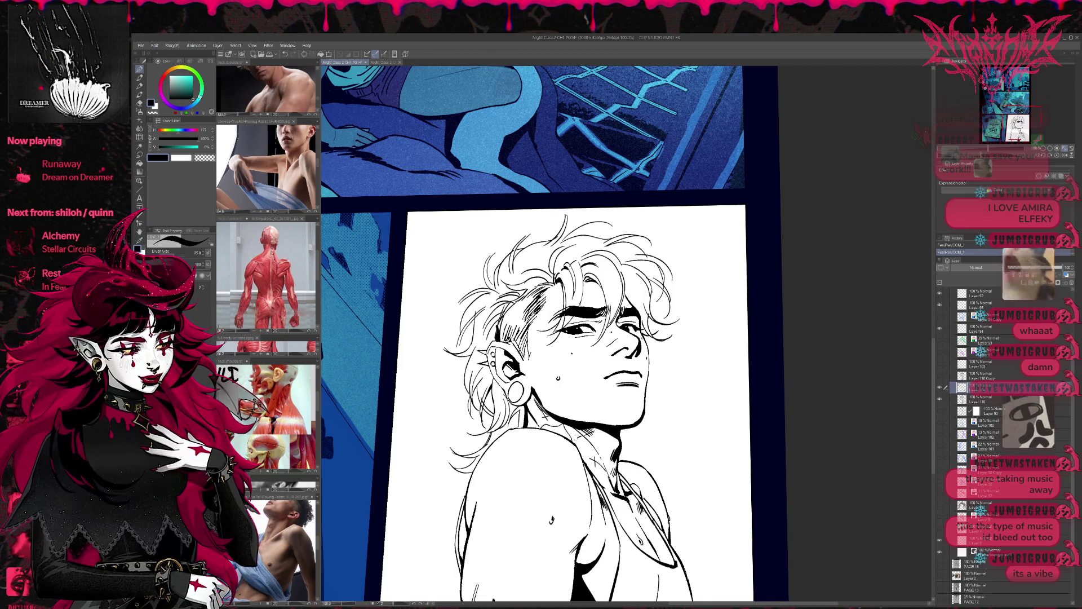
Compare the neck stroke by repeatedly undoing and restoring it, keeping it
key("ctrl+z")
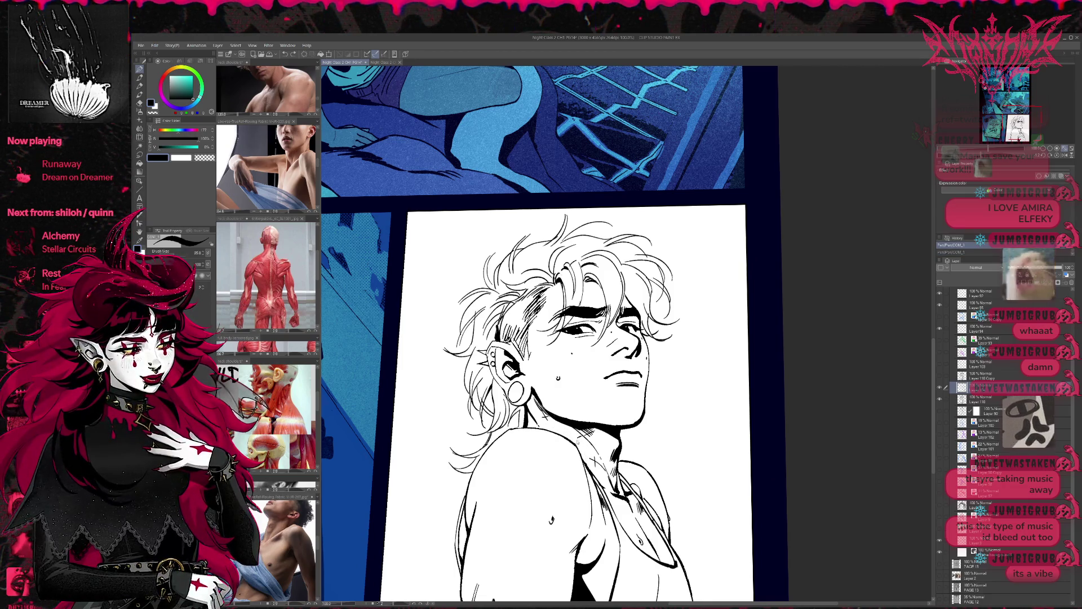
key("ctrl+y")
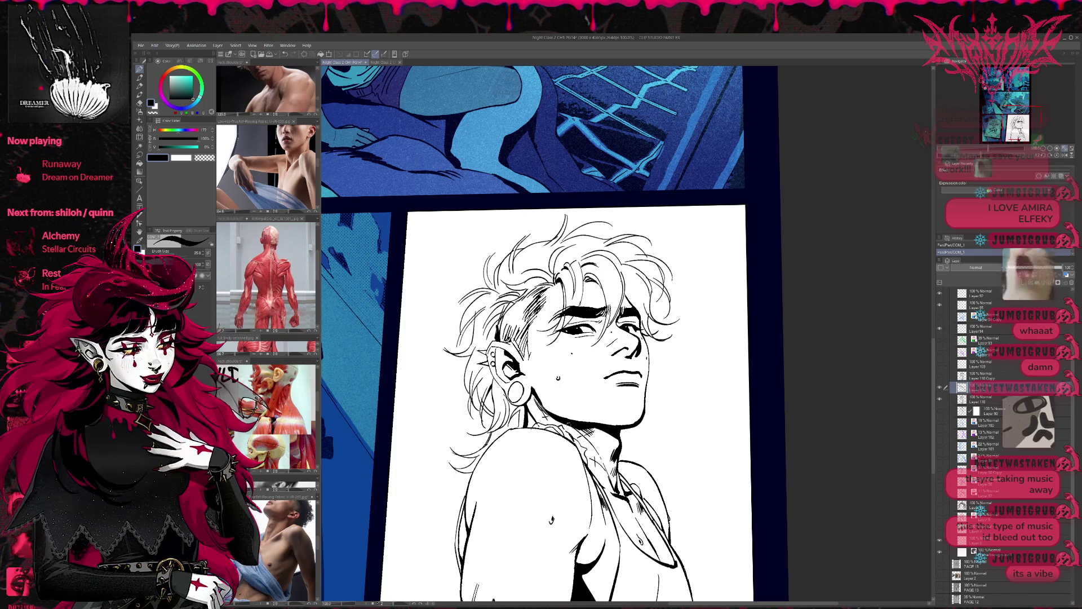
key("ctrl+z")
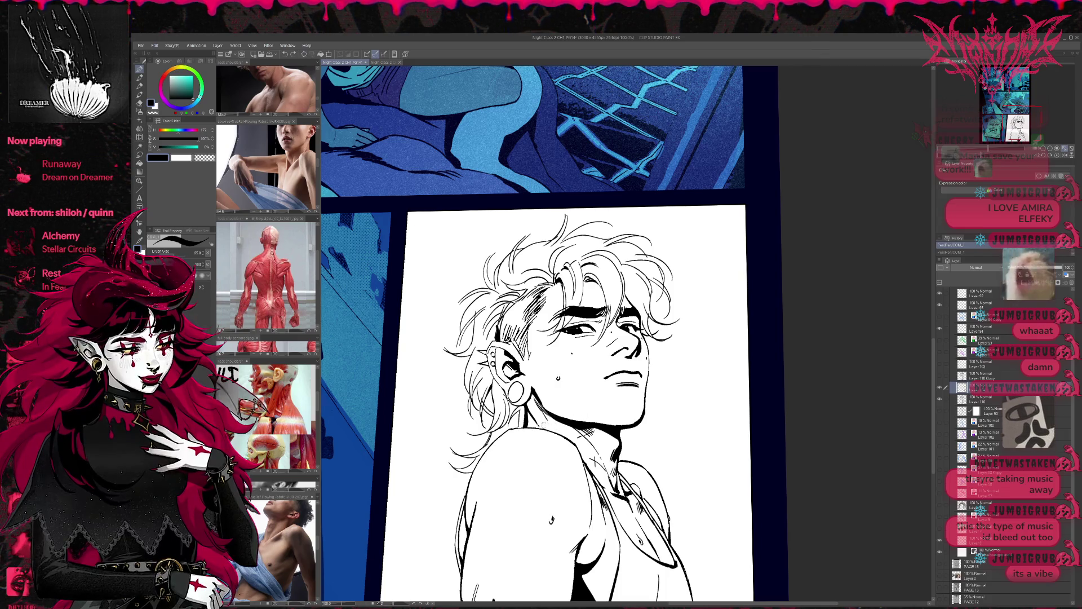
key("ctrl+y")
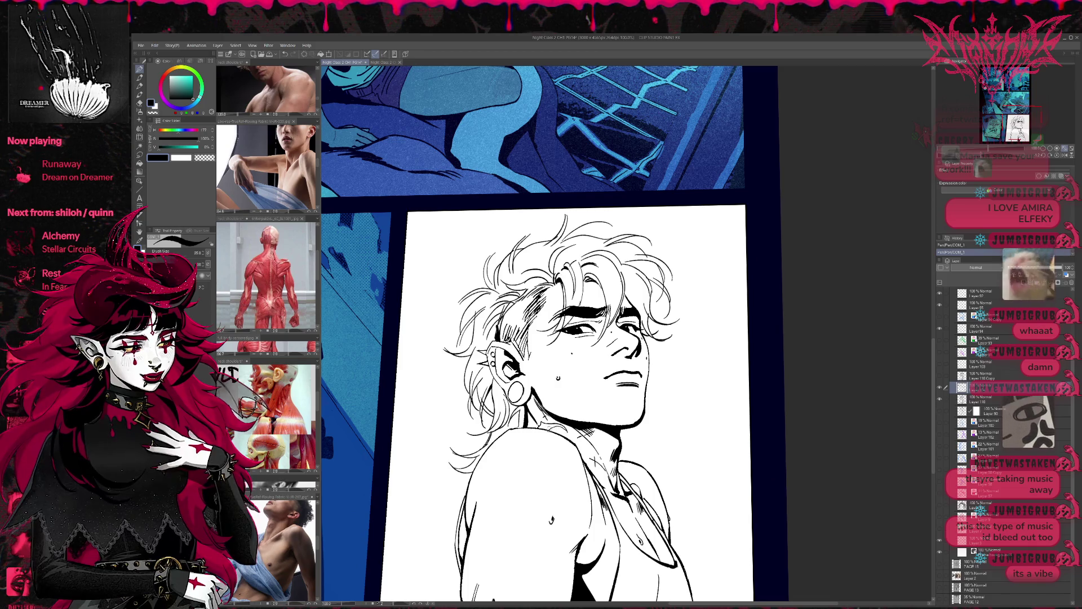
key("ctrl+z")
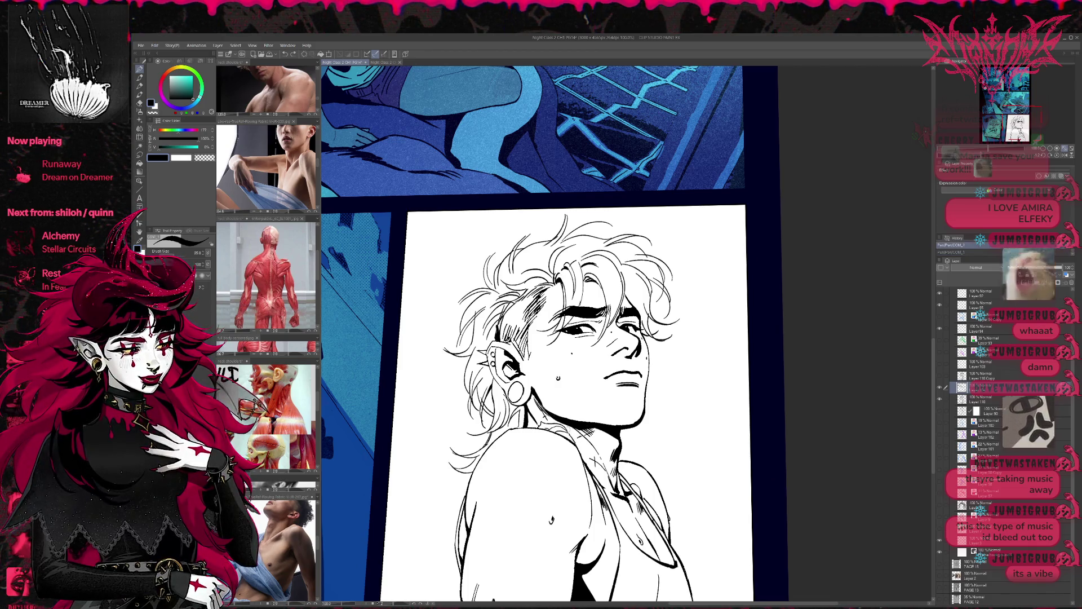
key("ctrl+y")
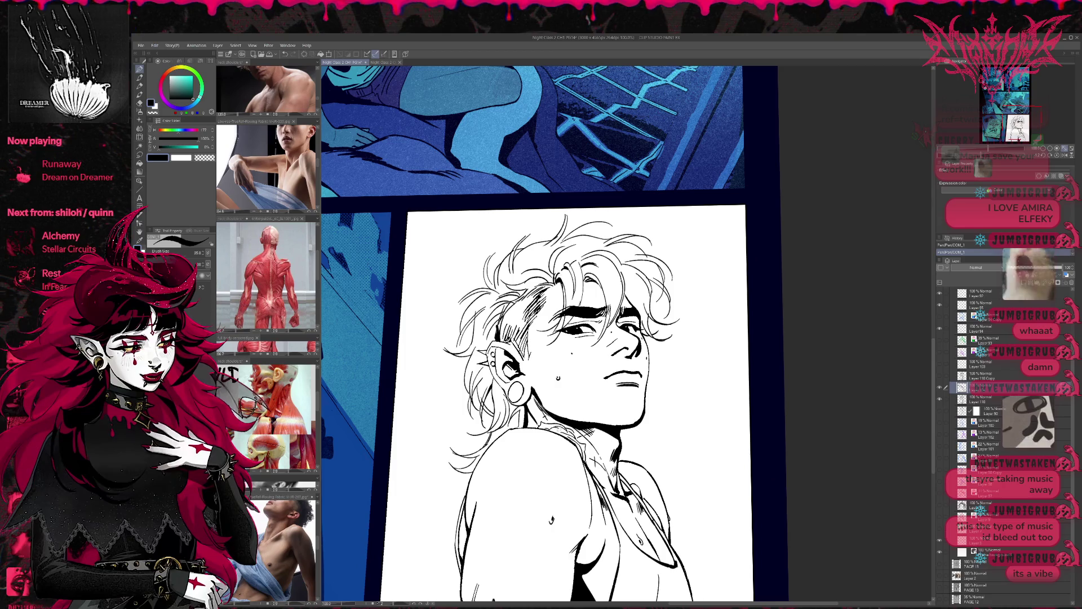
key("ctrl+z")
key("ctrl+z")
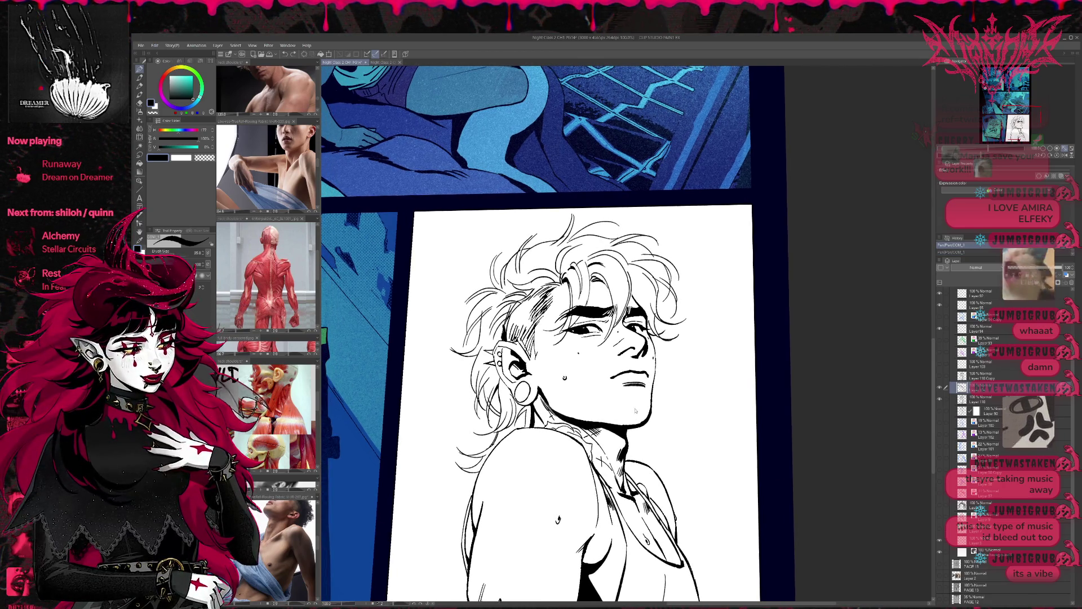
key("ctrl+y")
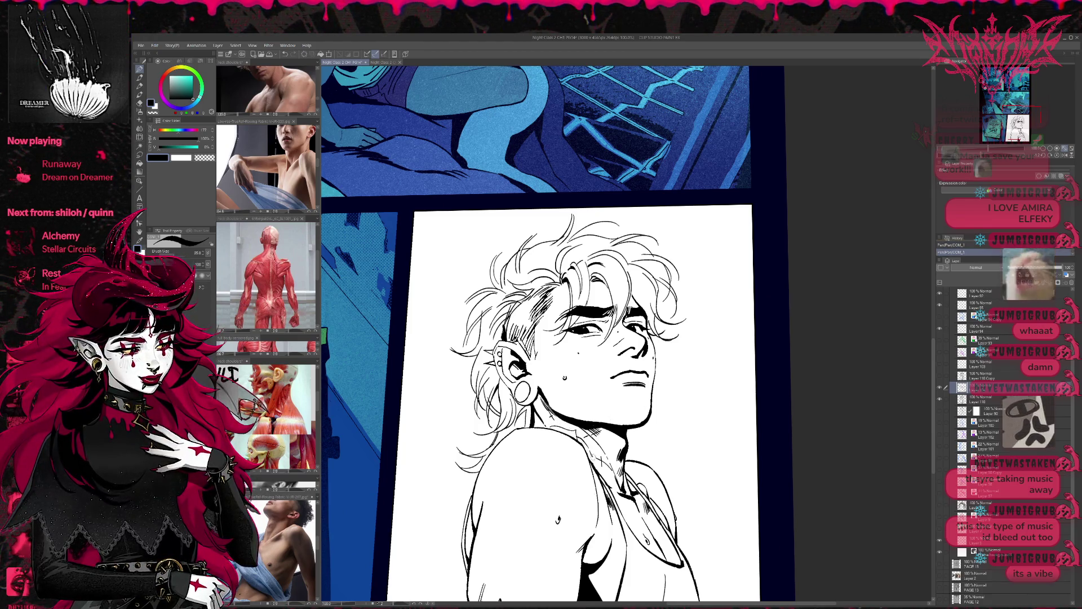
key("ctrl+z")
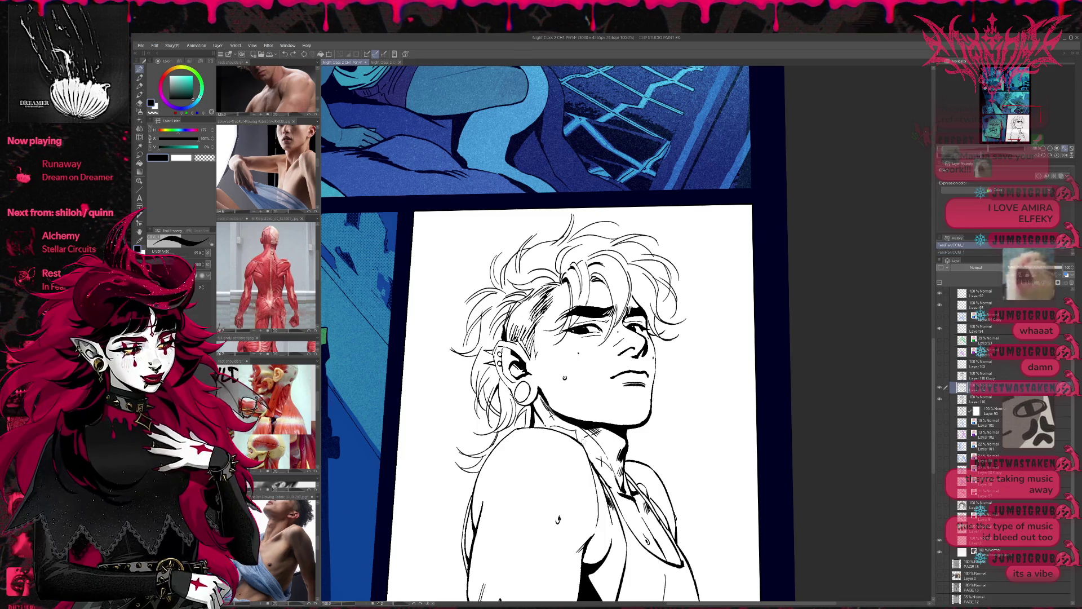
key("ctrl+y")
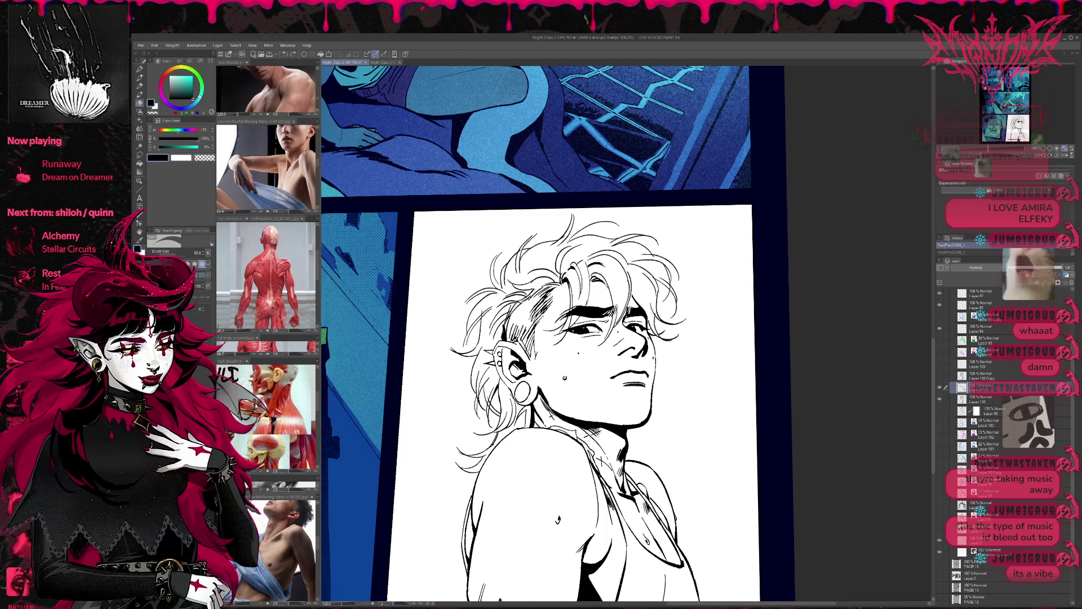
Erase small bits on the neck and drop an unwanted ink mark near the chin
left_click_drag(595, 433, 583, 432)
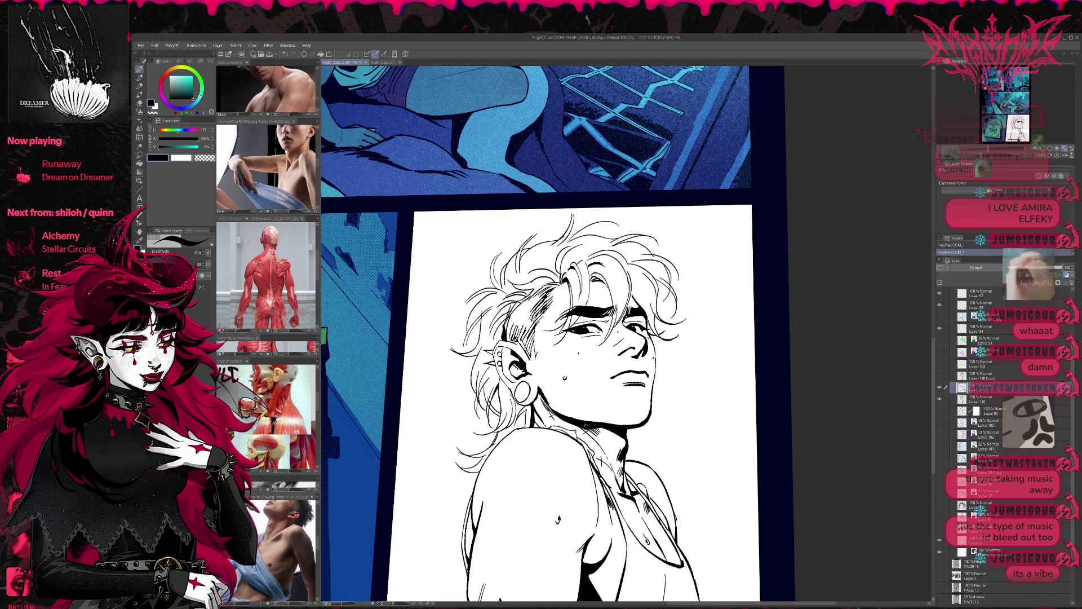
left_click_drag(550, 415, 554, 416)
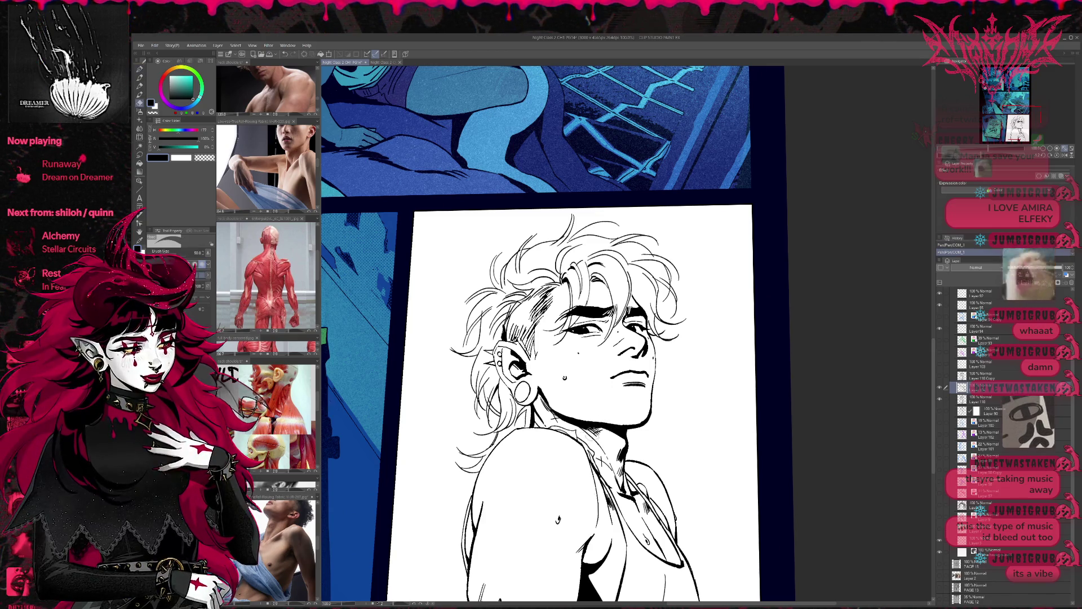
key("ctrl+z")
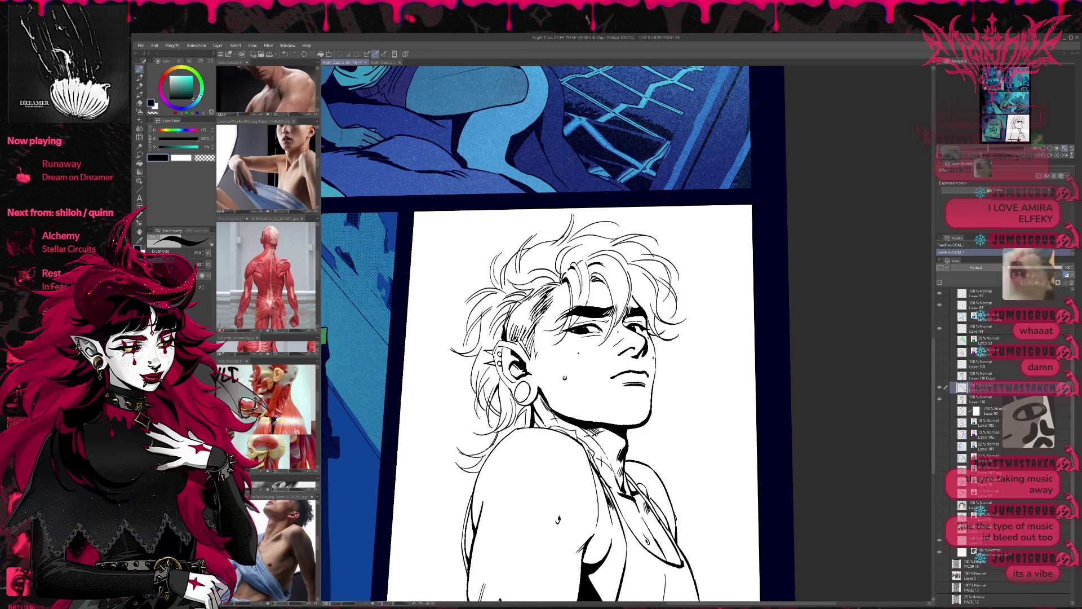
mouse_move(594, 437)
left_mouse_down()
mouse_move(649, 437)
mouse_move(638, 395)
left_mouse_up()
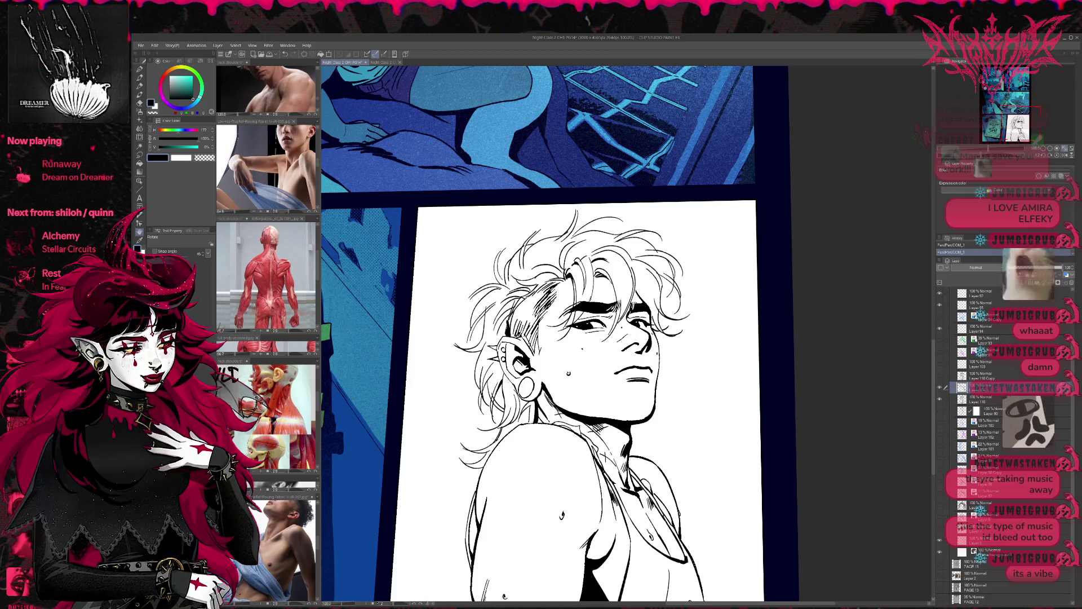
left_click_drag(552, 409, 561, 418)
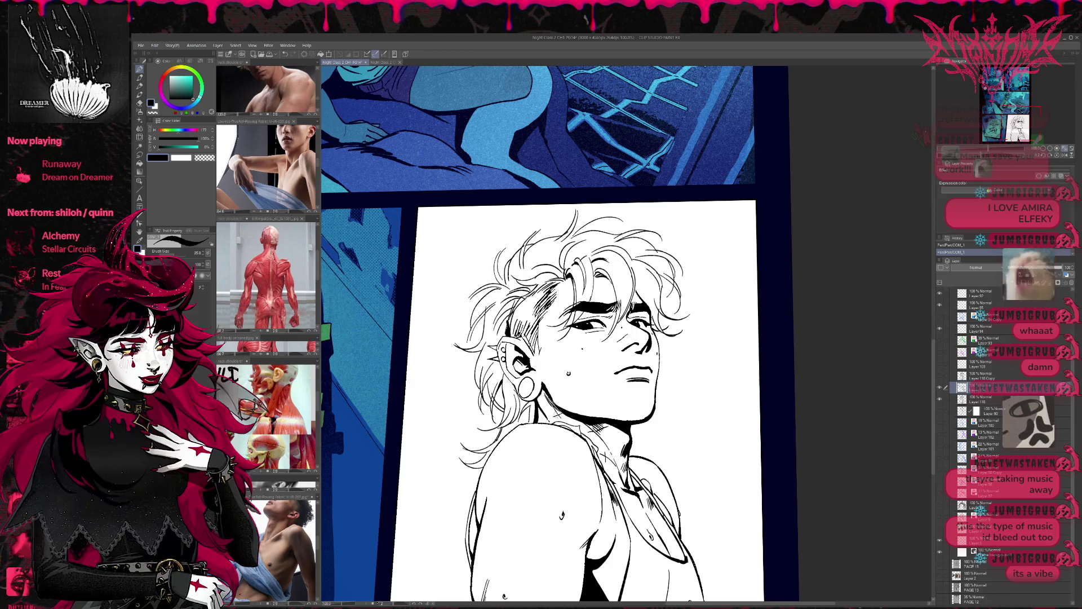
left_click_drag(712, 429, 673, 355)
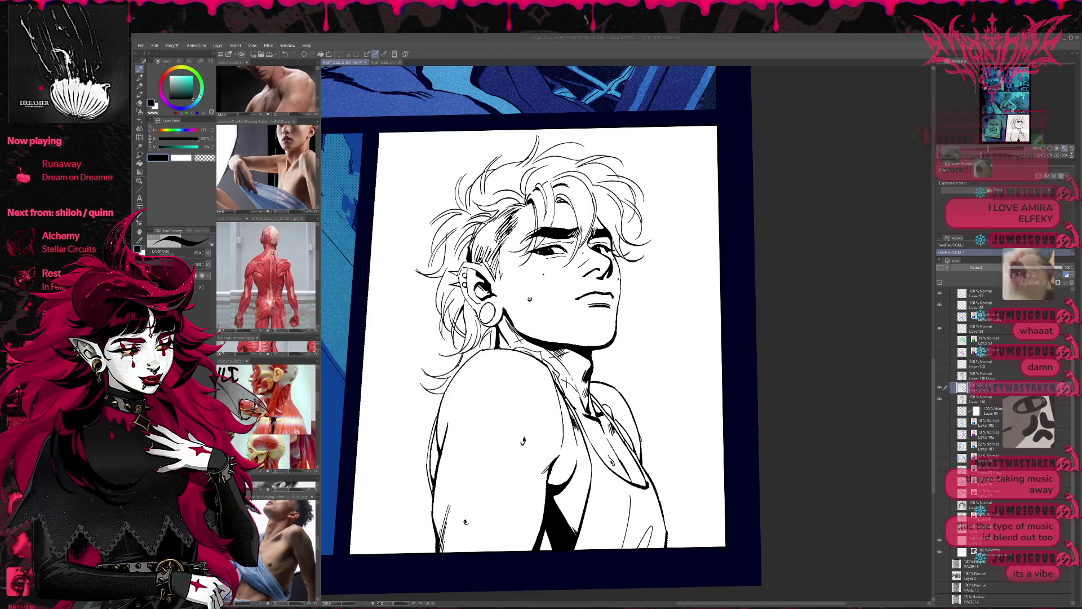
scroll(727, 359, "down", 1)
scroll(728, 359, "down", 1)
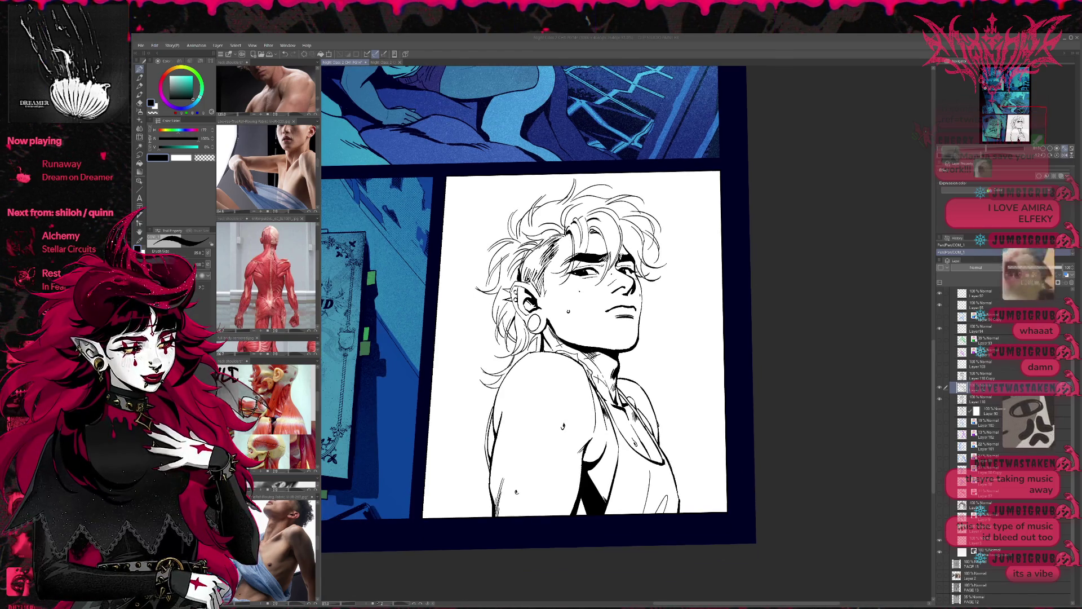
Mirror and level the whole page, then select layers from Layer 93 down to Layer 103
key("h")
scroll(702, 338, "down", 1)
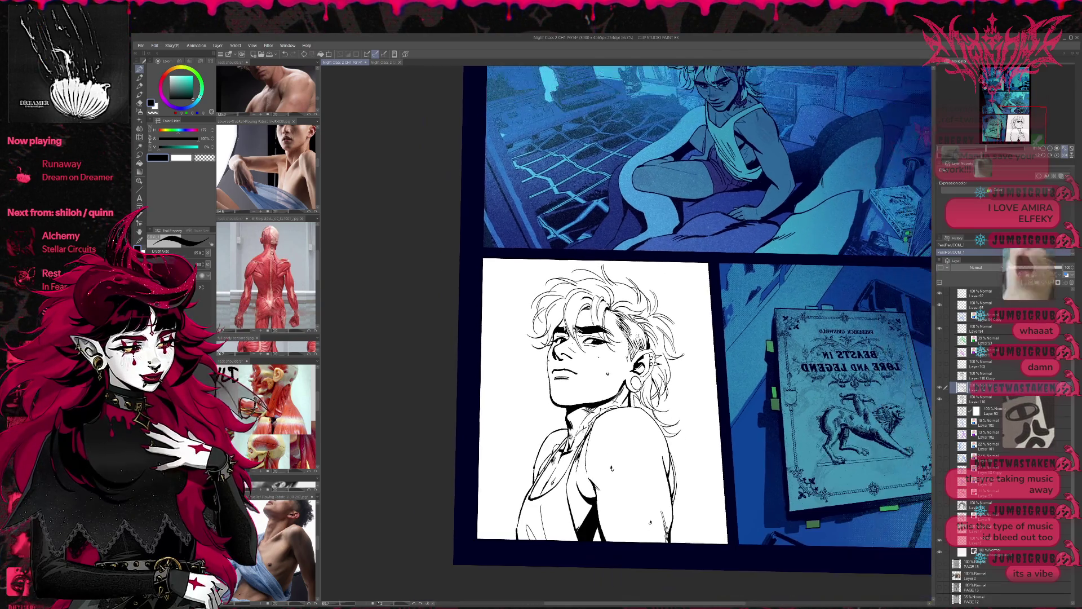
left_click_drag(659, 338, 686, 312)
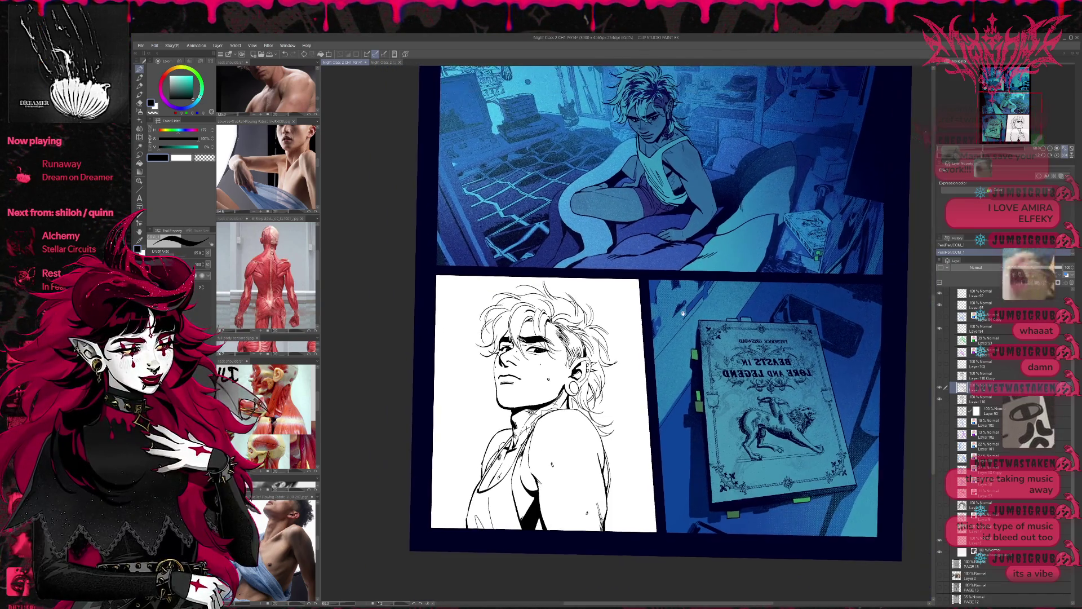
scroll(686, 312, "up", 1)
scroll(601, 274, "up", 1)
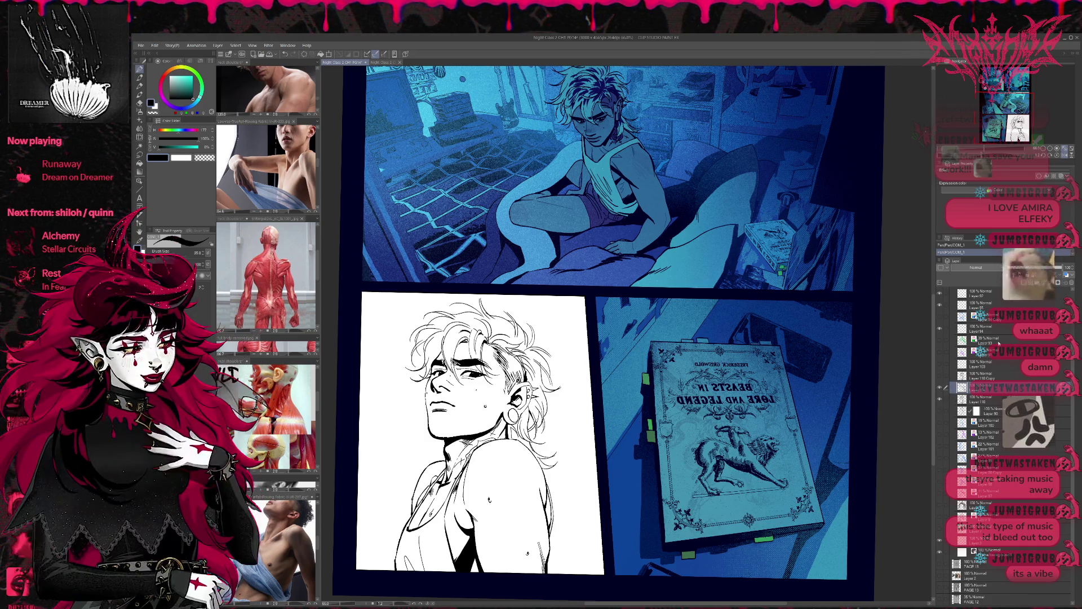
left_click_drag(999, 343, 986, 375)
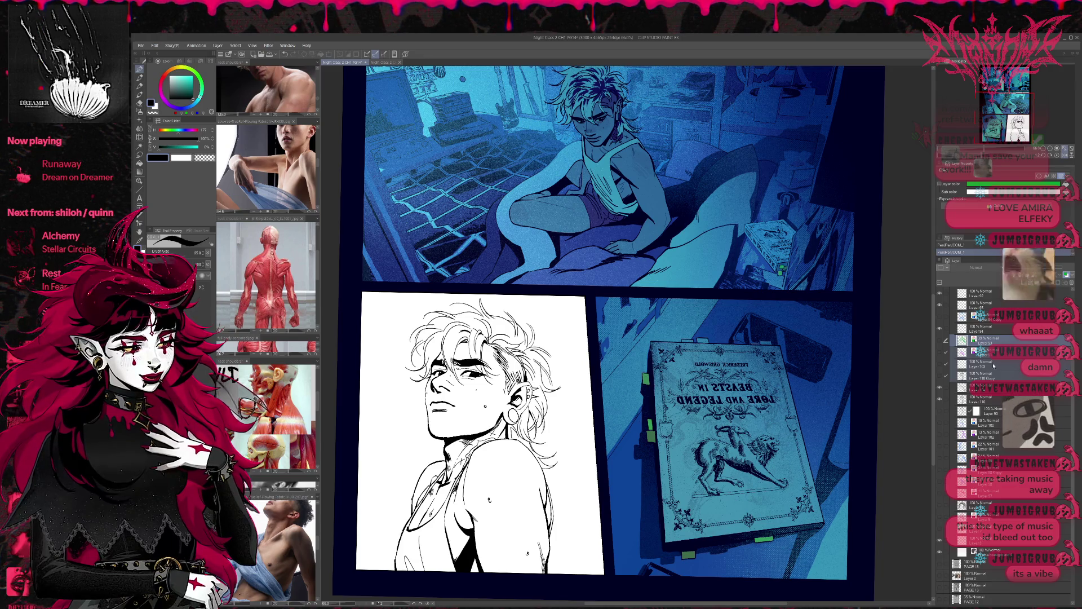
left_click(993, 365, "shift")
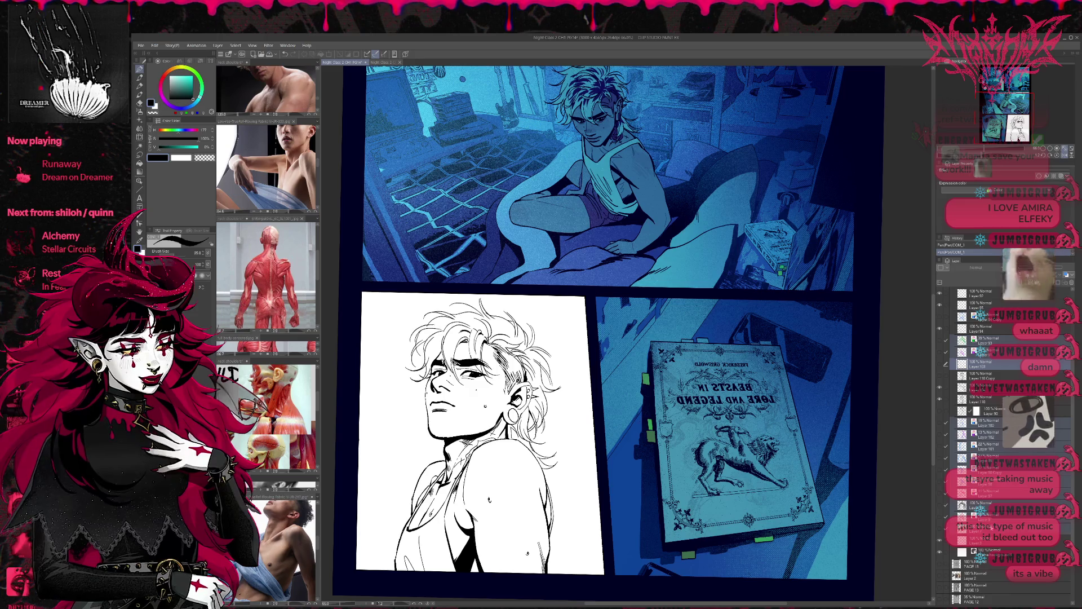
scroll(988, 506, "up", 1)
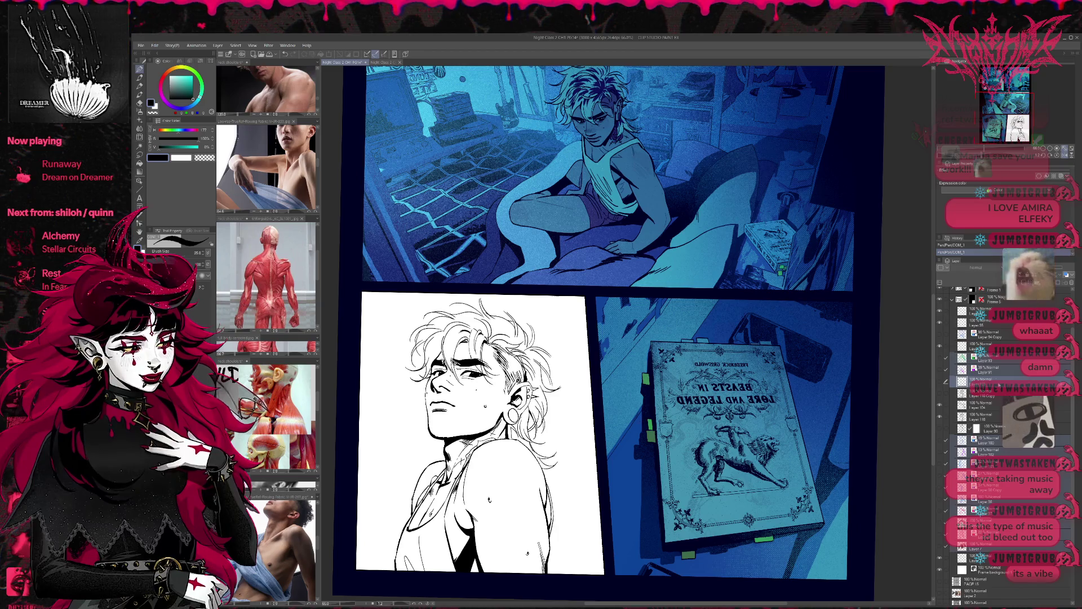
scroll(1001, 390, "up", 1)
scroll(1001, 376, "up", 1)
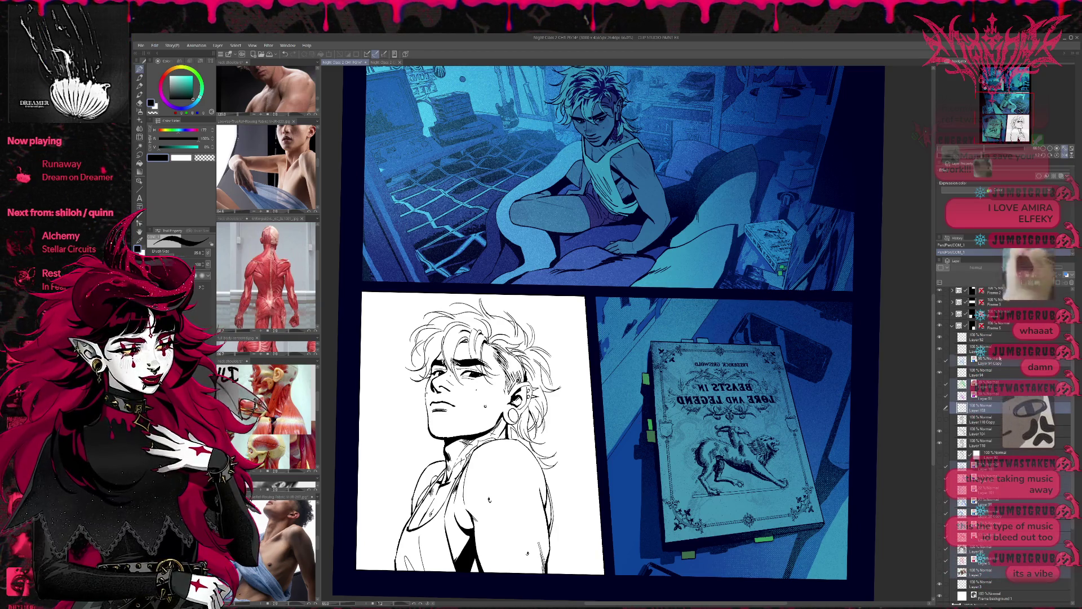
Group the selected layers into Folder 1 and move it below Layer 90
left_click(993, 377, "shift")
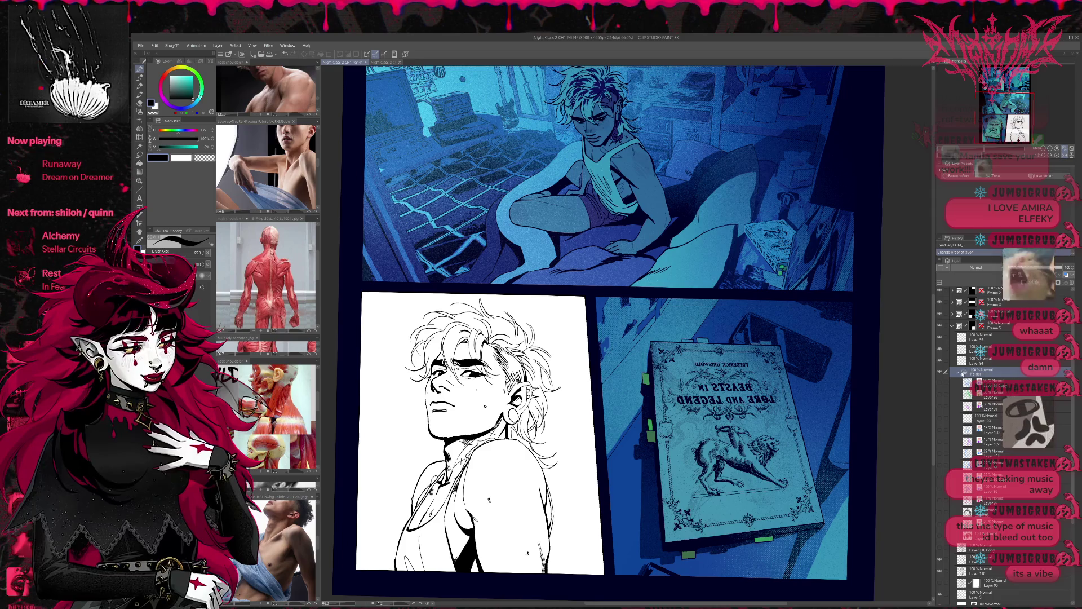
key("ctrl+g")
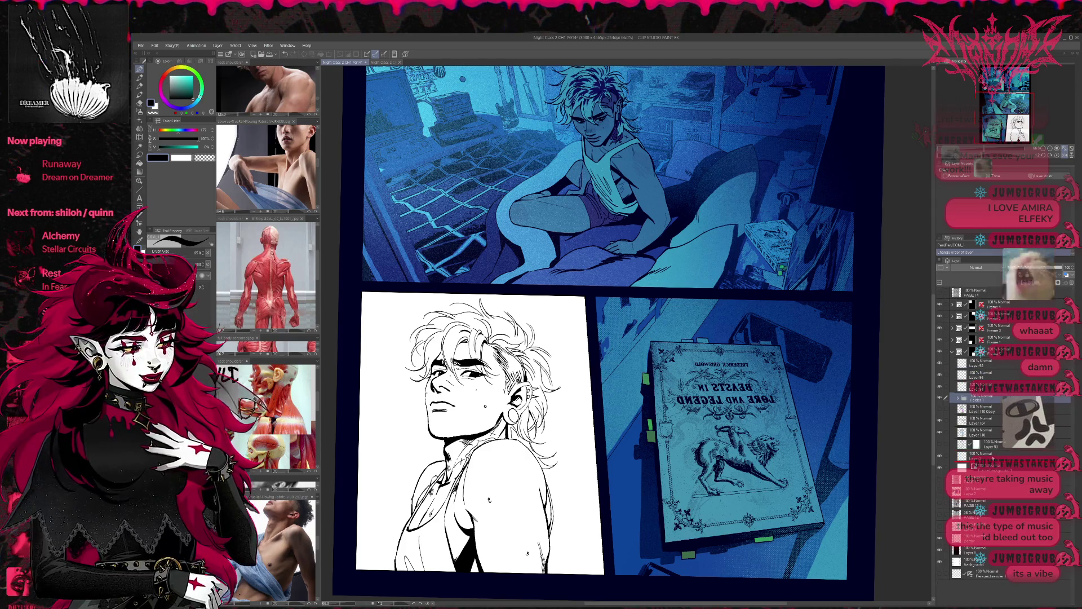
left_click_drag(993, 397, 993, 453)
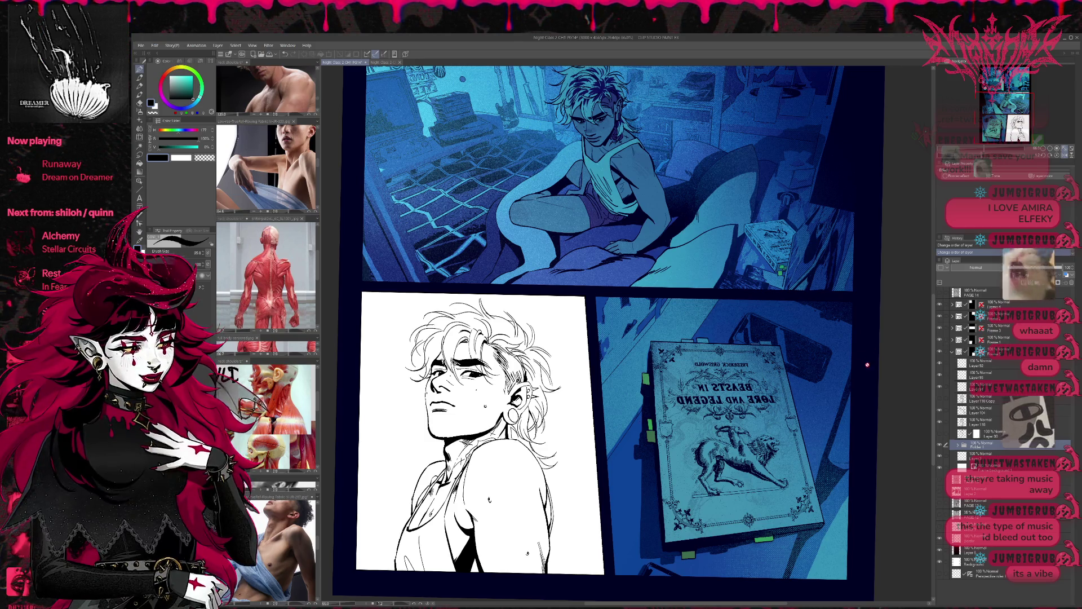
left_click(992, 458)
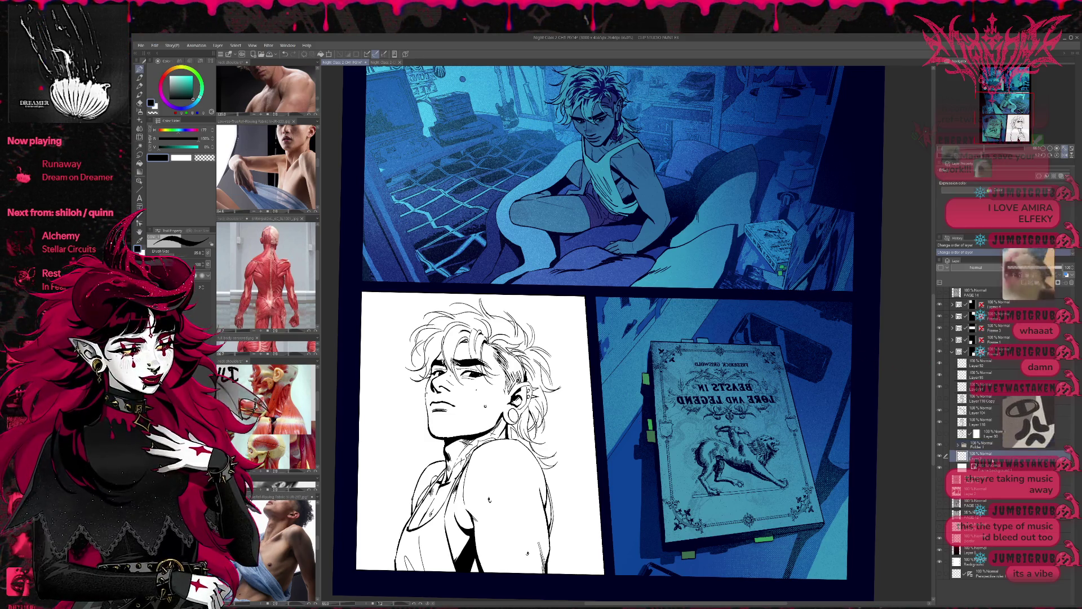
left_click(989, 445)
Add a new raster layer above Folder 1 and glance at the rough sketch document
key("ctrl+shift+n")
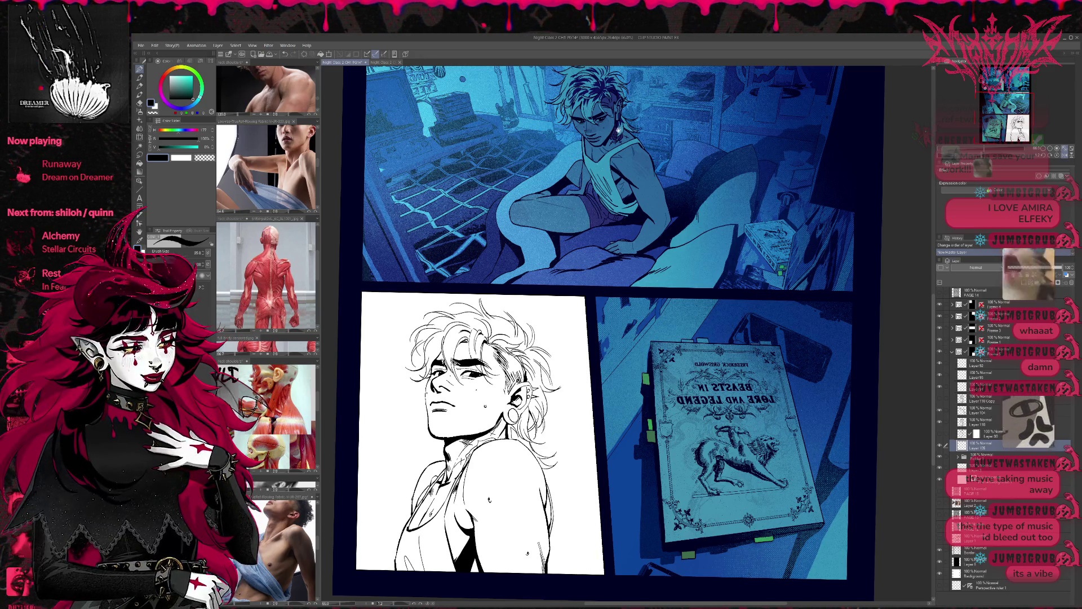
left_click(338, 62)
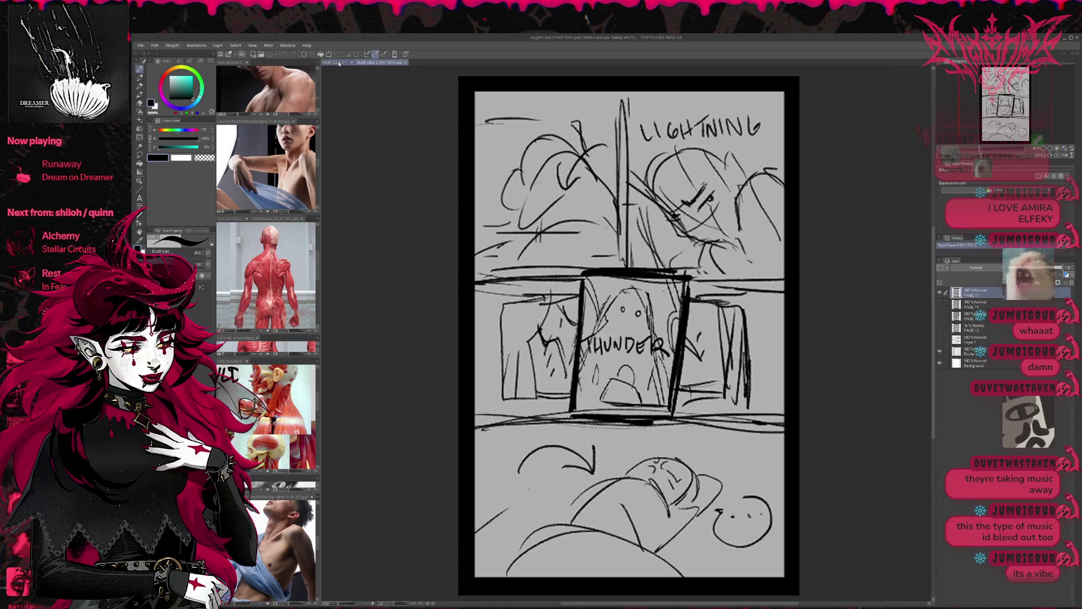
left_click(330, 63)
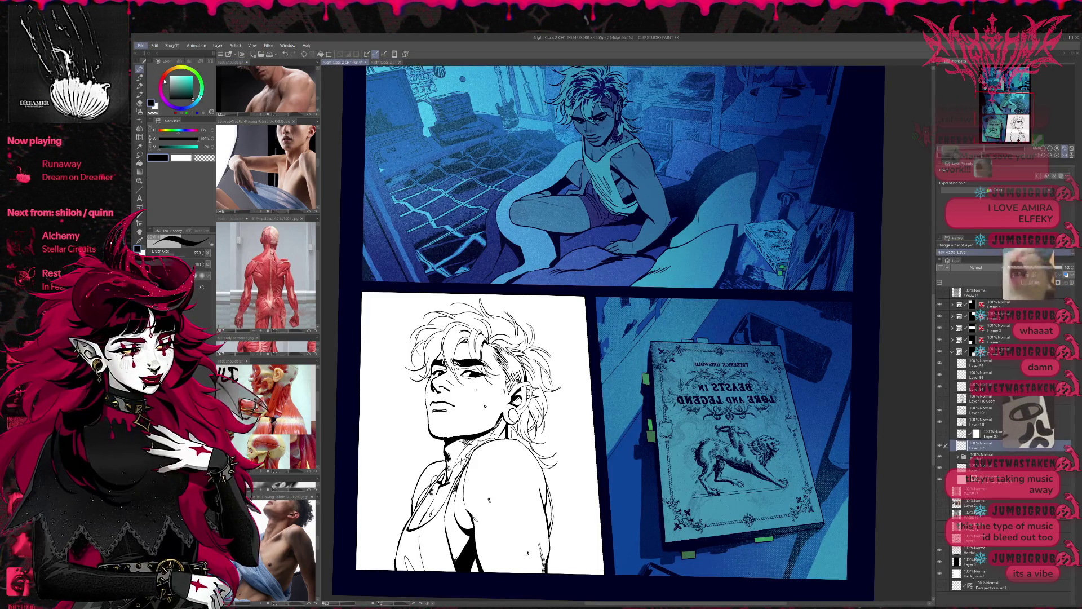
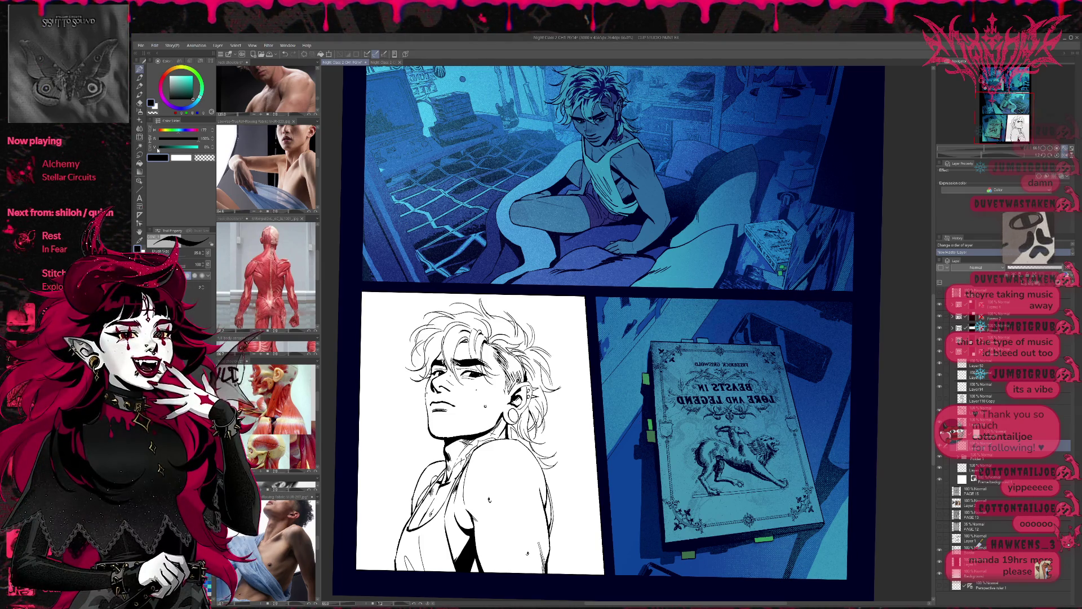
Look over the red-splatter and lightning illustrations, enlarge the reference sub-view, and return to the comic page
key("ctrl+Tab")
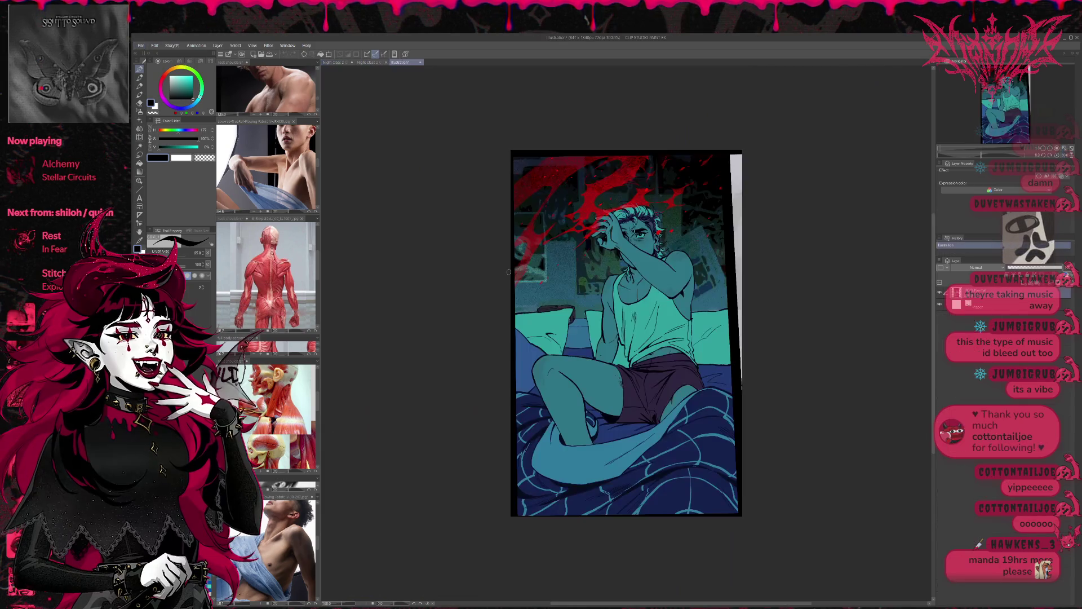
scroll(446, 144, "up", 2)
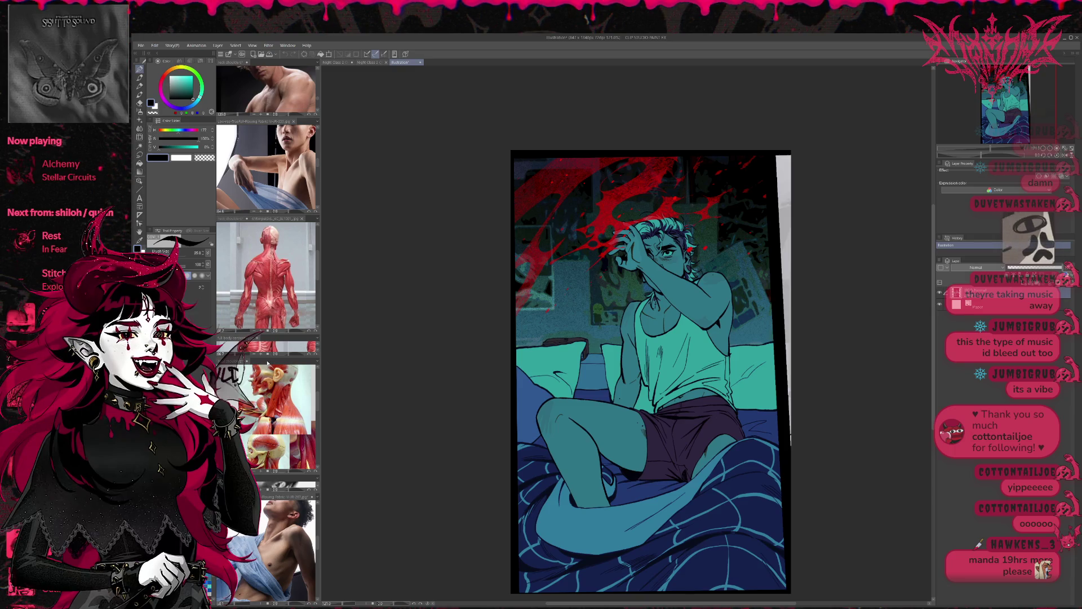
key("ctrl+Tab")
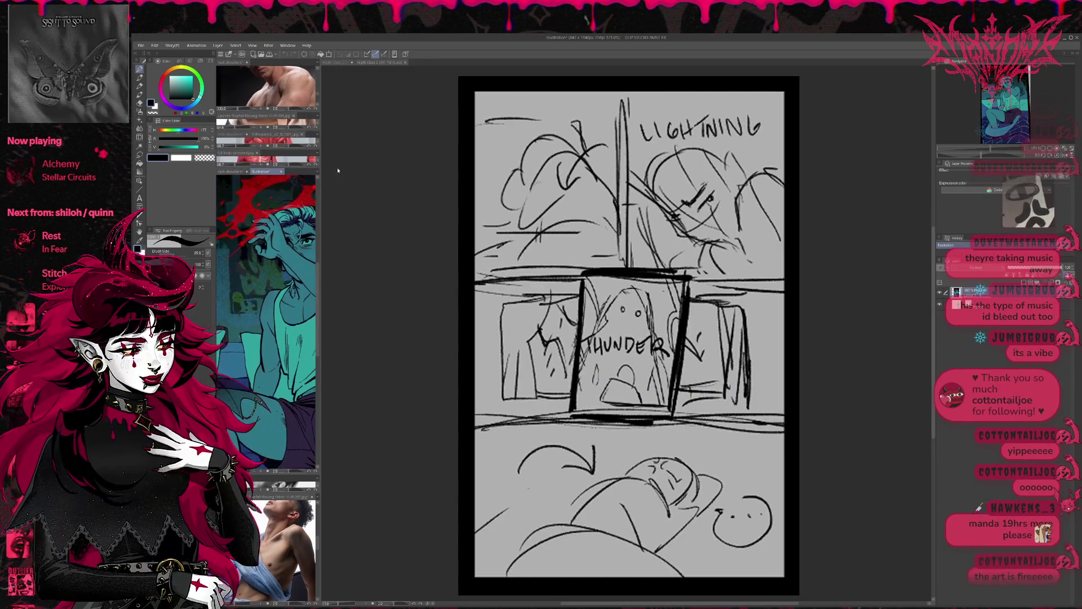
left_click_drag(327, 201, 412, 96)
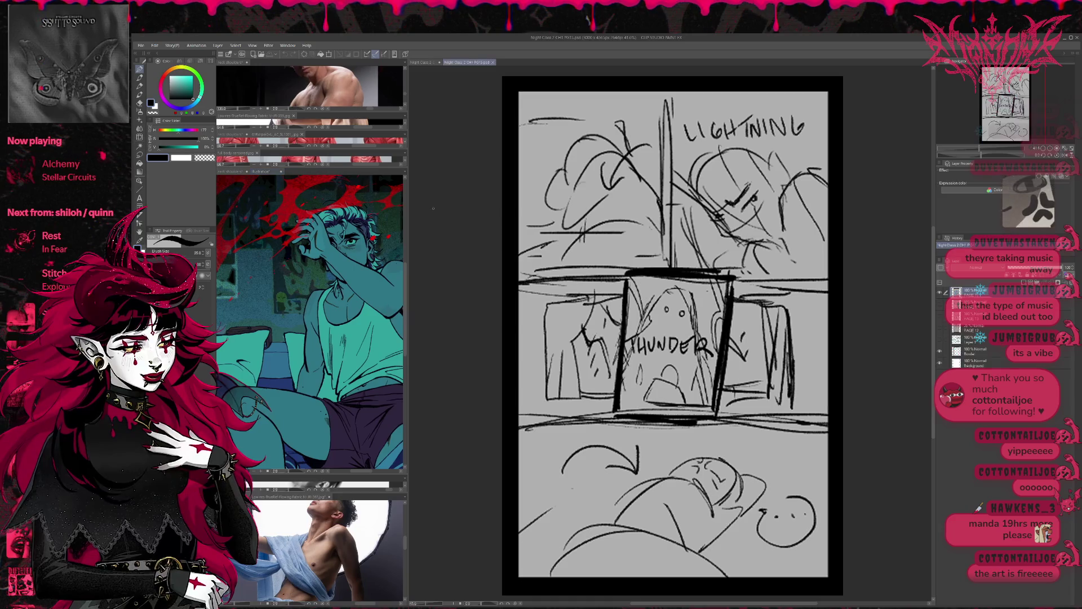
left_click(423, 62)
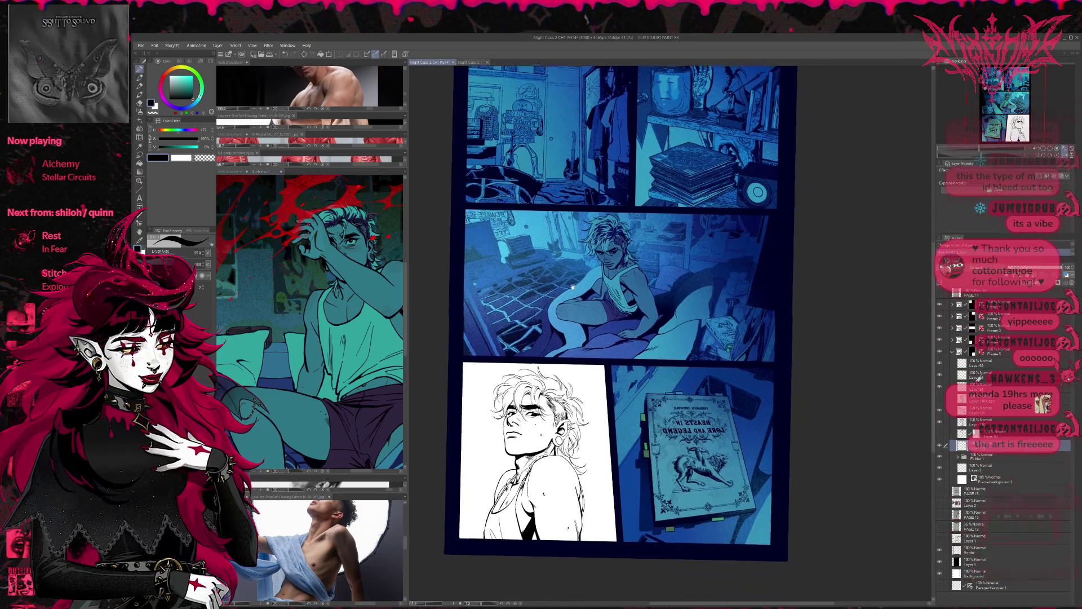
scroll(495, 153, "up", 1)
scroll(495, 153, "up", 1)
scroll(495, 153, "up", 1)
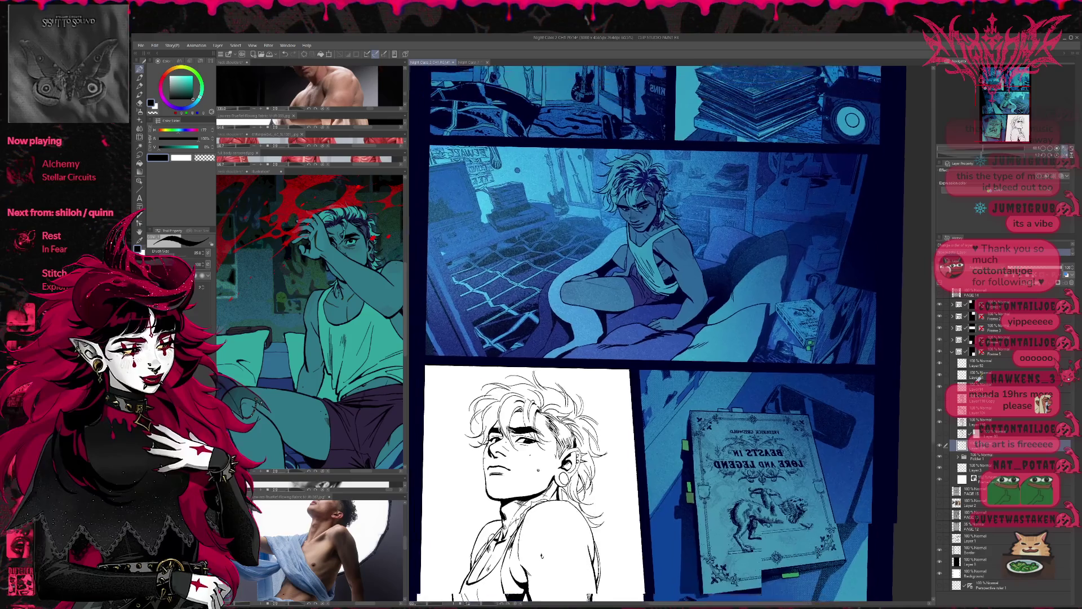
scroll(494, 152, "up", 1)
scroll(579, 434, "up", 1)
scroll(579, 435, "up", 1)
Bring the lower panels into view and choose the Fill tool with an orange drawing colour
mouse_move(579, 435)
left_mouse_down()
mouse_move(804, 313)
mouse_move(565, 300)
left_mouse_up()
scroll(564, 300, "up", 1)
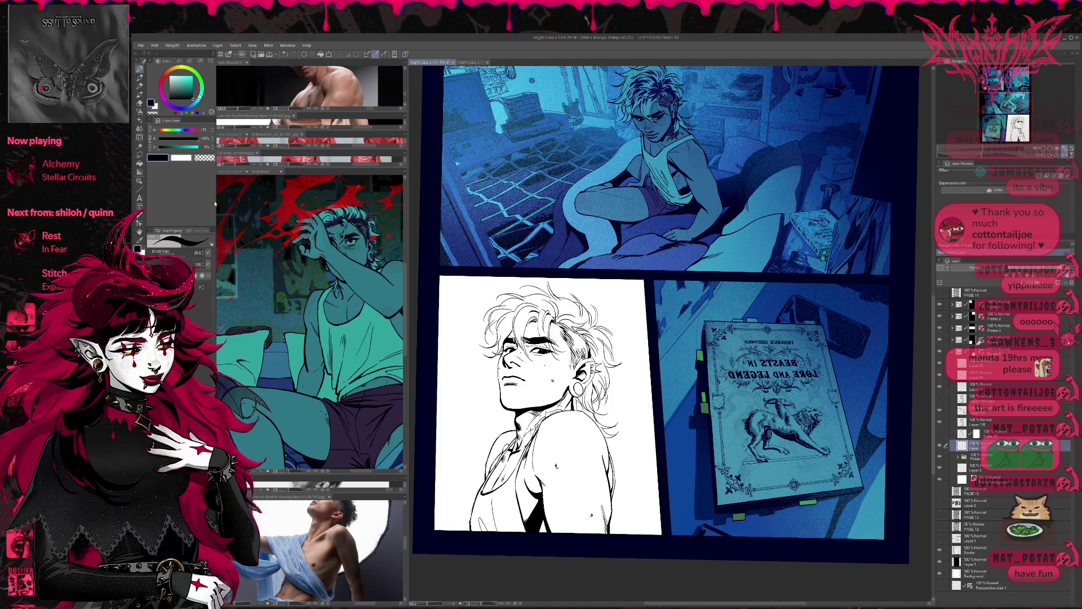
key("g")
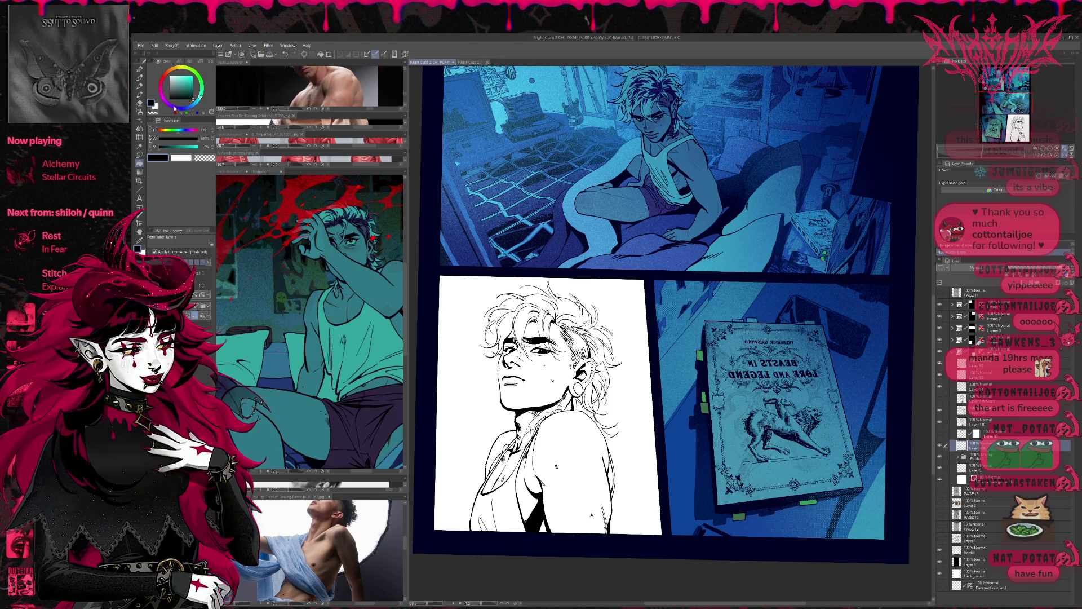
left_click(167, 71)
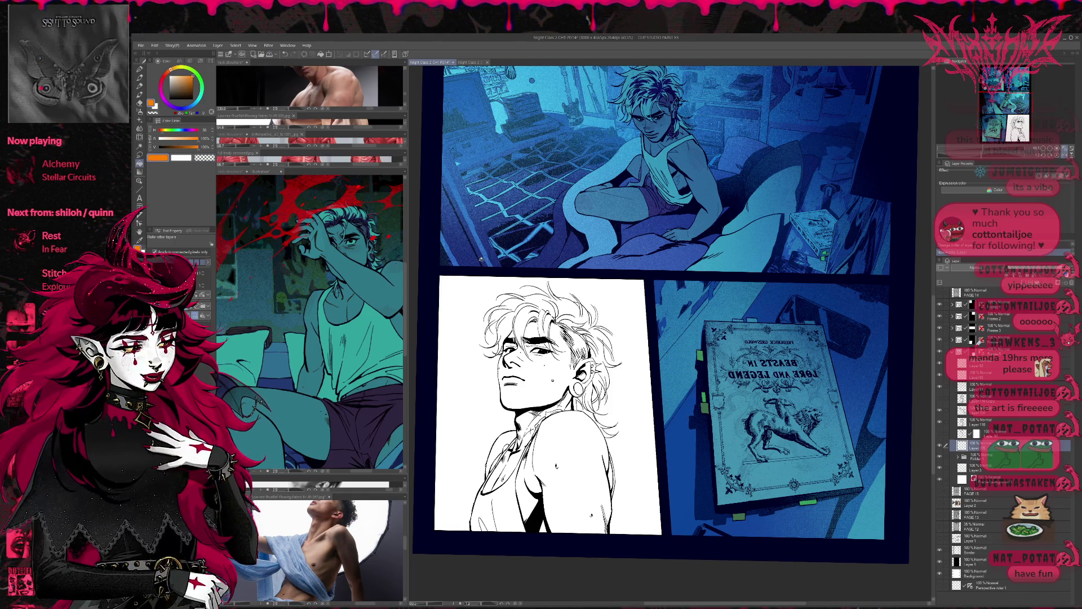
Fill the close-up panel background and the gaps between hair strands with flat orange
left_click(631, 384)
left_click(596, 404)
left_click(603, 392)
left_click(610, 355)
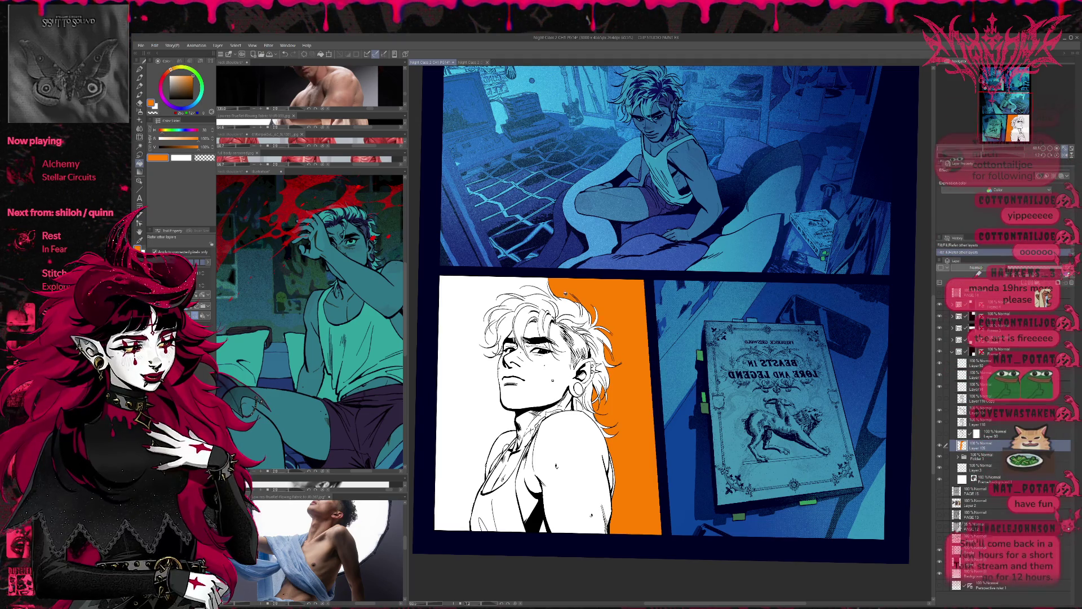
left_click(522, 284)
left_click(493, 337)
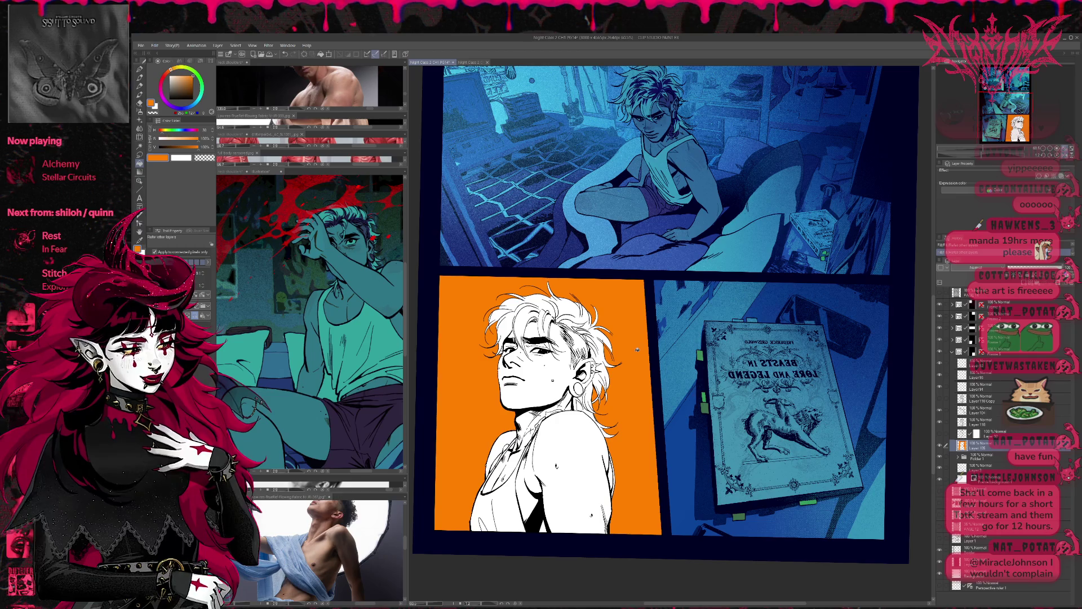
left_click(1051, 142)
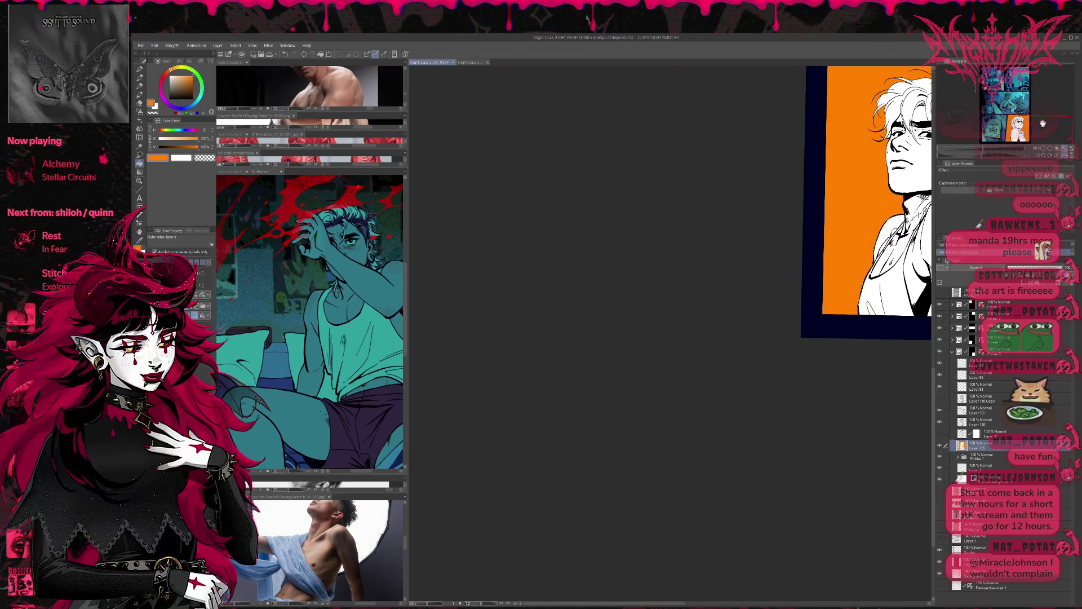
scroll(668, 236, "up", 2)
scroll(668, 237, "up", 2)
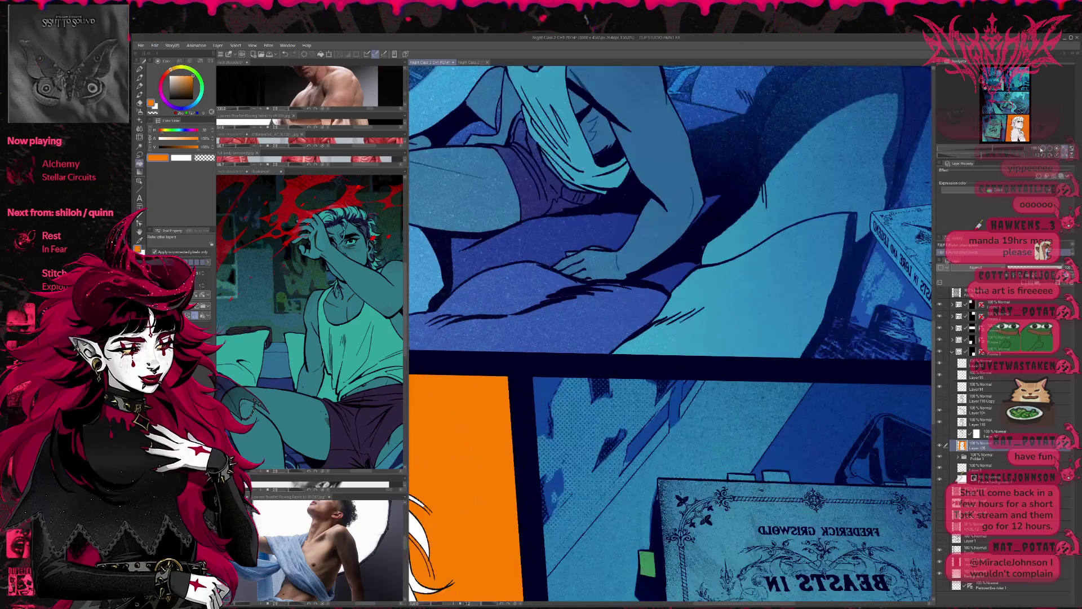
scroll(668, 237, "up", 2)
scroll(669, 237, "up", 2)
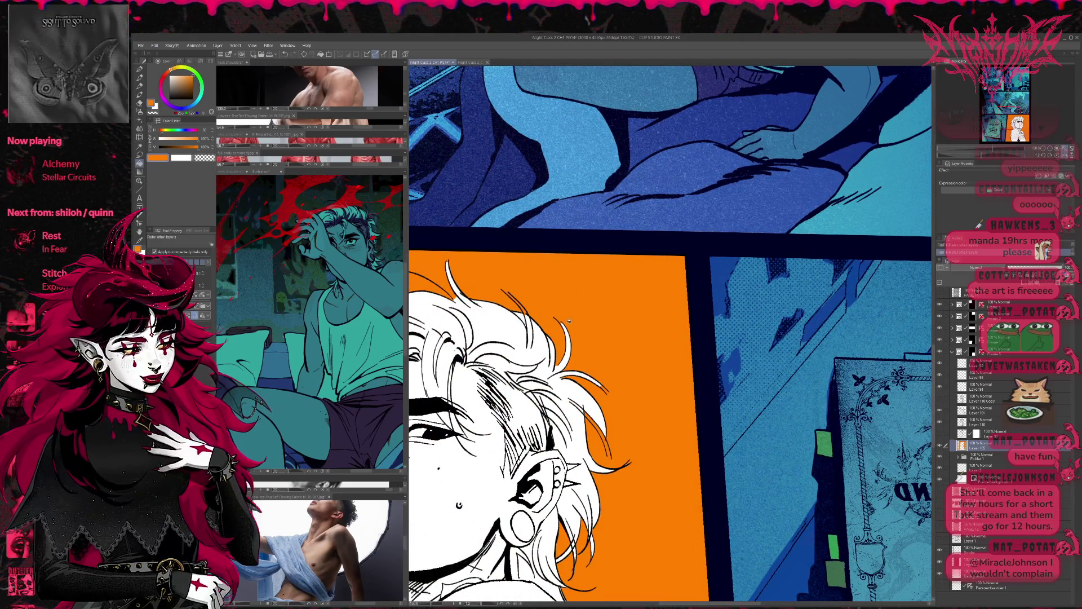
key("b")
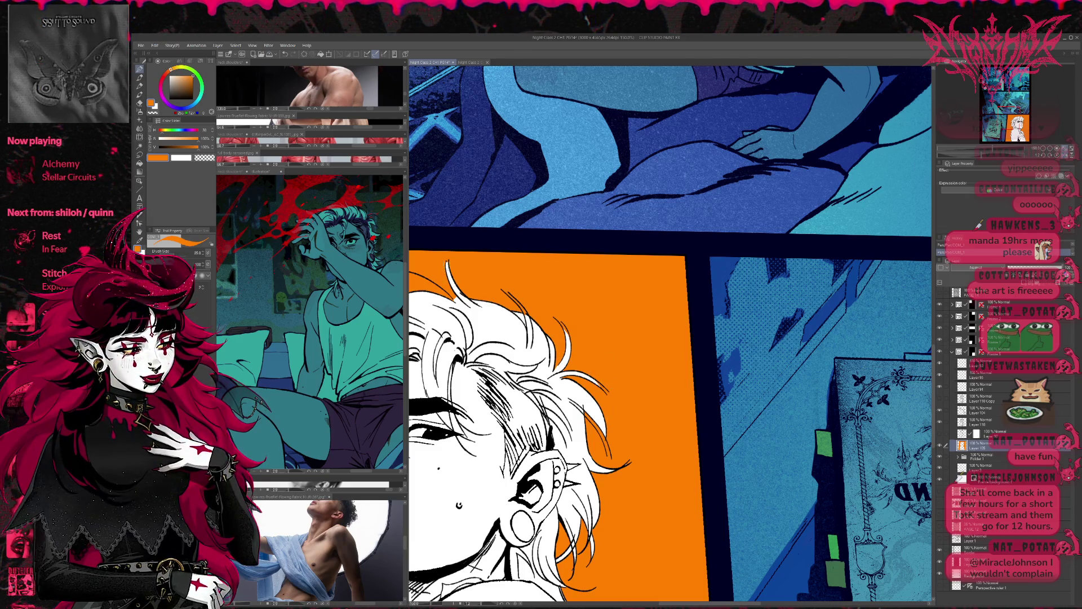
left_click_drag(462, 299, 557, 318)
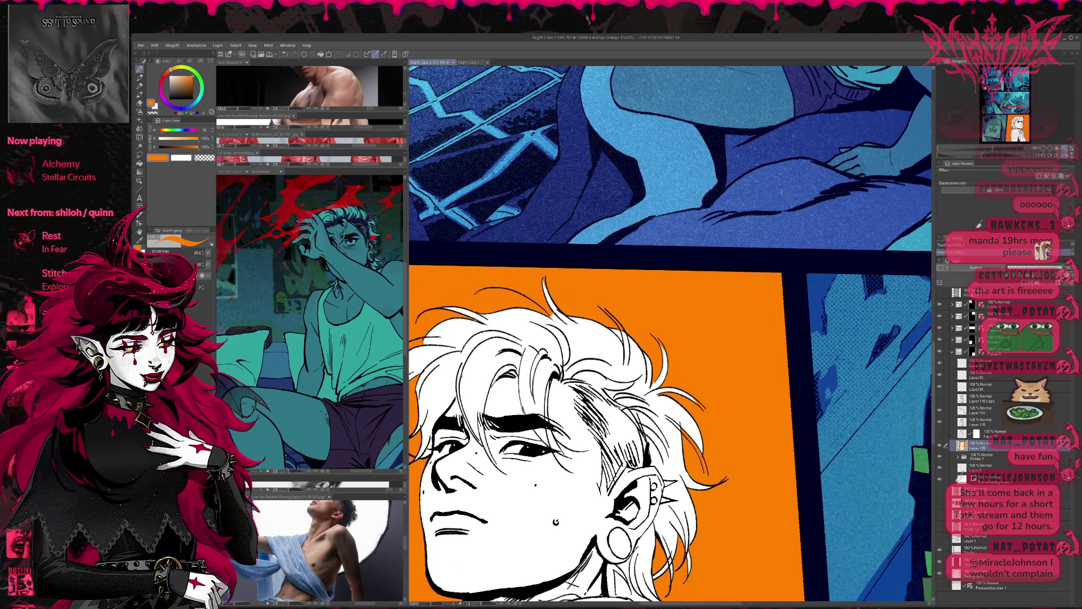
key("b")
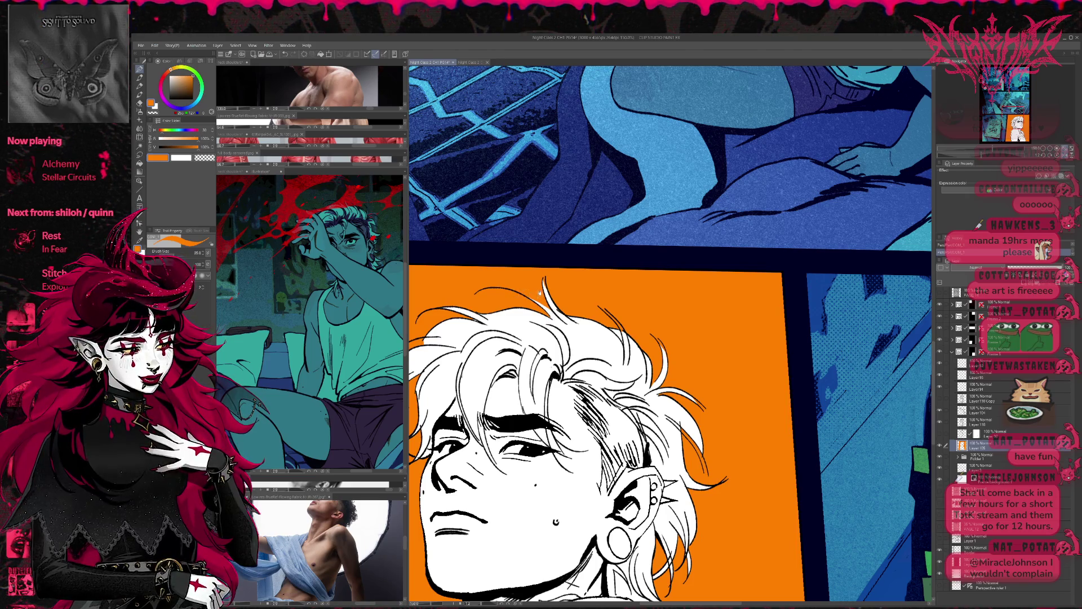
left_click_drag(538, 293, 600, 295)
scroll(600, 295, "up", 1)
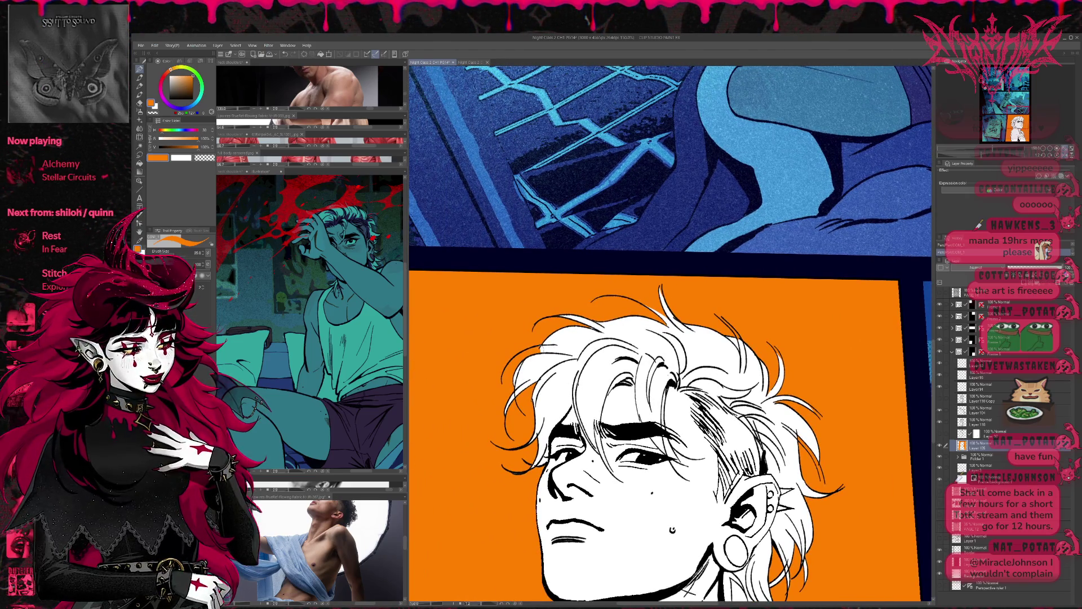
key("p")
mouse_move(679, 350)
left_mouse_down()
mouse_move(684, 297)
mouse_move(699, 331)
mouse_move(697, 270)
left_mouse_up()
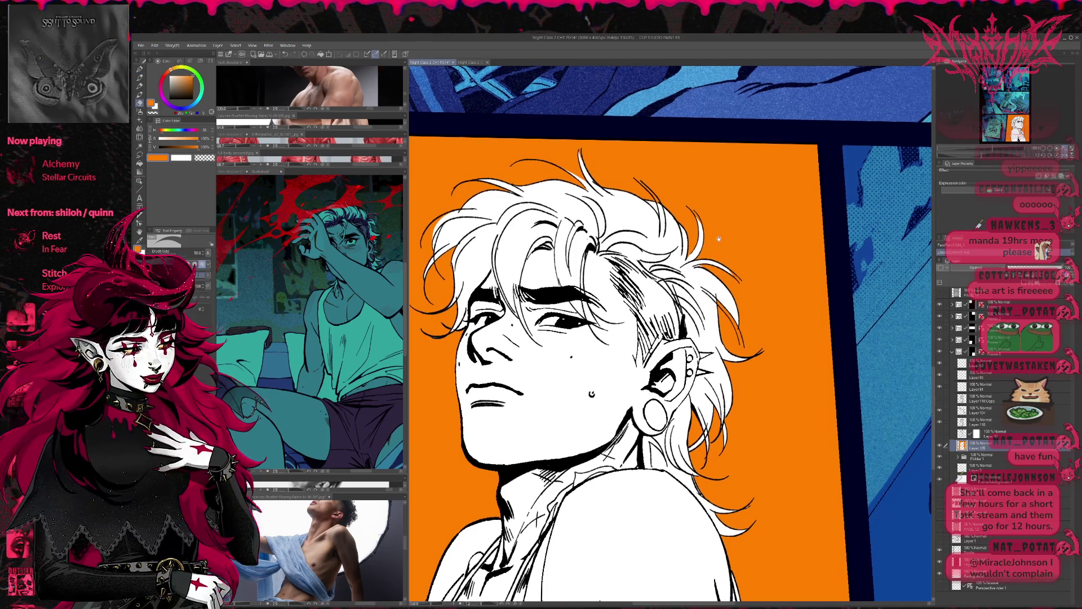
key("p")
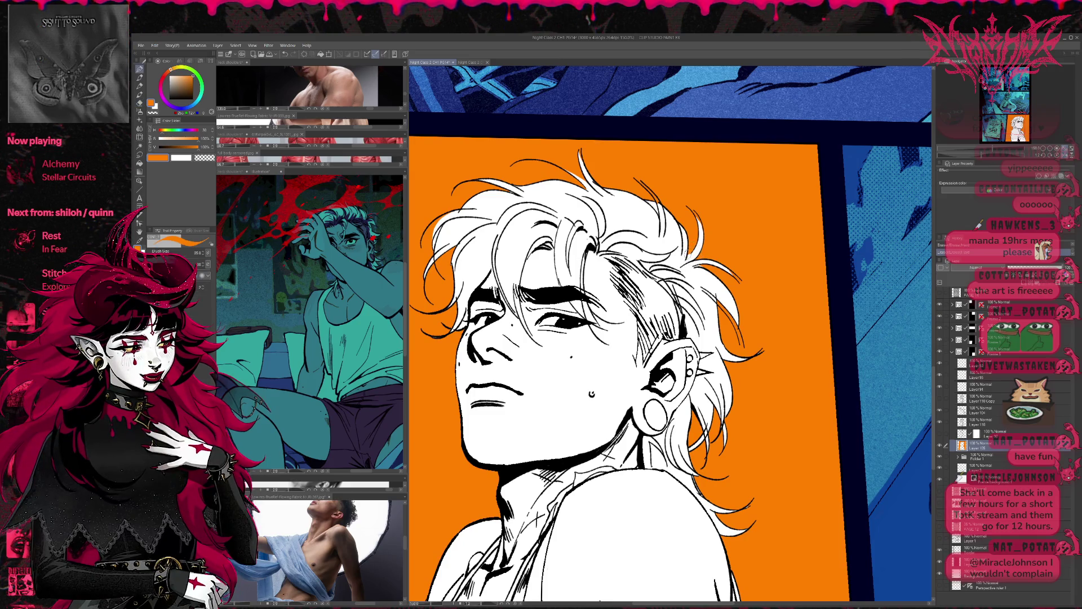
left_click_drag(600, 603, 602, 594)
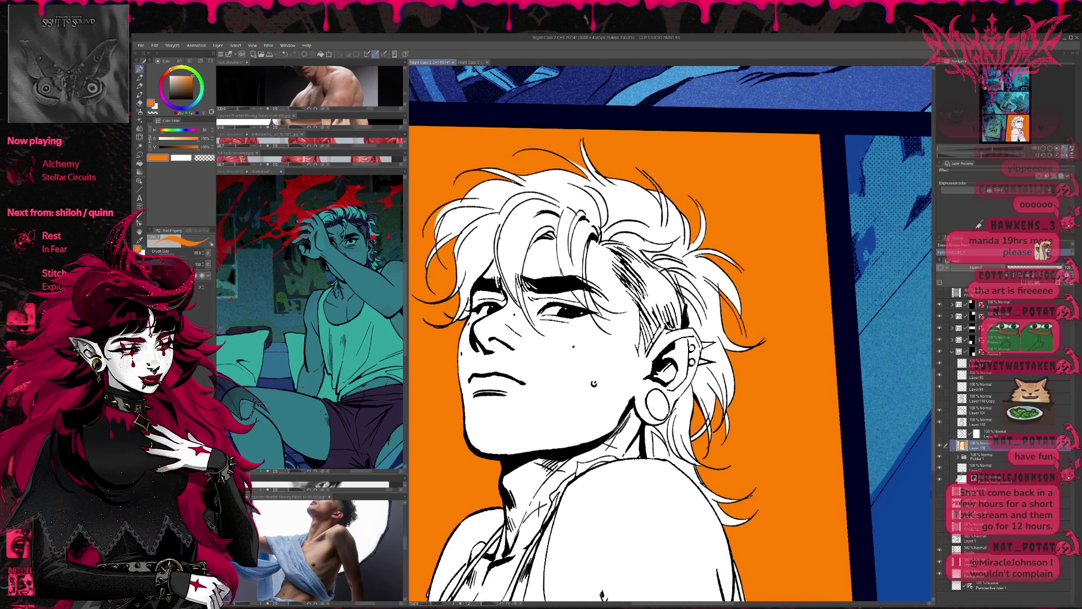
key("p")
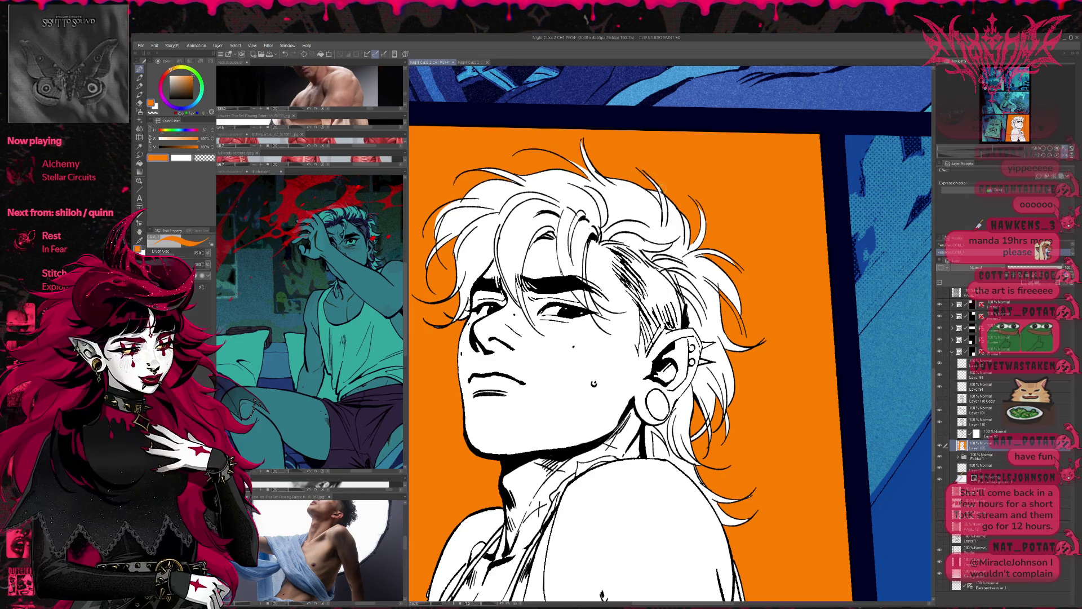
left_click_drag(660, 154, 671, 167)
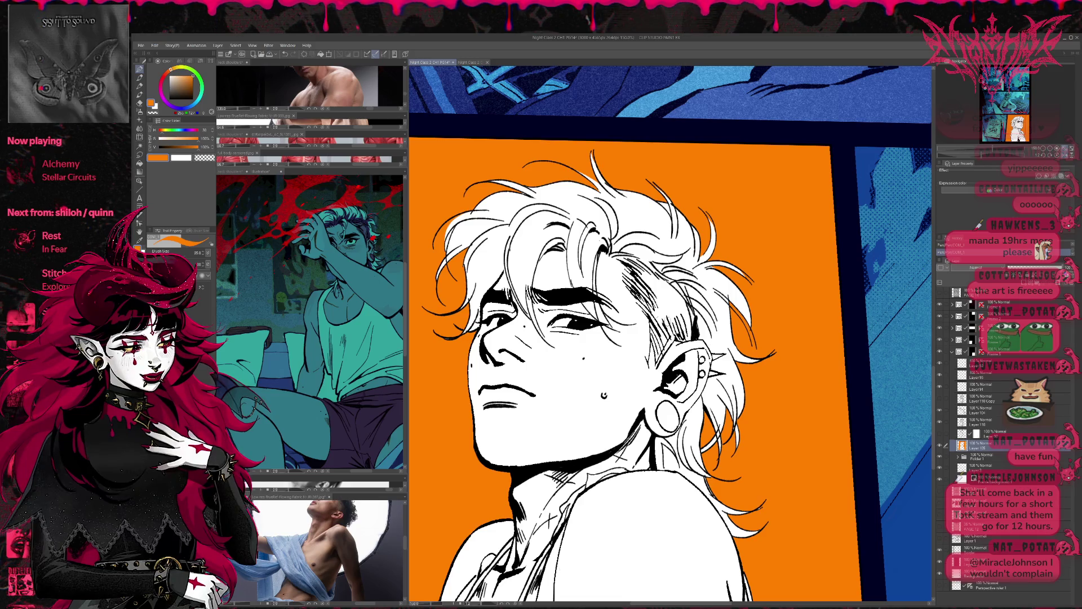
key("e")
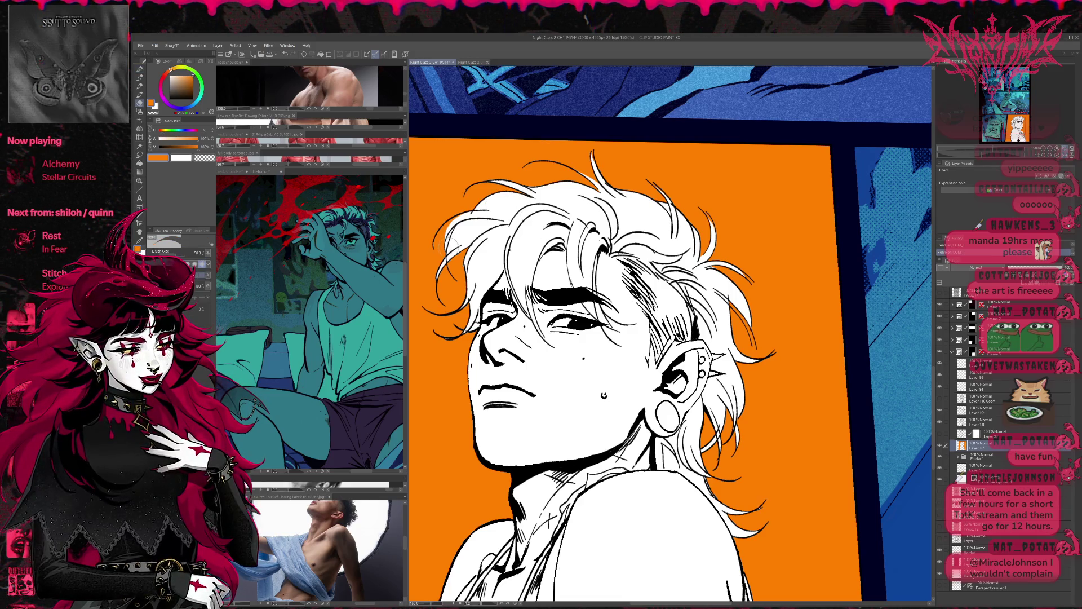
key("p")
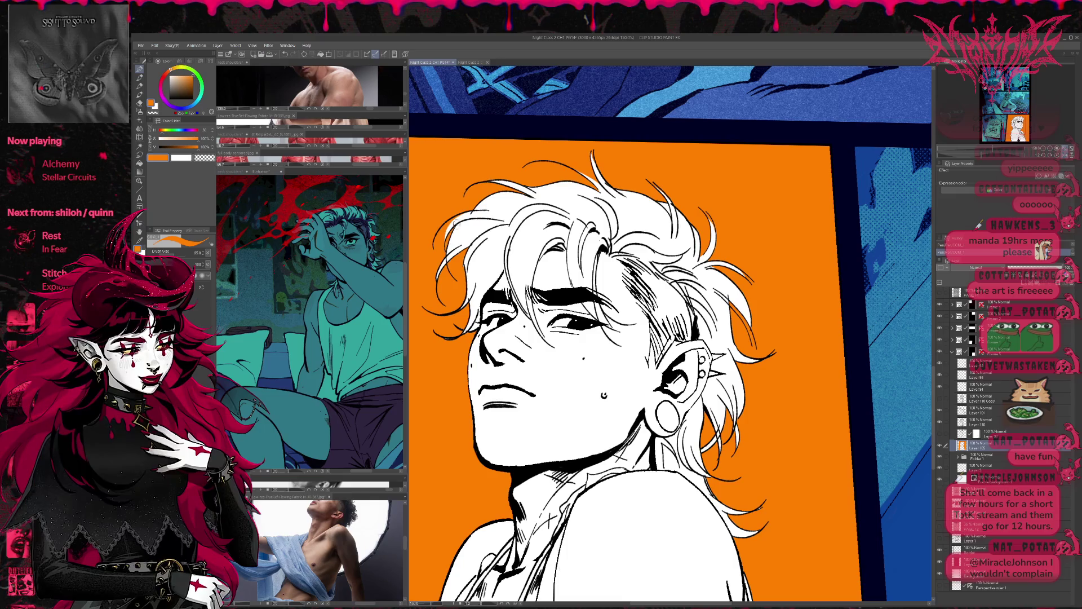
scroll(772, 305, "down", 1)
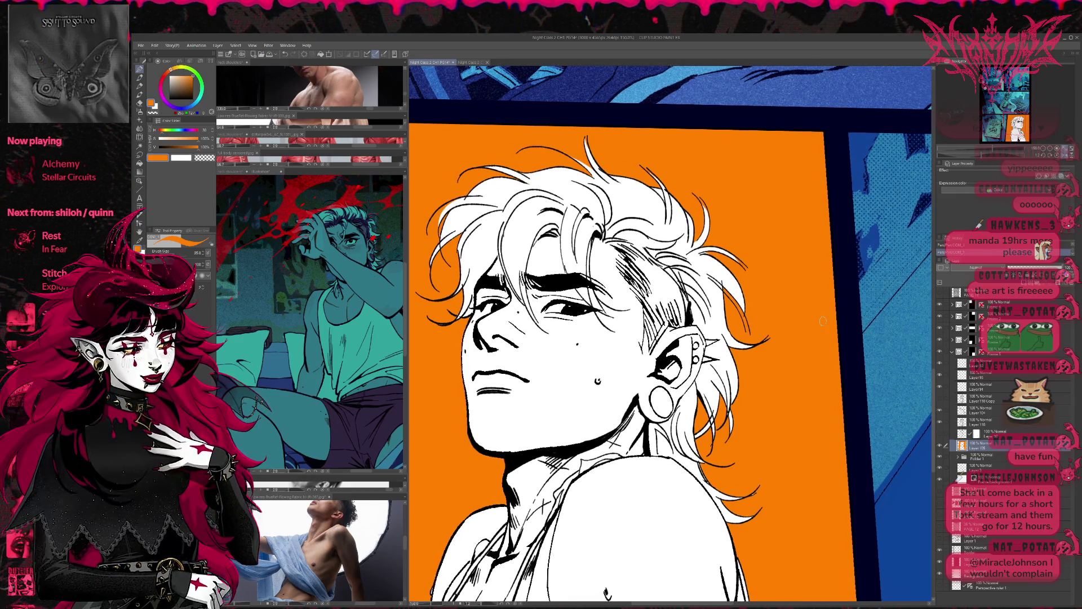
scroll(674, 349, "down", 1)
scroll(675, 349, "down", 1)
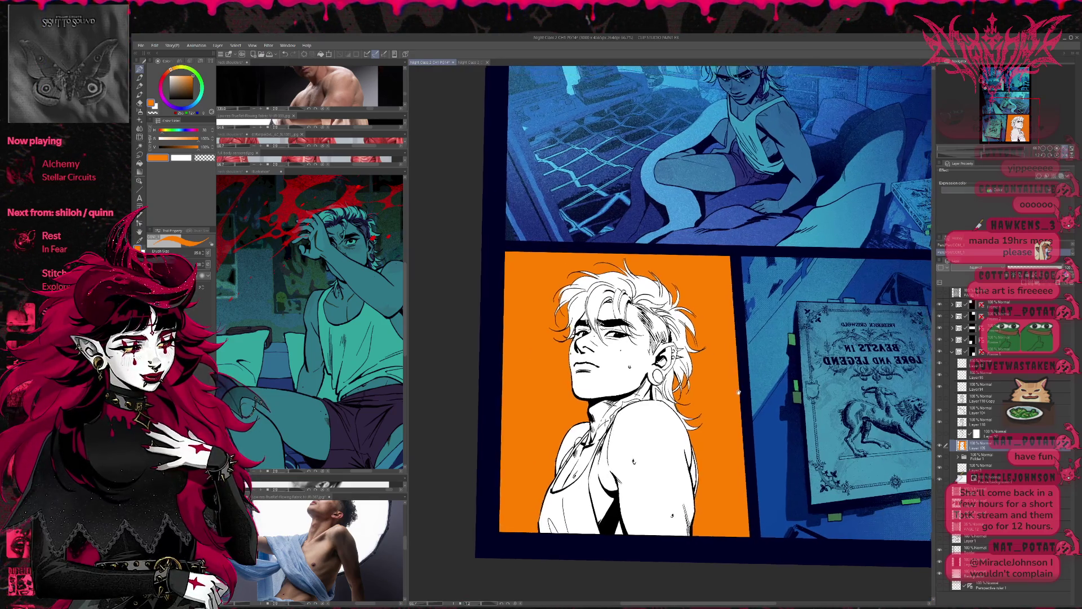
Remove the orange fill, add a new colouring layer and test a pale yellow fill on the figure, then undo it
key("Delete")
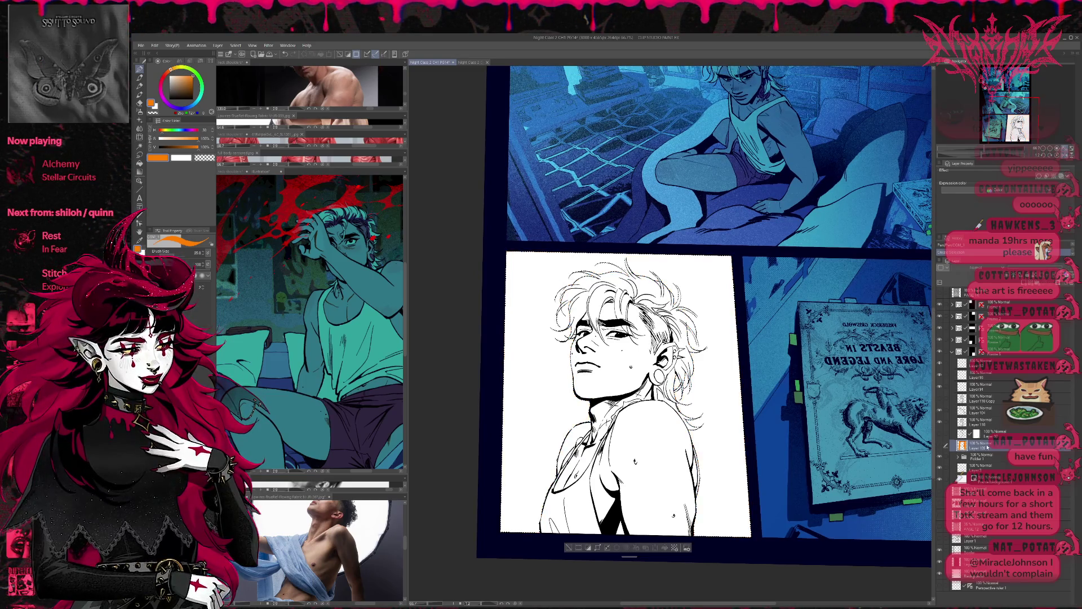
key("ctrl+a")
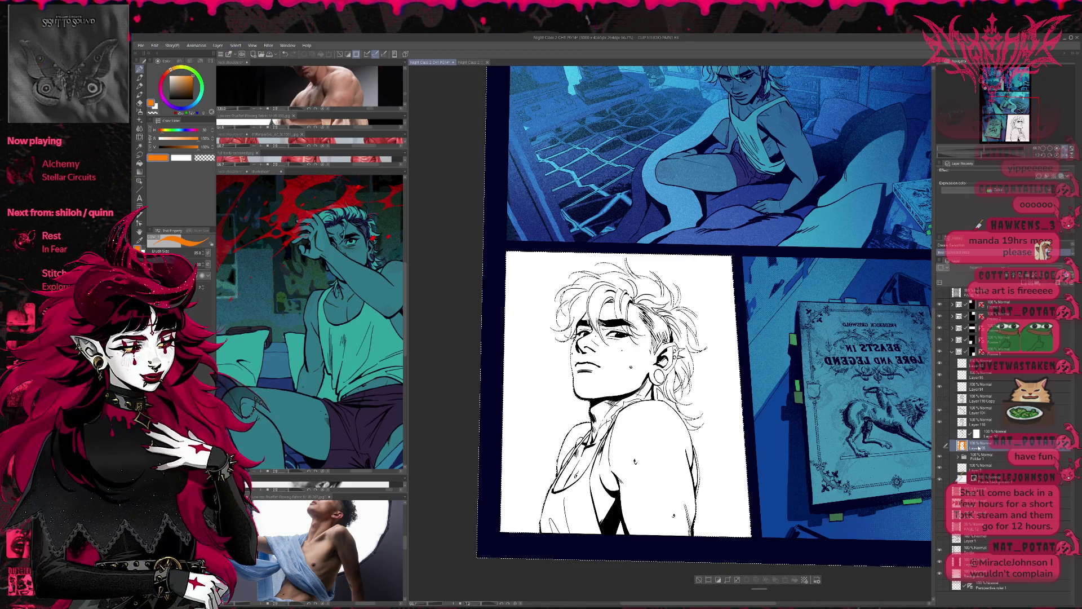
key("ctrl+shift+n")
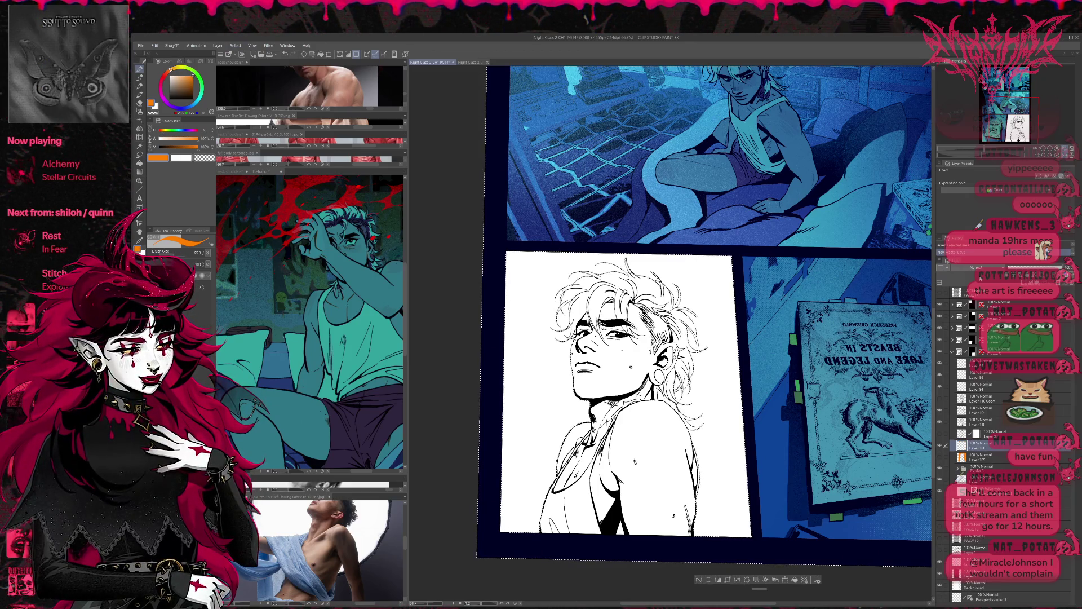
key("x")
key("x")
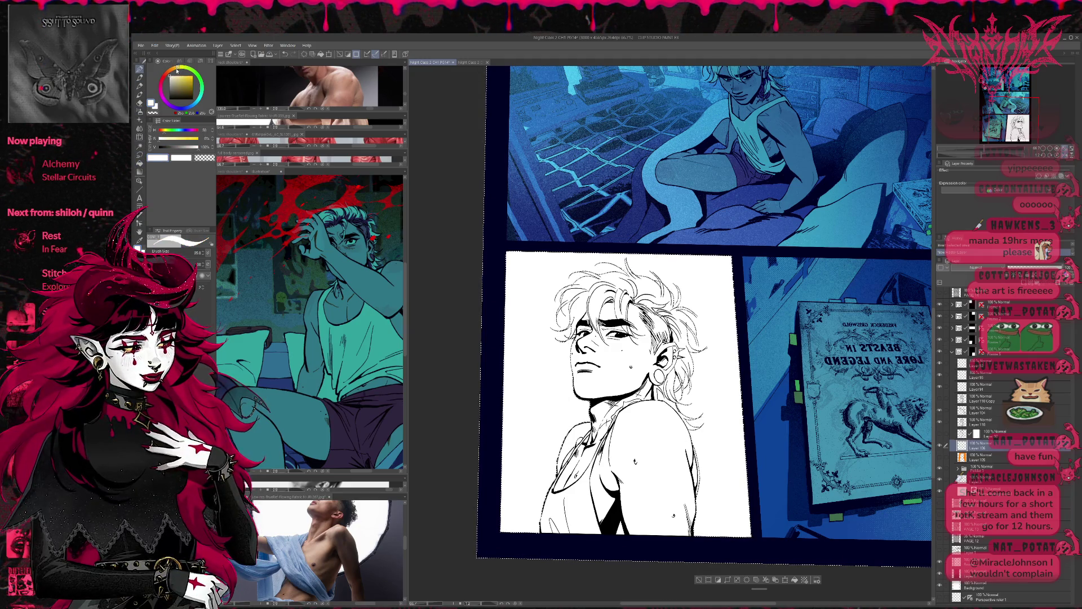
key("g")
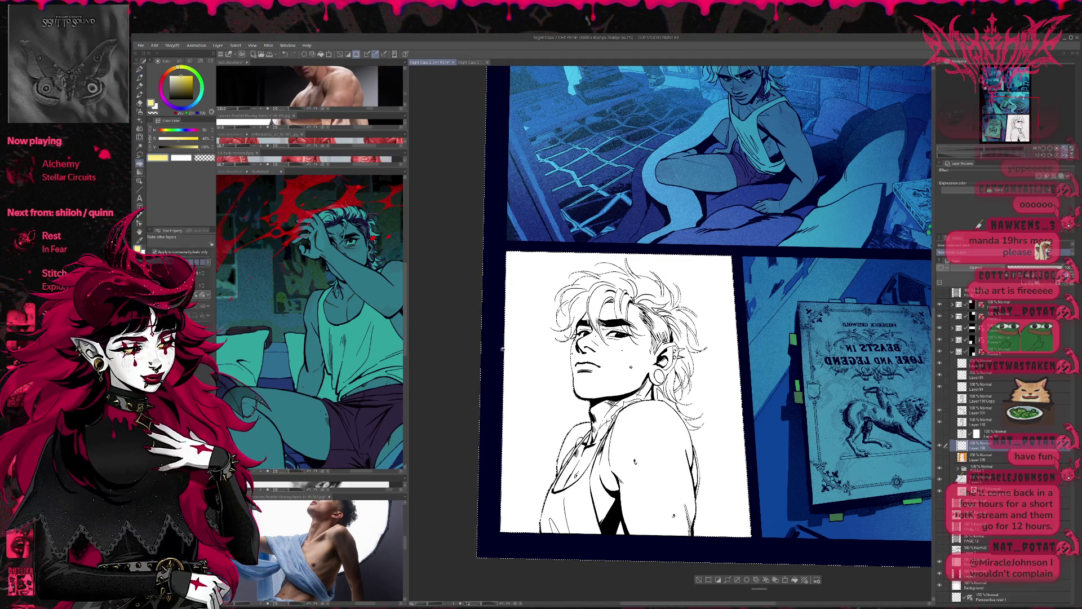
left_click(626, 474)
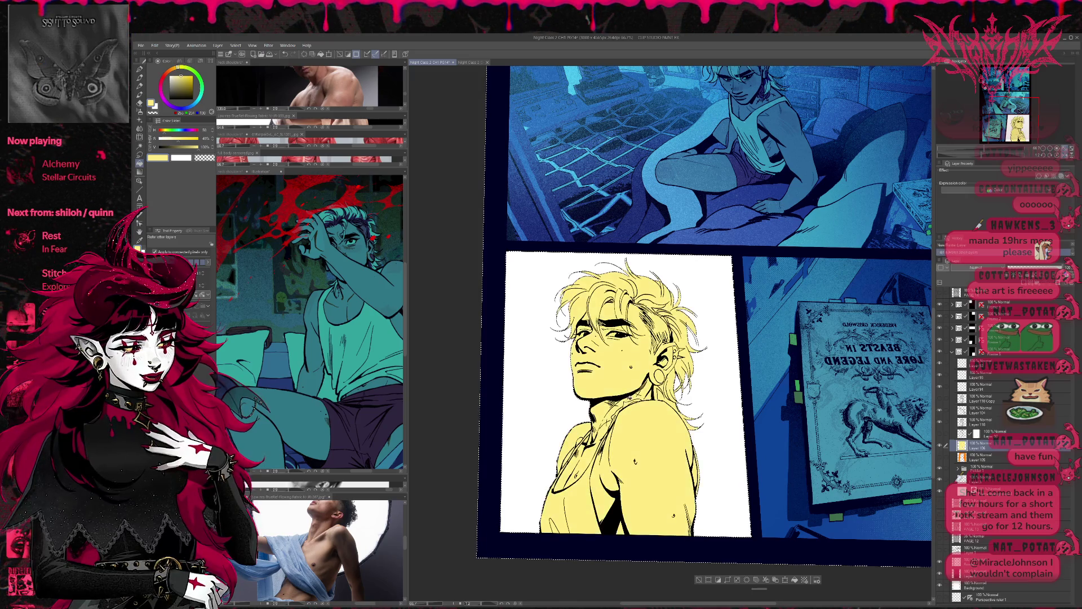
key("ctrl+z")
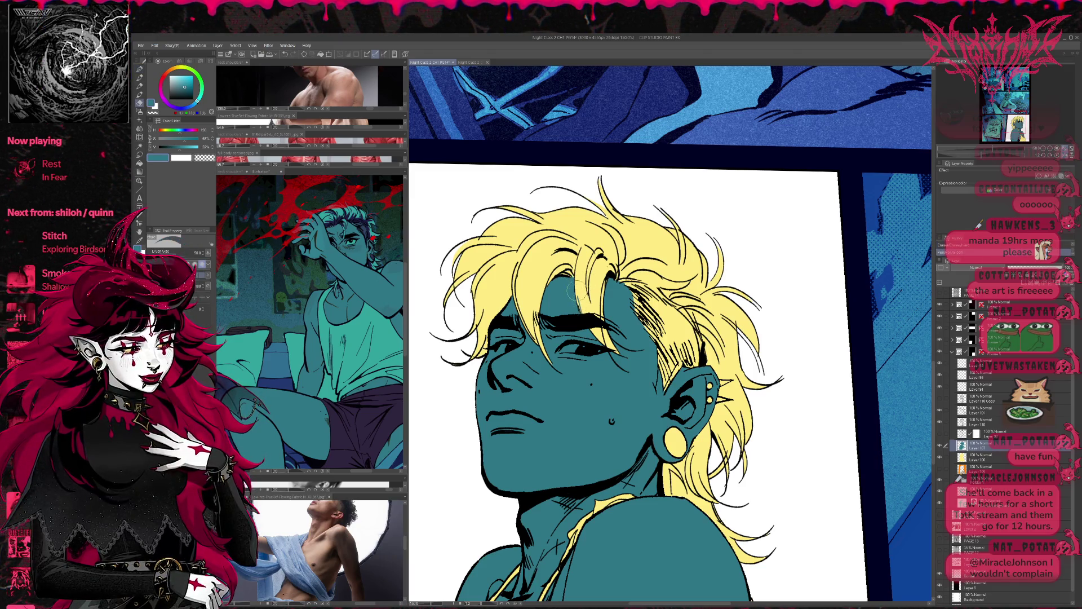
Inspect the face with a smaller brush selected, make Layer 106 the working layer and bring up the reference image
key("p")
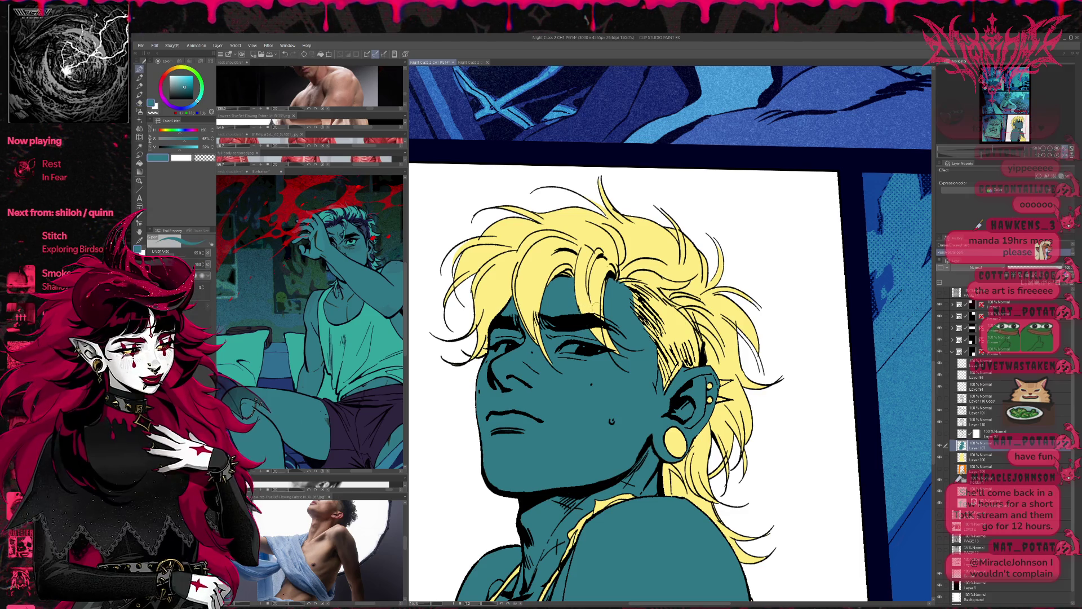
left_click_drag(673, 381, 670, 310)
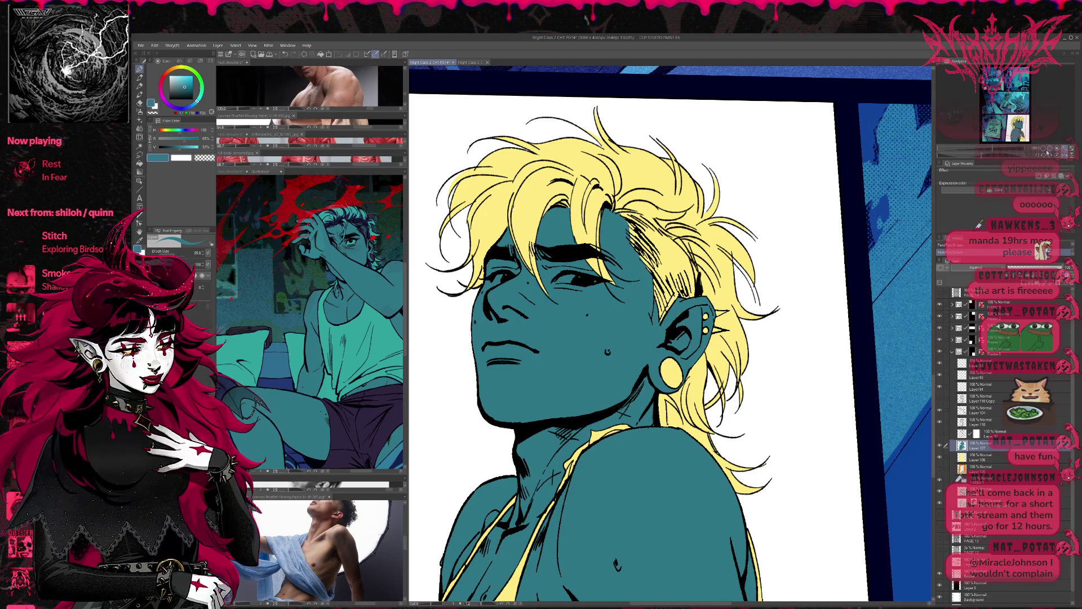
key("ctrl+minus")
key("ctrl+minus")
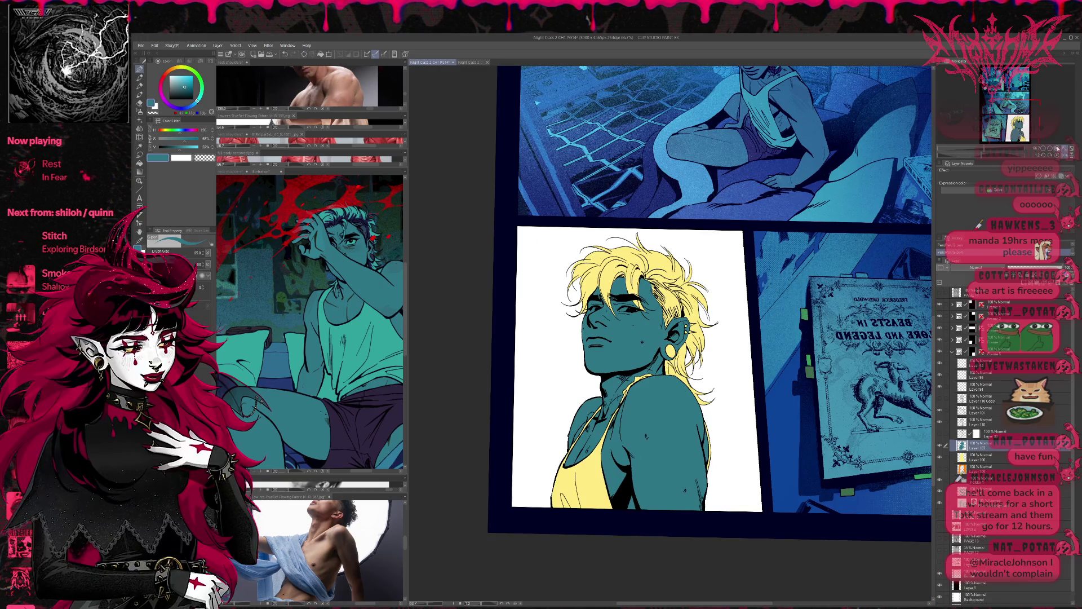
key("ctrl+plus")
key("ctrl+plus")
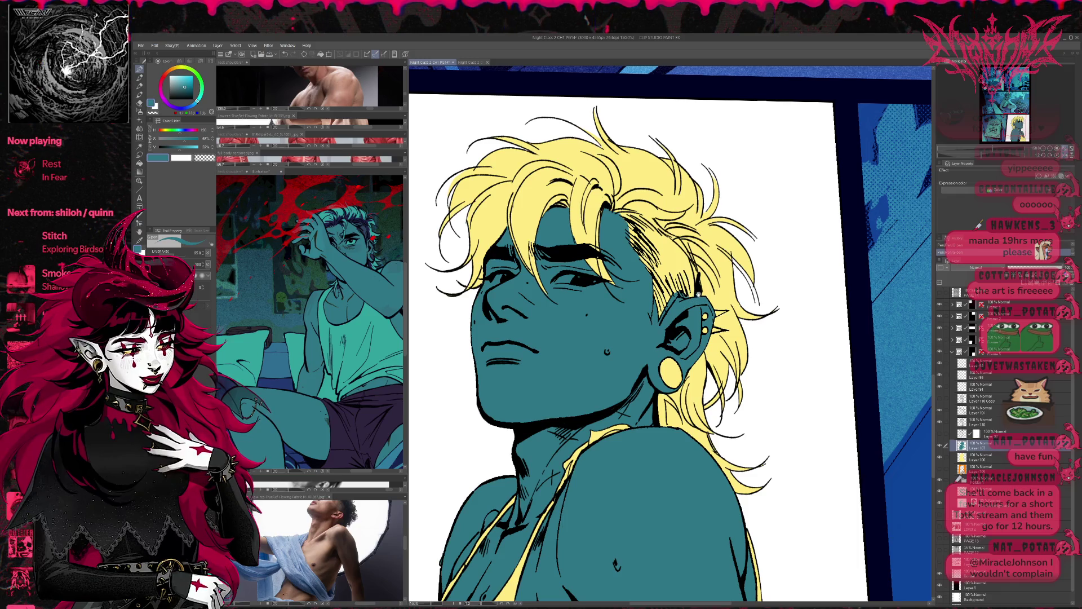
left_click_drag(718, 267, 726, 260)
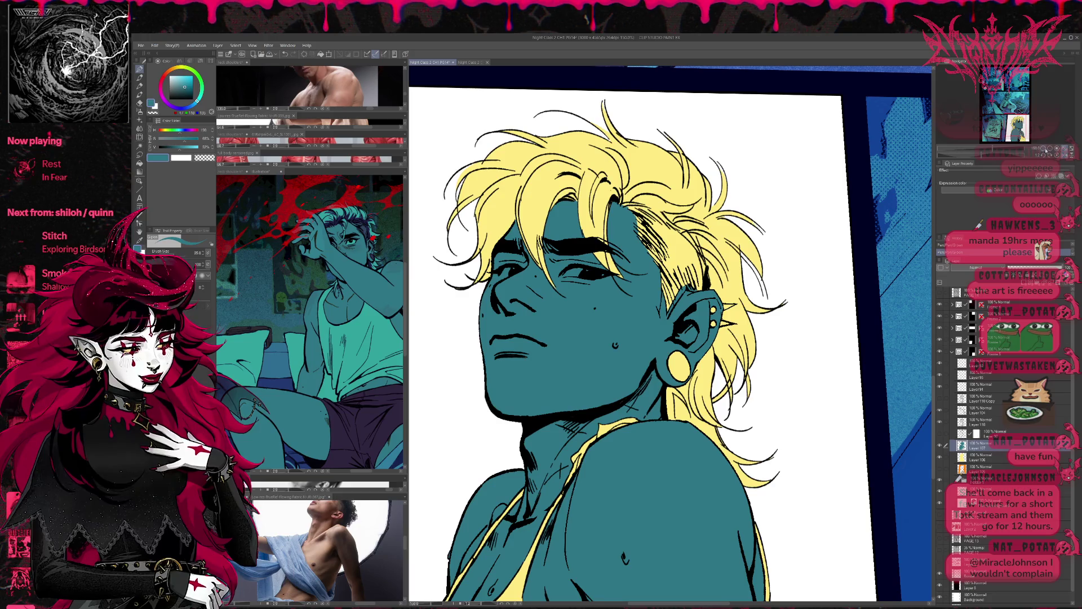
key("ctrl+minus")
key("ctrl+minus")
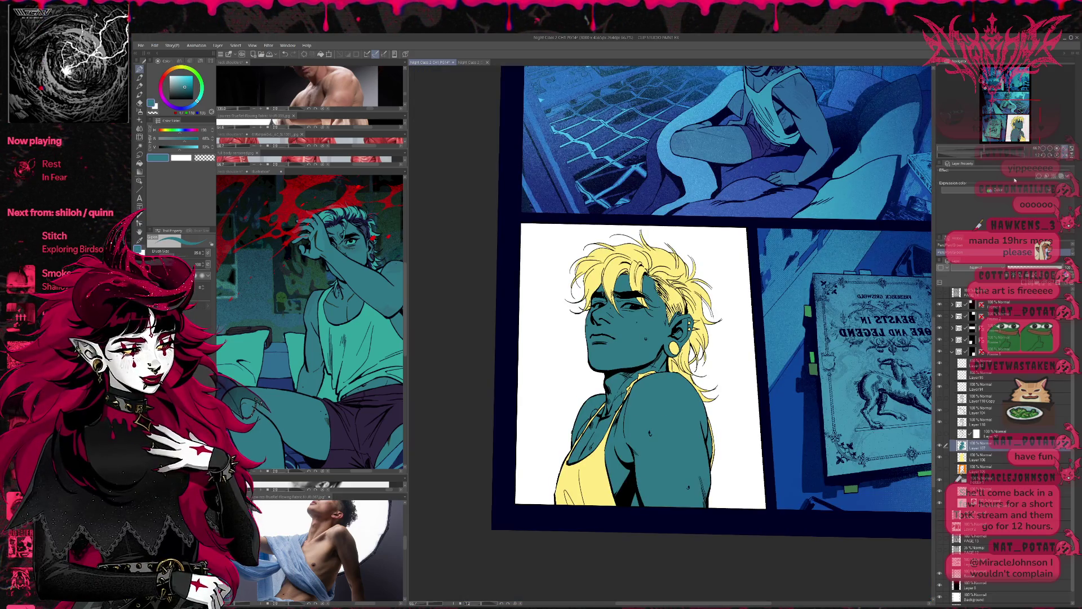
key("alt+bracketleft")
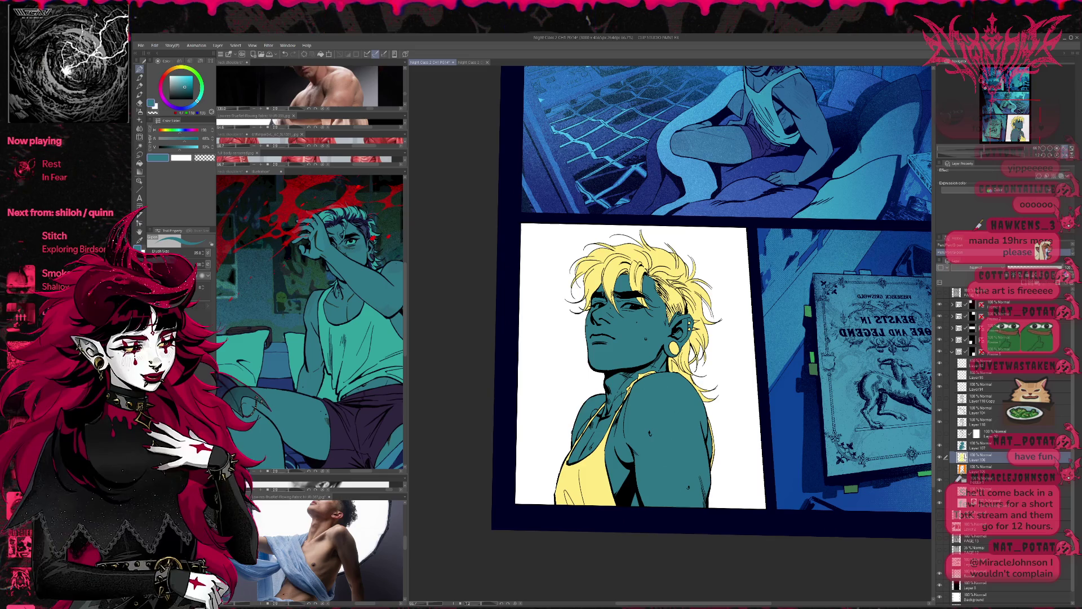
left_click(351, 202)
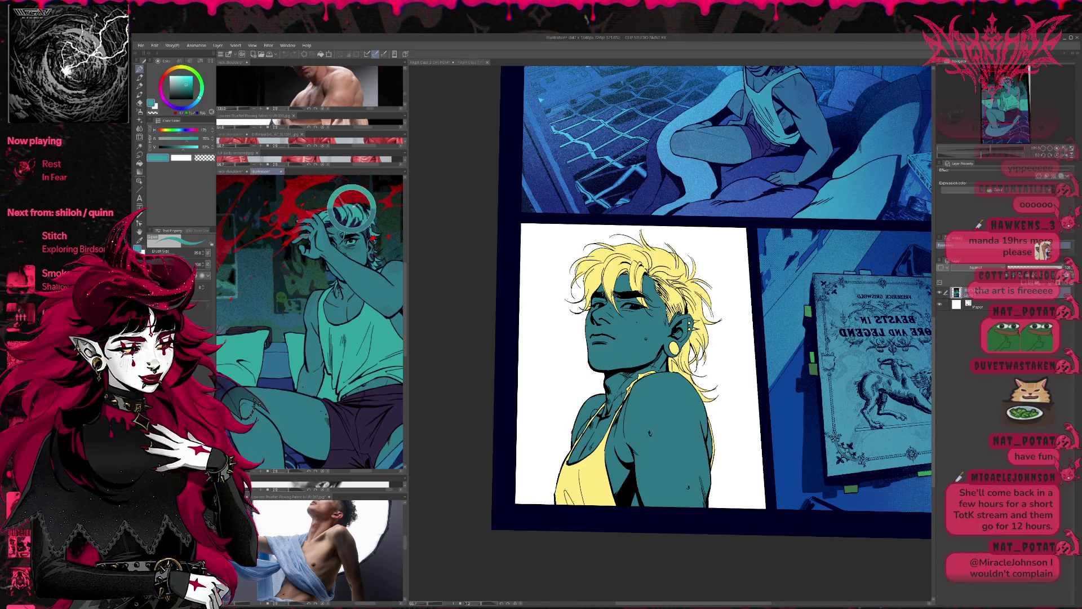
Paint teal over all the blond hair strands of the close-up character with the pen
key("ctrl+Tab")
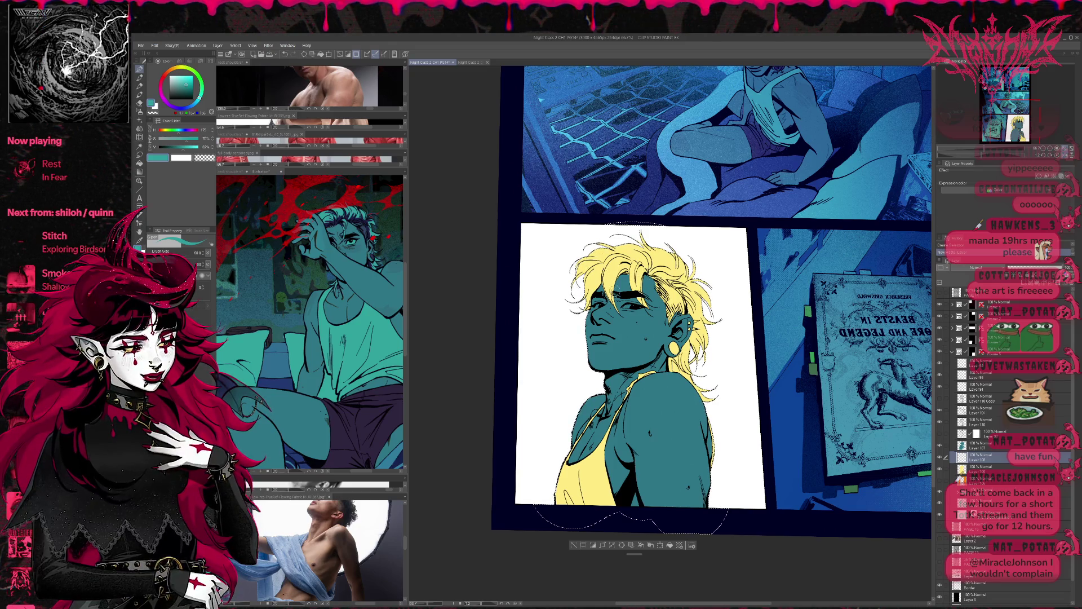
mouse_move(610, 252)
left_mouse_down()
mouse_move(603, 296)
mouse_move(658, 292)
mouse_move(687, 302)
mouse_move(700, 322)
left_mouse_up()
left_click_drag(715, 286, 689, 321)
left_click_drag(682, 249, 651, 269)
mouse_move(606, 265)
left_mouse_down()
mouse_move(585, 309)
mouse_move(579, 289)
left_mouse_up()
mouse_move(625, 240)
left_mouse_down()
mouse_move(575, 284)
mouse_move(641, 249)
mouse_move(684, 263)
left_mouse_up()
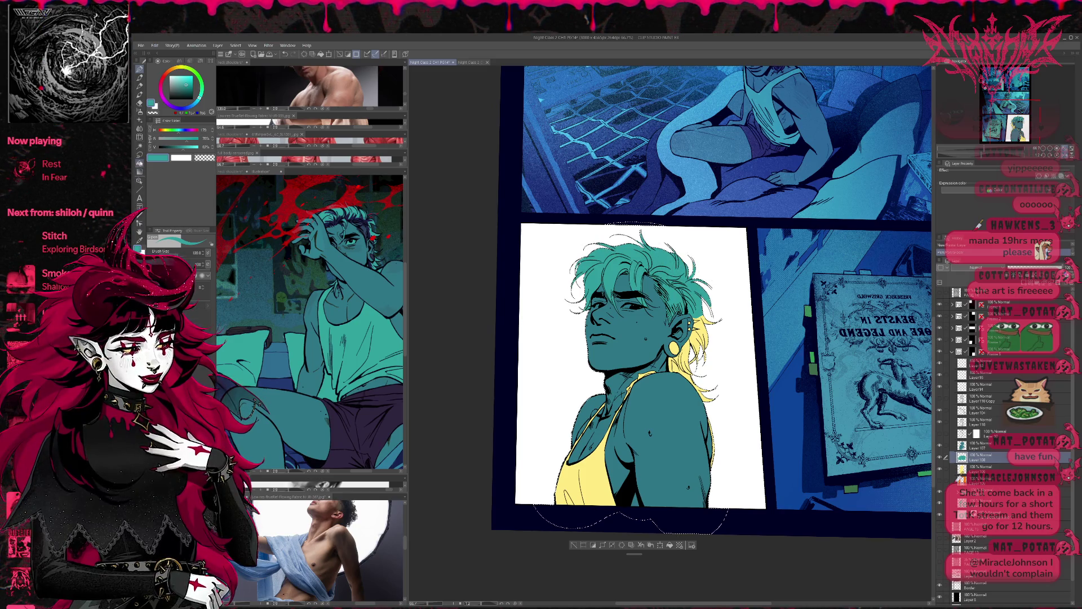
left_click(141, 165)
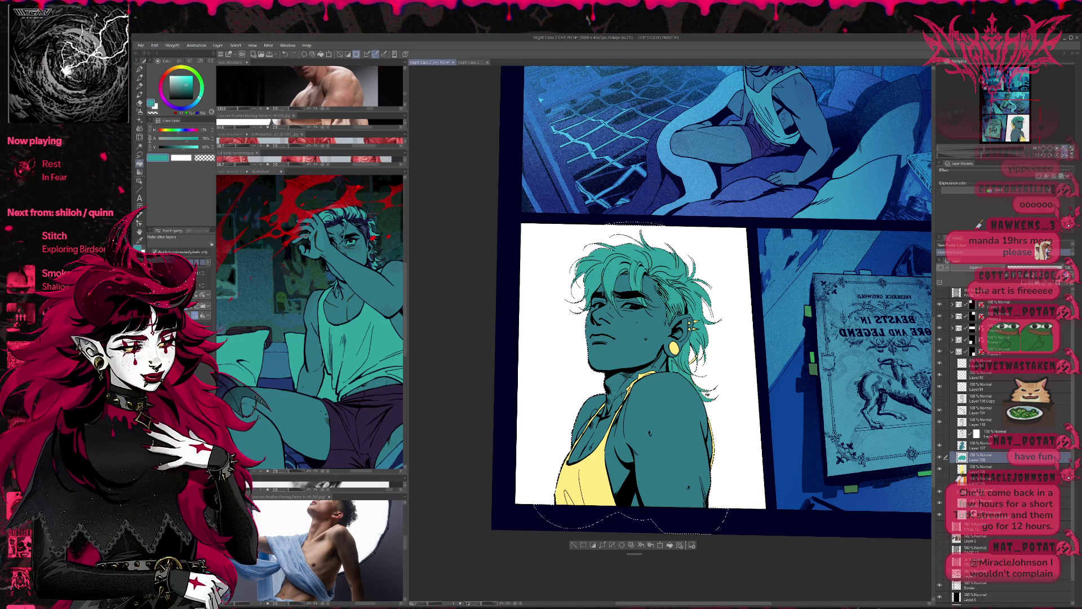
key("p")
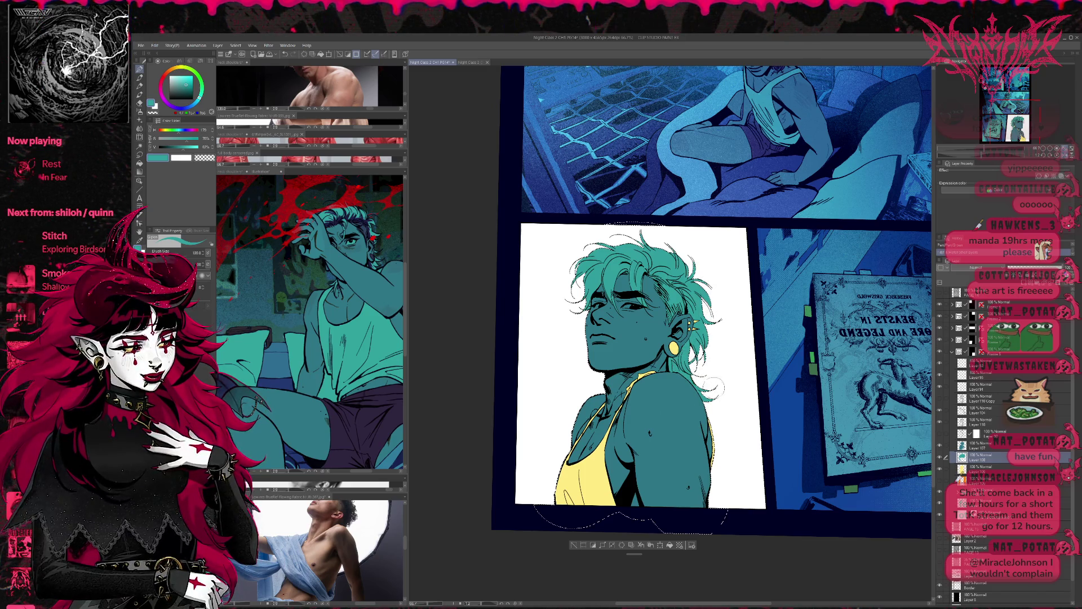
Zoom in with the large G-pen at size 120 and bring the tank top into view beside the reference
key("ctrl+plus")
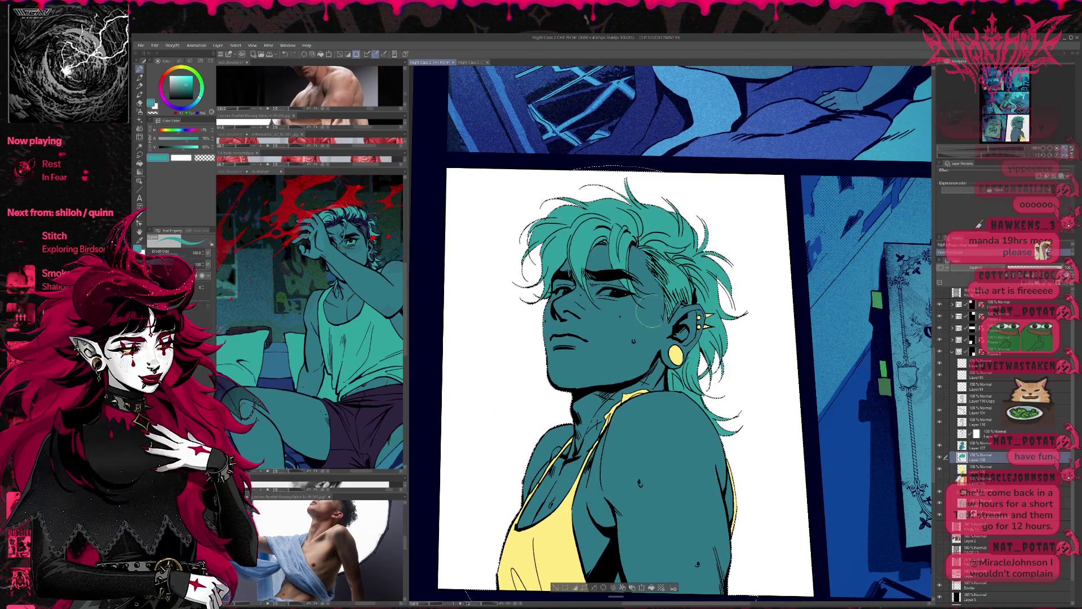
key("p")
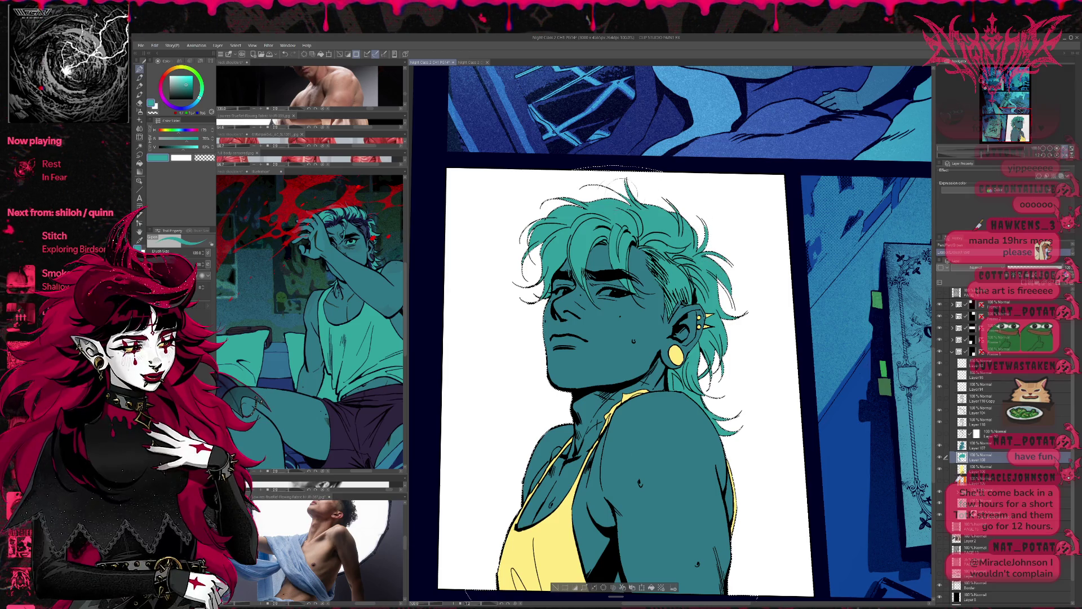
left_click_drag(762, 338, 743, 347)
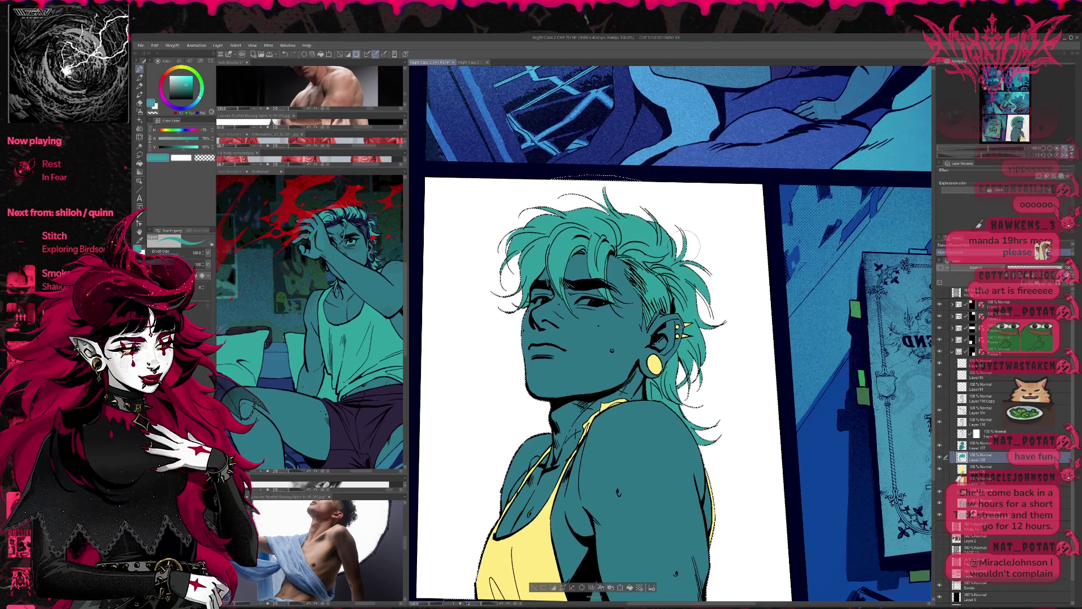
mouse_move(741, 348)
left_mouse_down()
mouse_move(744, 363)
mouse_move(757, 361)
left_mouse_up()
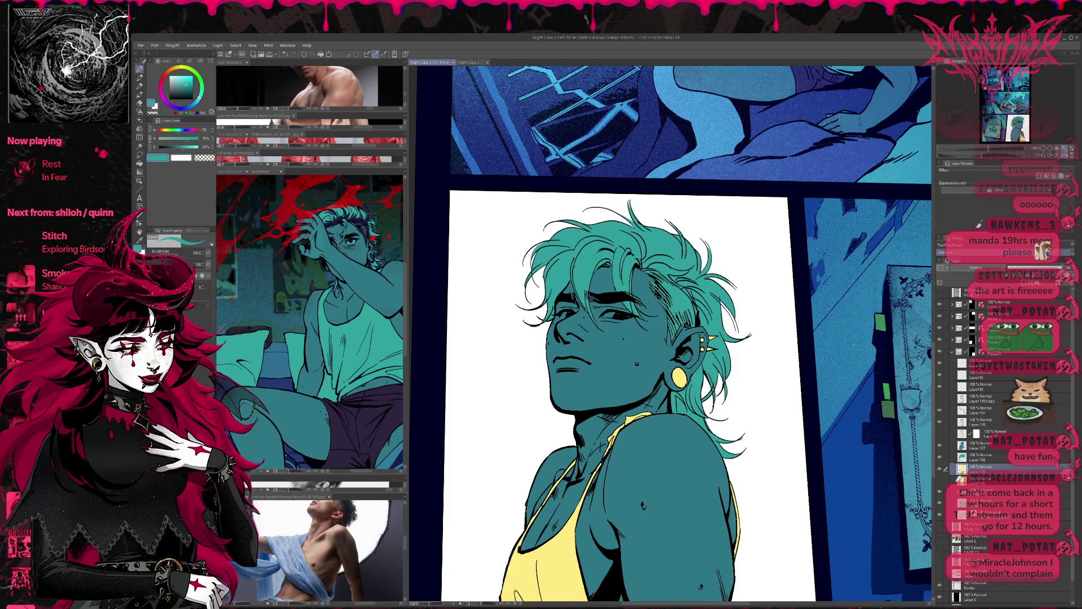
left_click(382, 334)
left_click_drag(574, 462, 567, 353)
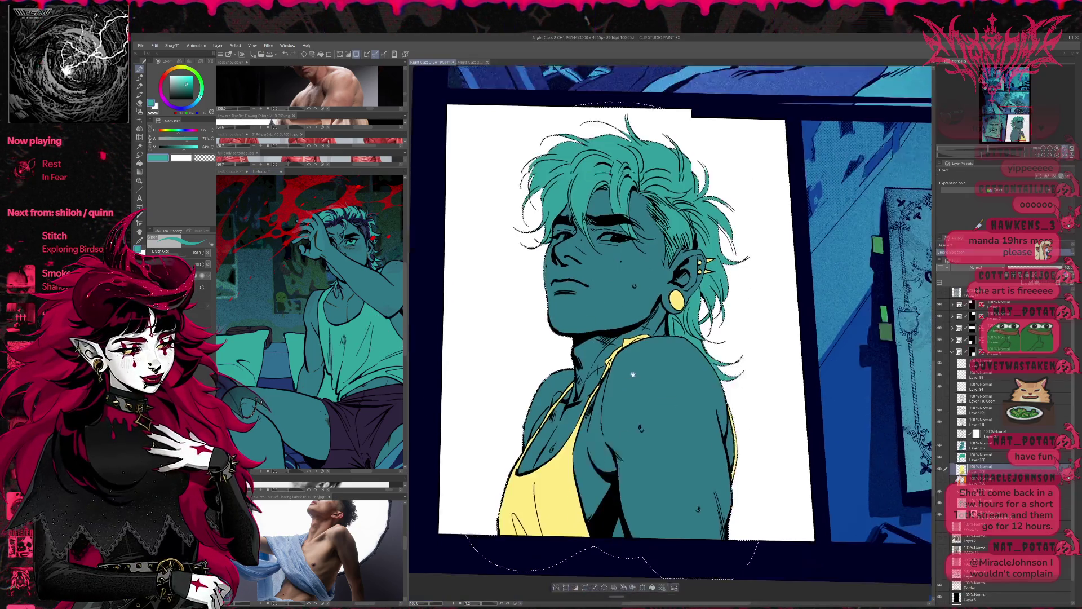
Brush teal over the yellow tank top until the last yellow streak is covered
left_click_drag(507, 432, 502, 507)
left_click_drag(545, 435, 588, 520)
left_click_drag(579, 427, 592, 382)
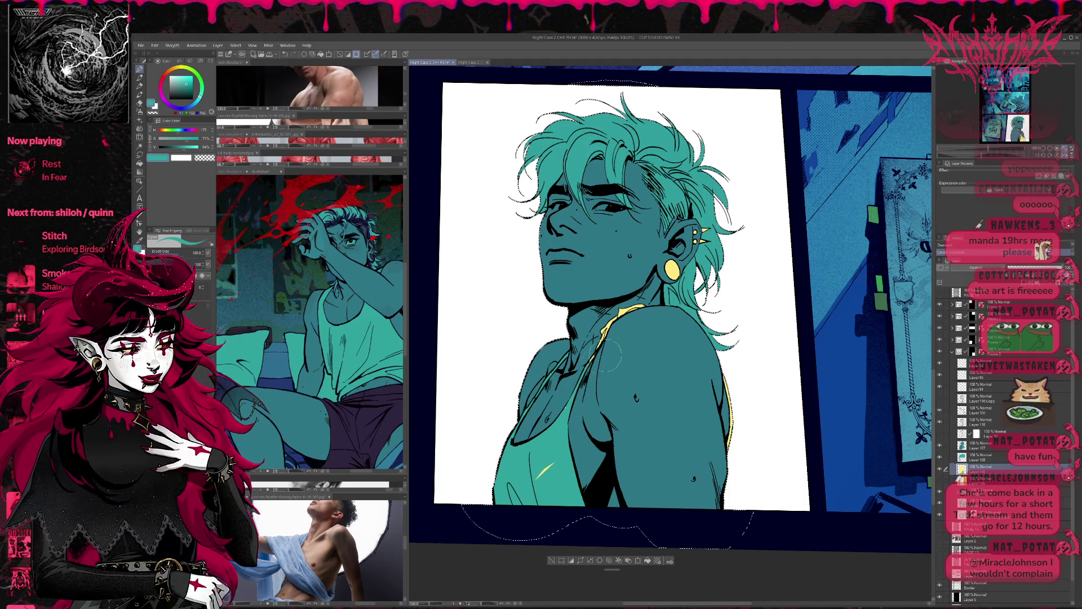
left_click_drag(545, 469, 575, 431)
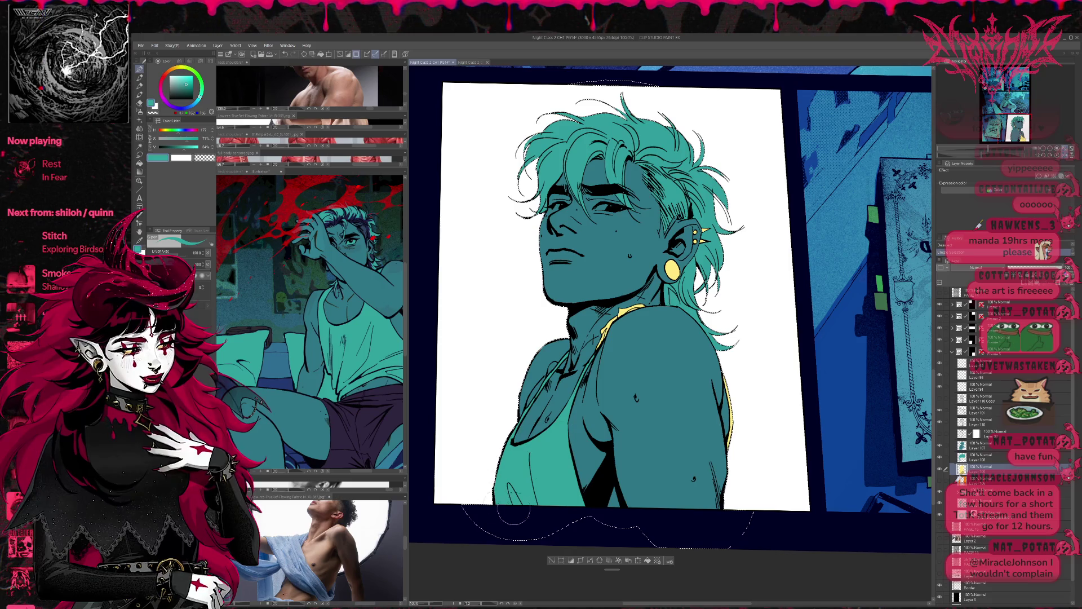
scroll(722, 452, "up", 2)
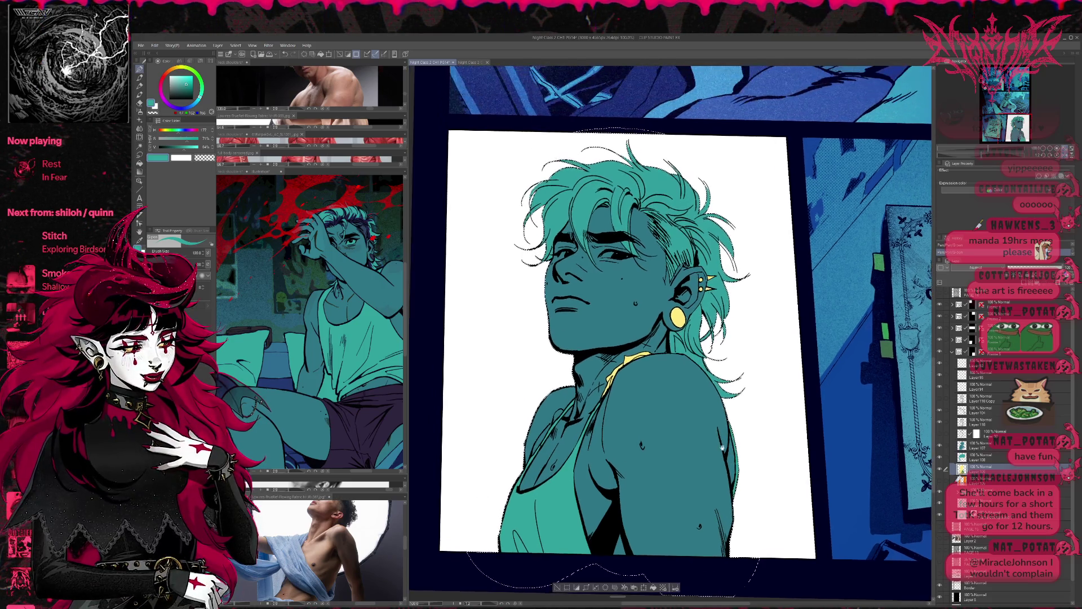
scroll(723, 451, "up", 1)
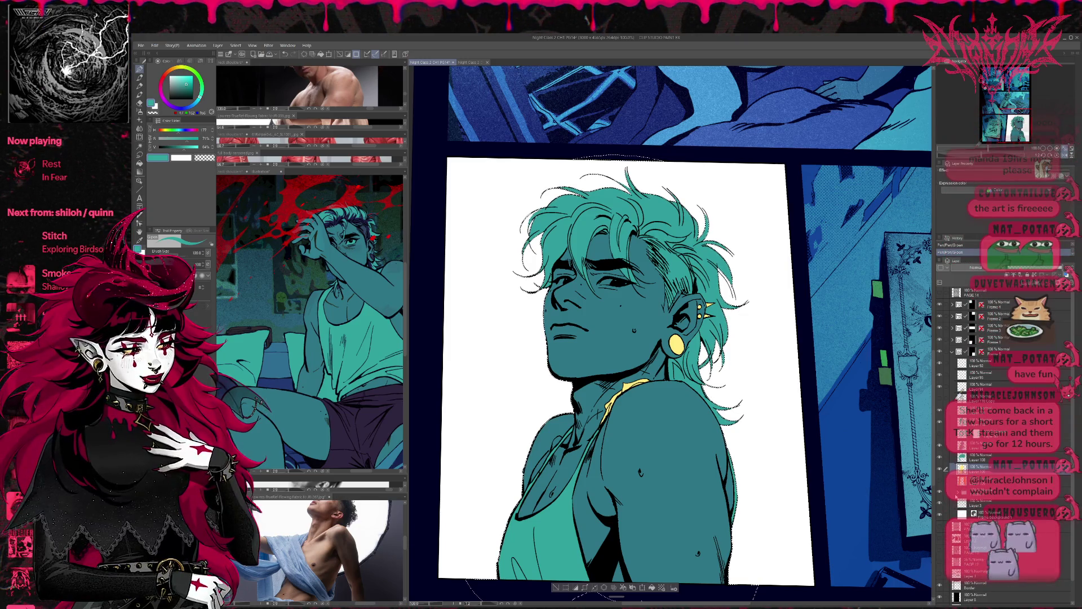
Peek at the tilted reference photo layer, then test a yellow colour on the tank top on Layer 106
left_click(958, 492)
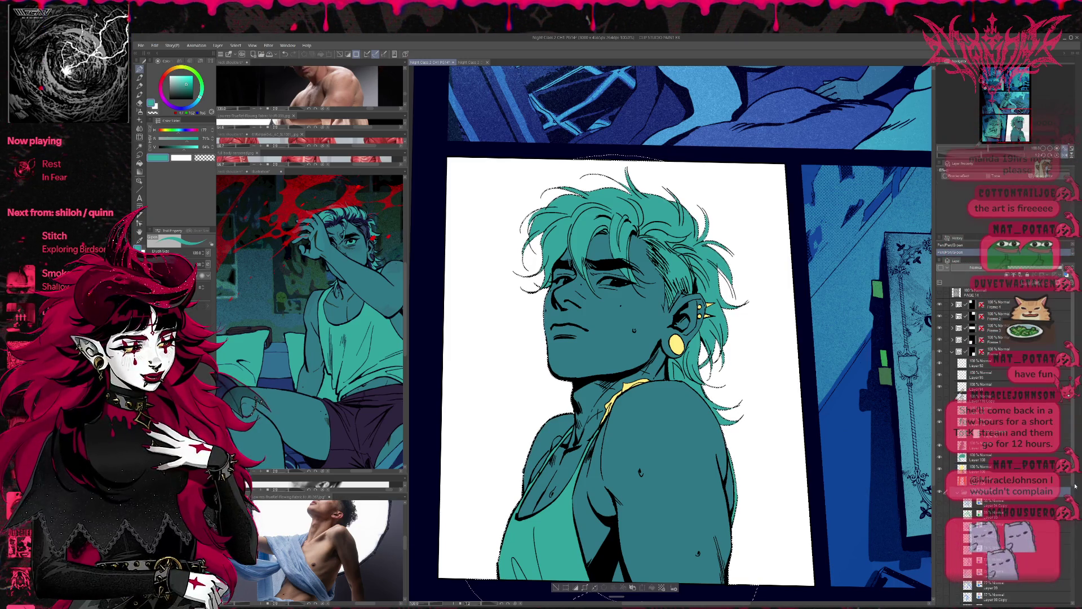
scroll(1006, 423, "down", 3)
left_click(946, 383)
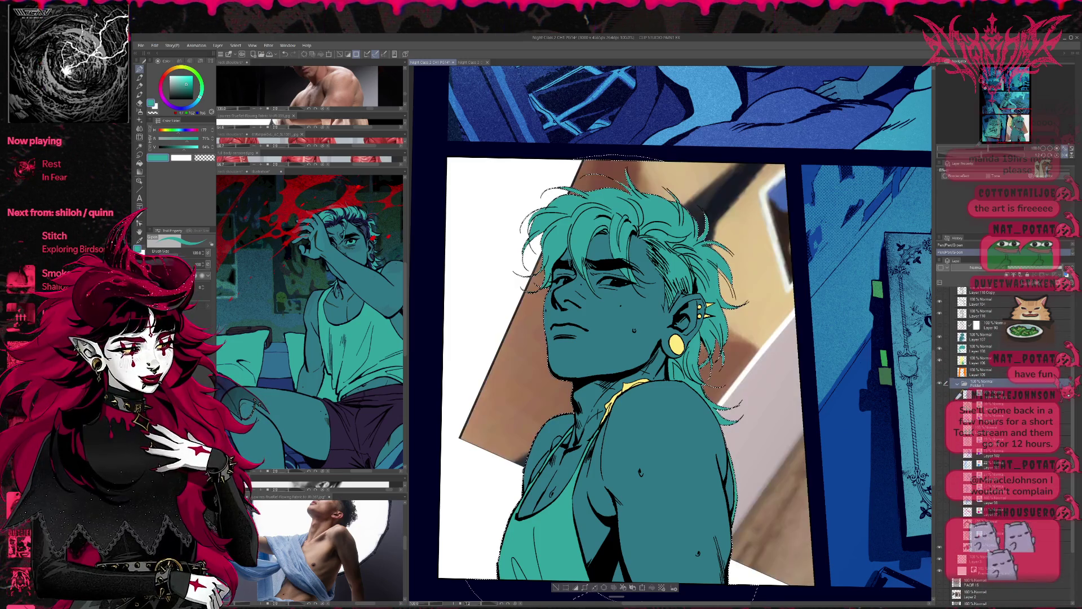
left_click(940, 549)
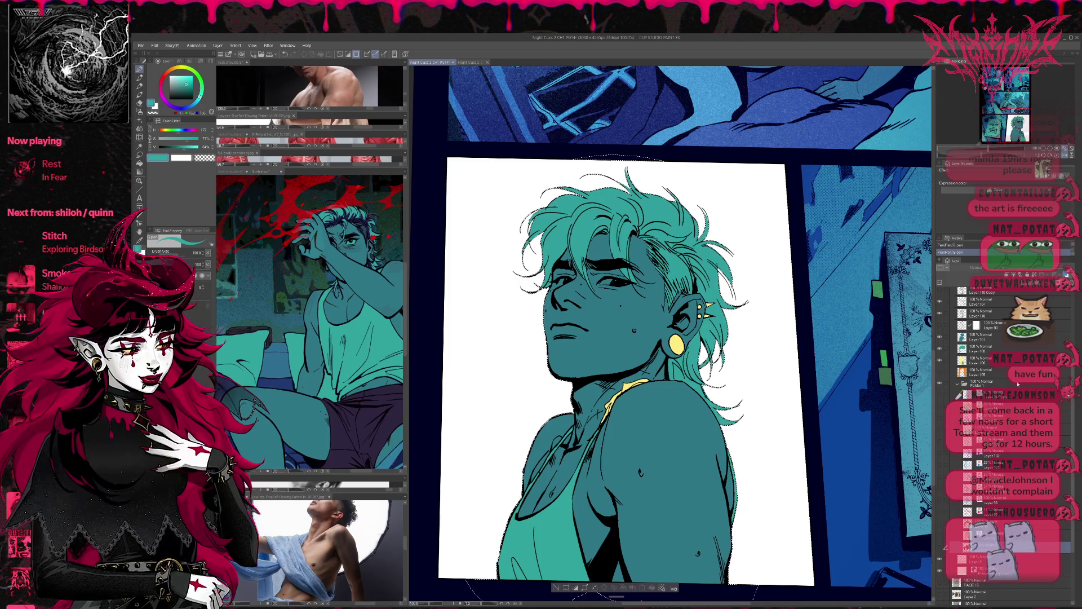
left_click(993, 362)
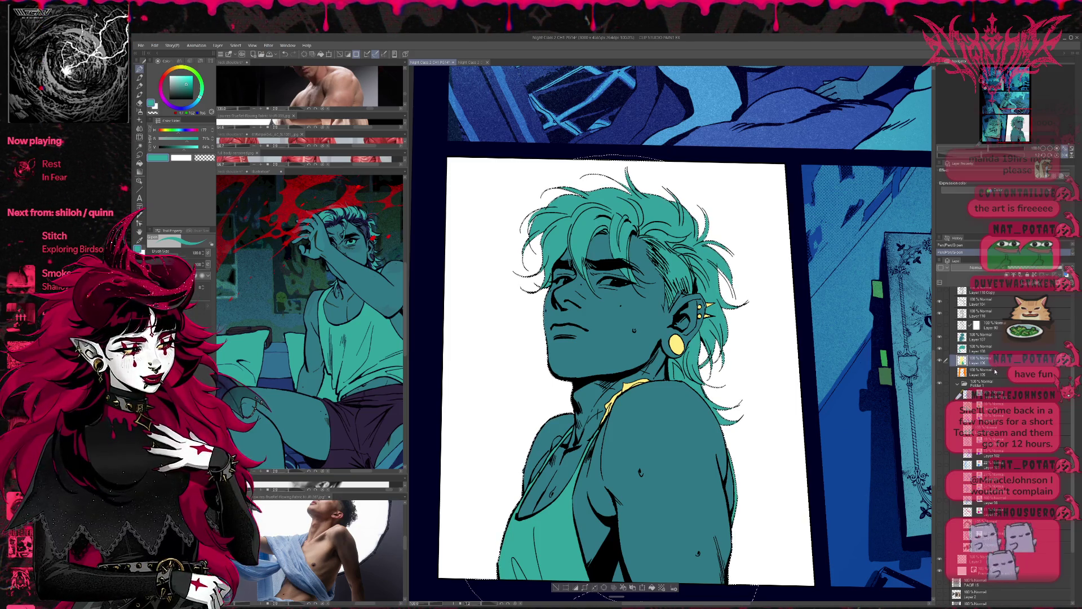
left_click(616, 376)
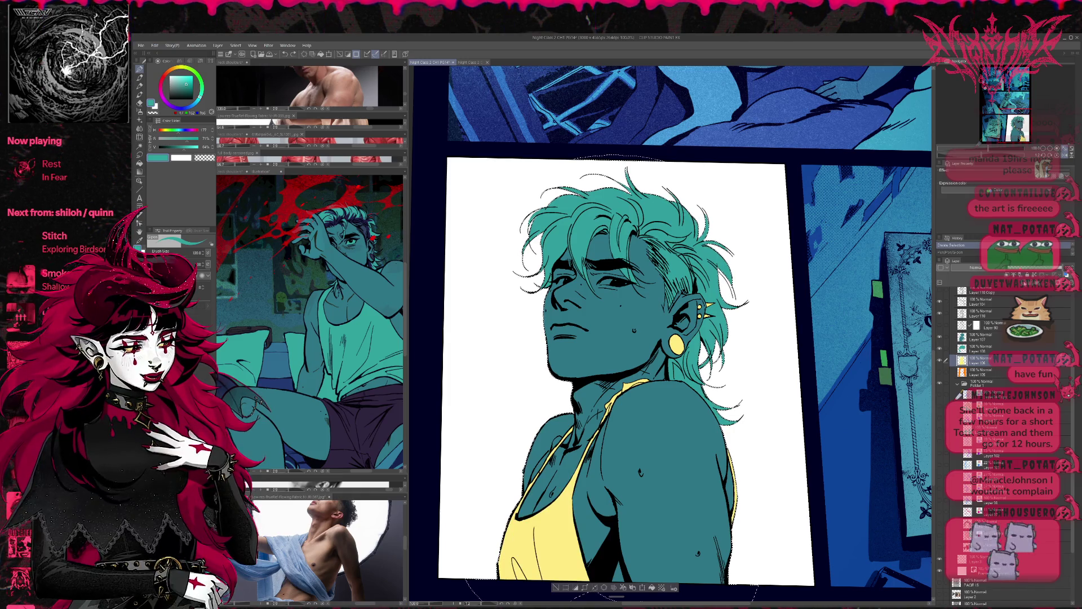
Paint teal back over the tank top, add two blank layers and switch to the reference illustration
key("ctrl+shift+n")
left_click_drag(528, 516, 505, 577)
mouse_move(581, 420)
left_mouse_down()
mouse_move(547, 464)
mouse_move(558, 508)
mouse_move(524, 575)
mouse_move(609, 562)
left_mouse_up()
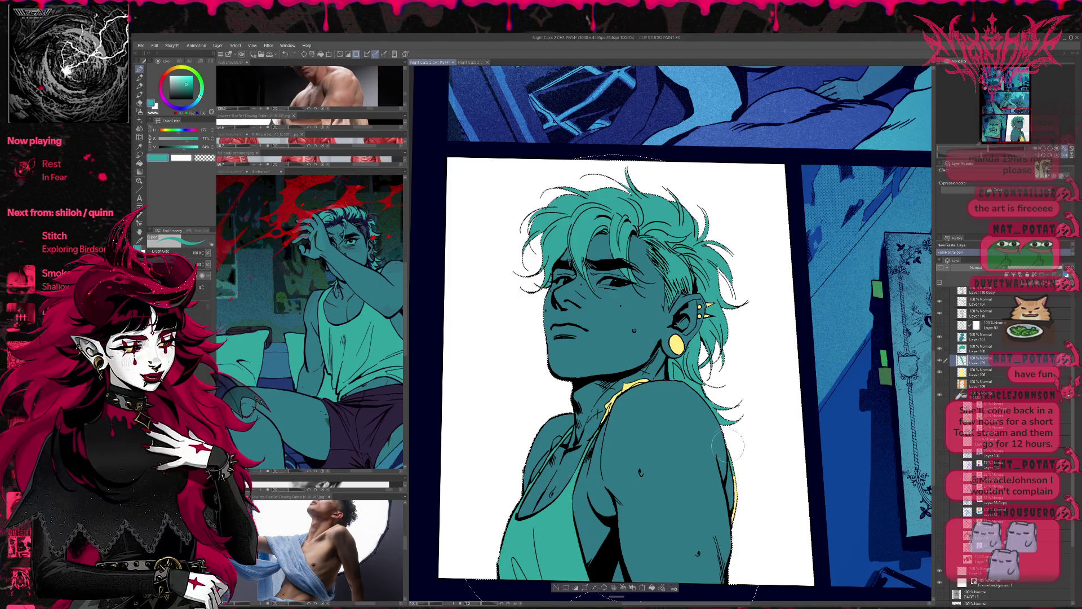
key("ctrl+shift+n")
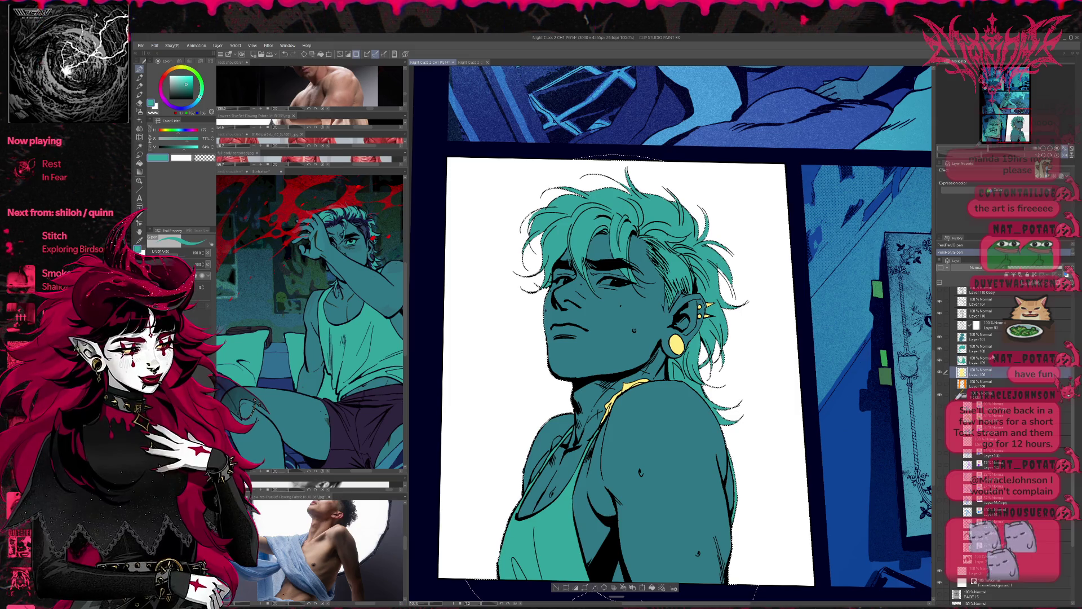
left_click(372, 254)
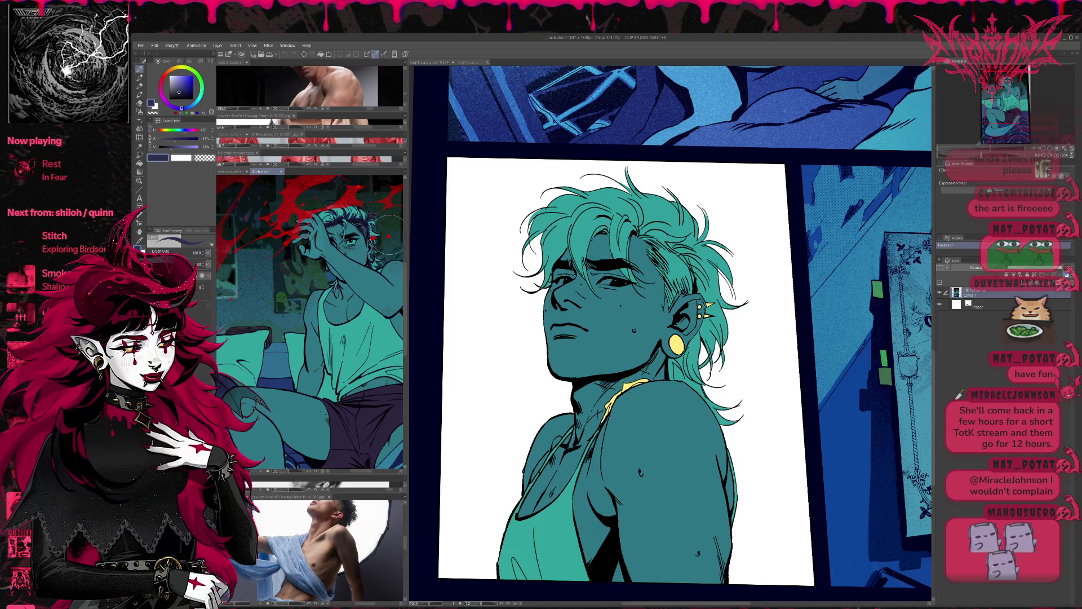
Repaint the gold earring and neck strap dark purple, checking against the reference
left_click(740, 330)
left_click_drag(673, 337, 681, 348)
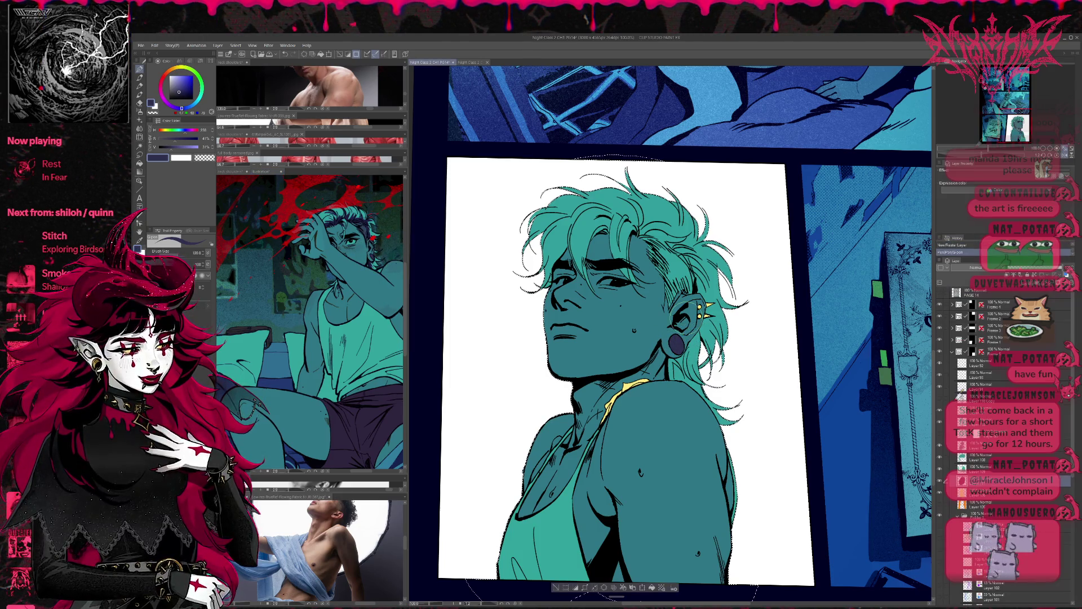
left_click(393, 396)
left_click(666, 343)
left_click_drag(647, 382, 602, 404)
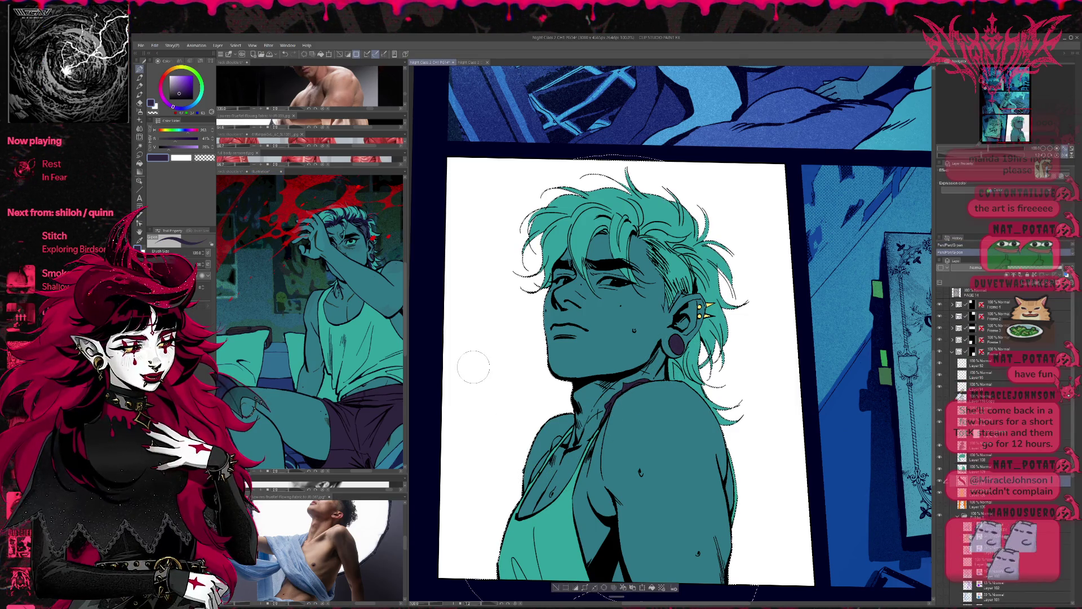
Pick a light teal colour on Layer 109, merge it down and switch to the reference illustration
left_click(973, 468)
left_click(554, 529, "alt")
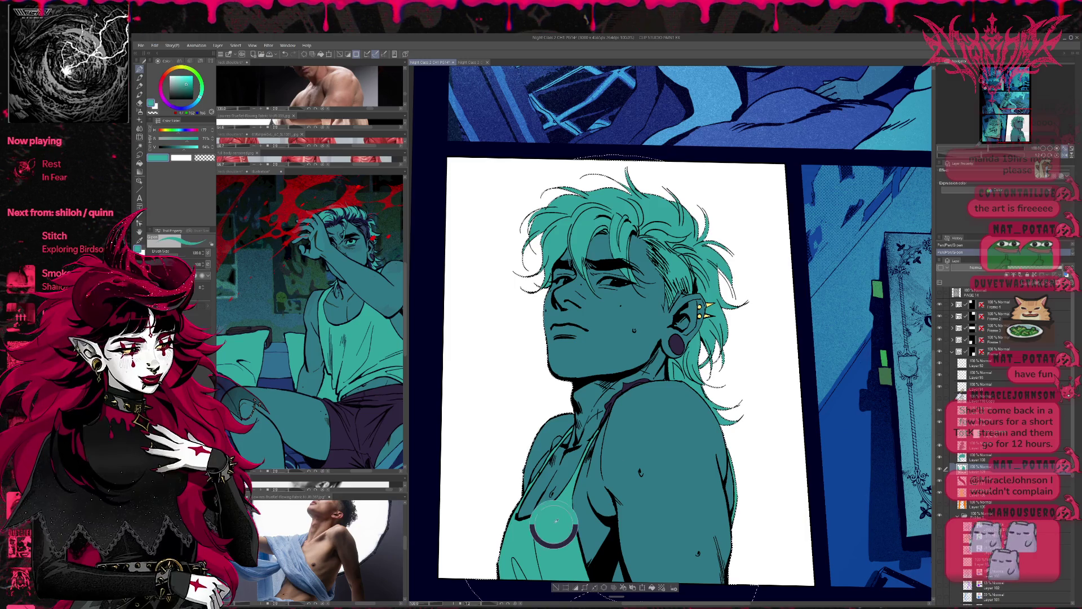
scroll(673, 334, "up", 1)
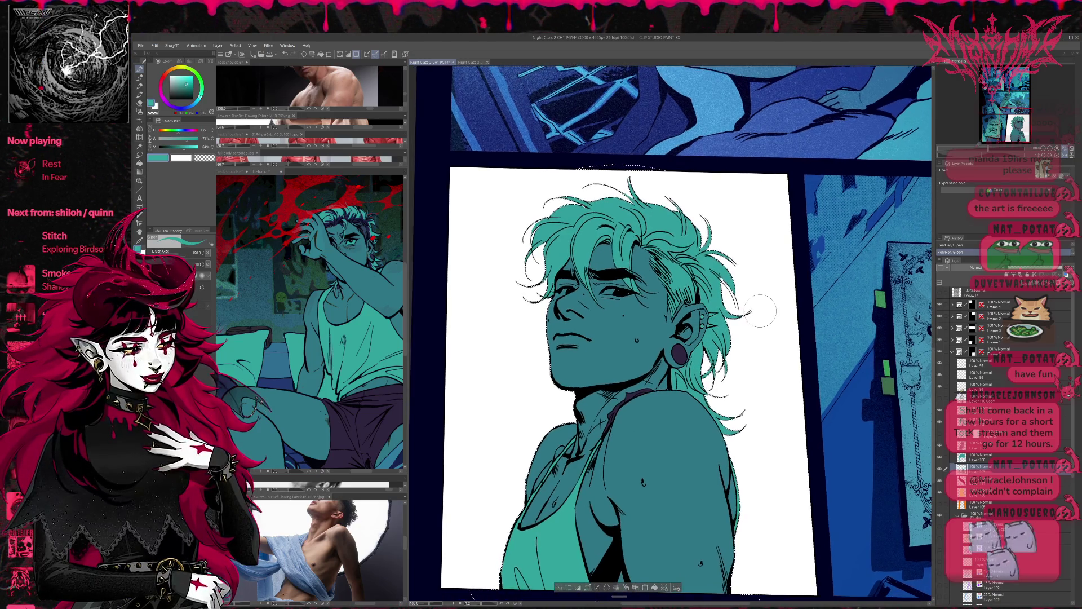
key("ctrl+e")
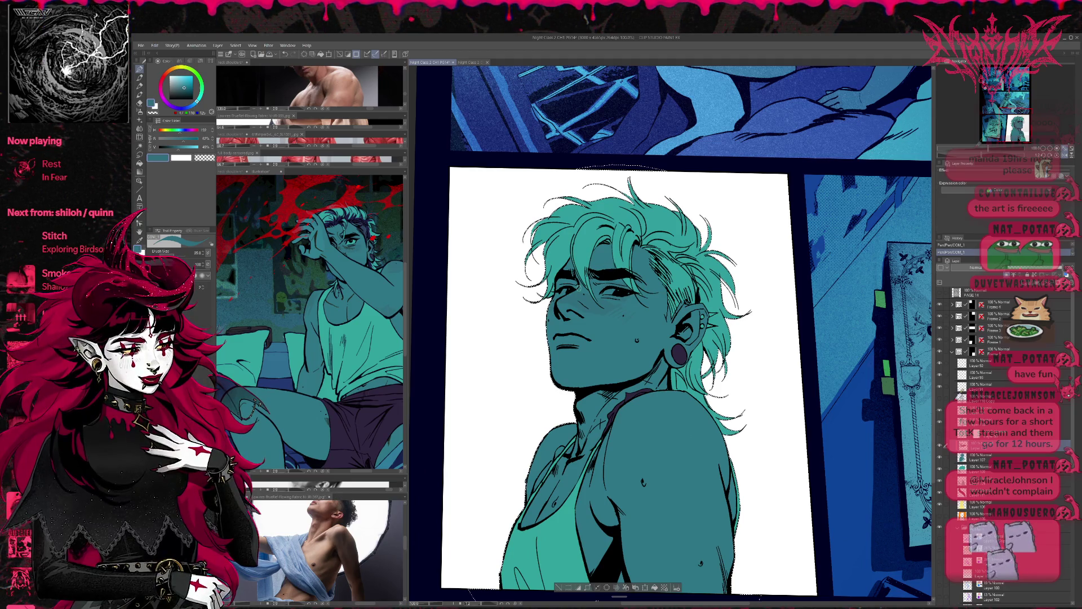
key("ctrl+Tab")
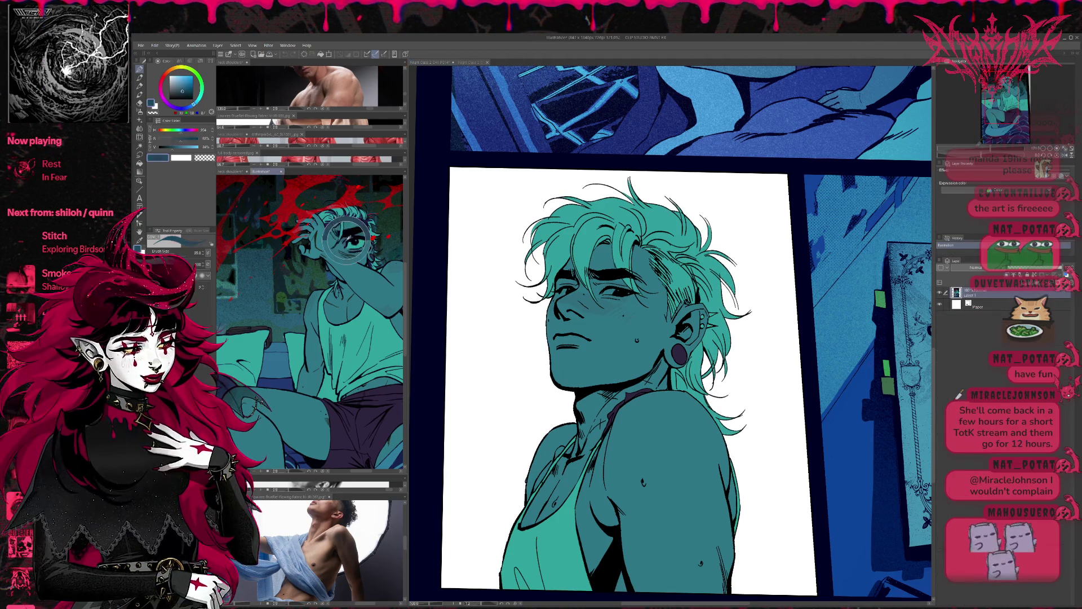
Return to the comic page, mirror the canvas view and undo then redo the last stroke to compare
key("ctrl+z")
key("ctrl+Tab")
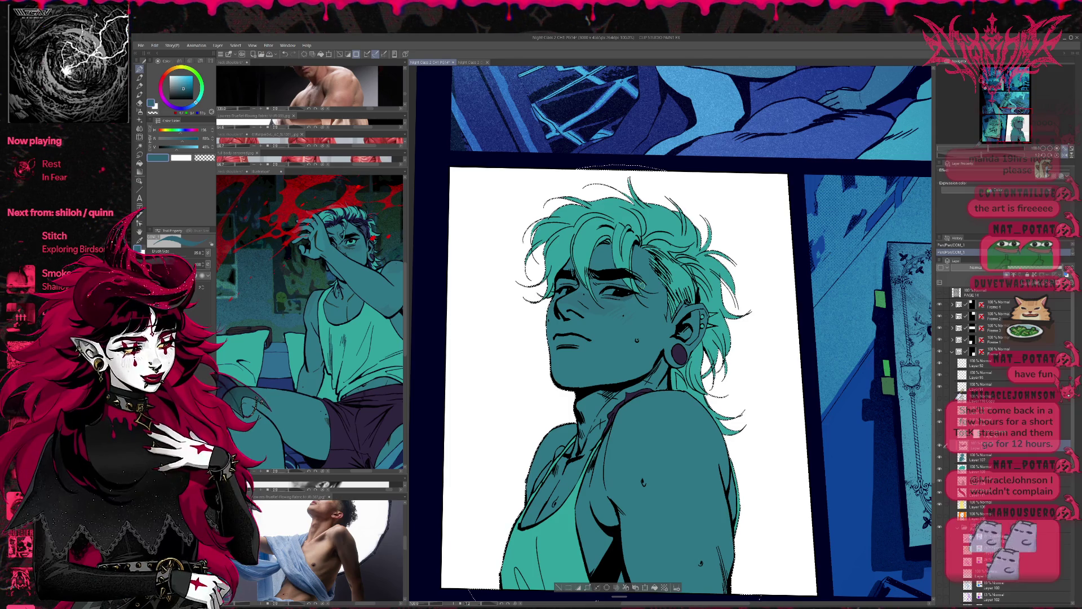
key("h")
key("ctrl+z")
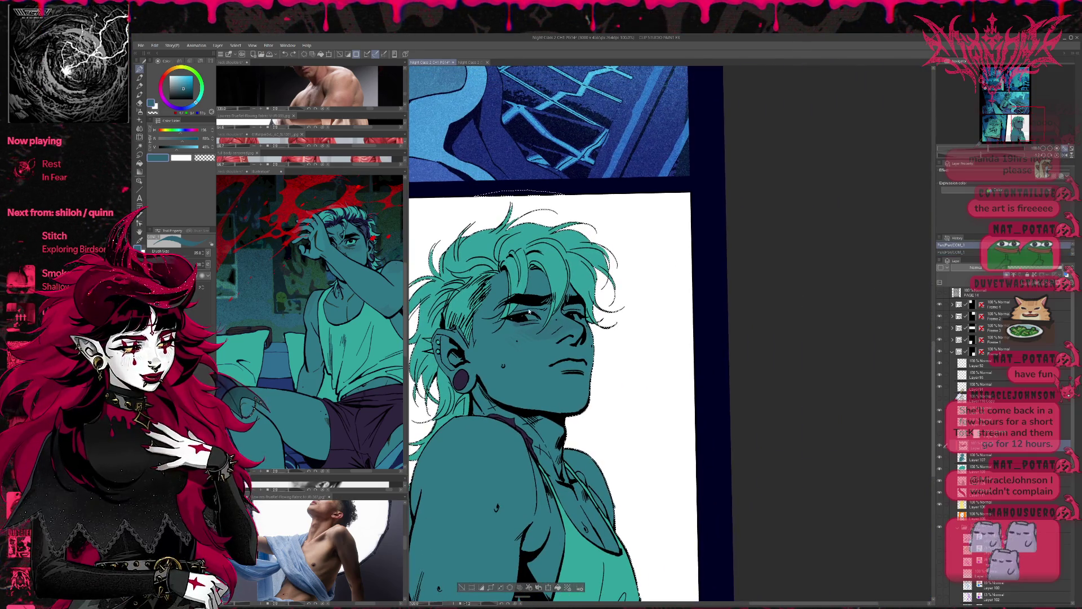
key("ctrl+y")
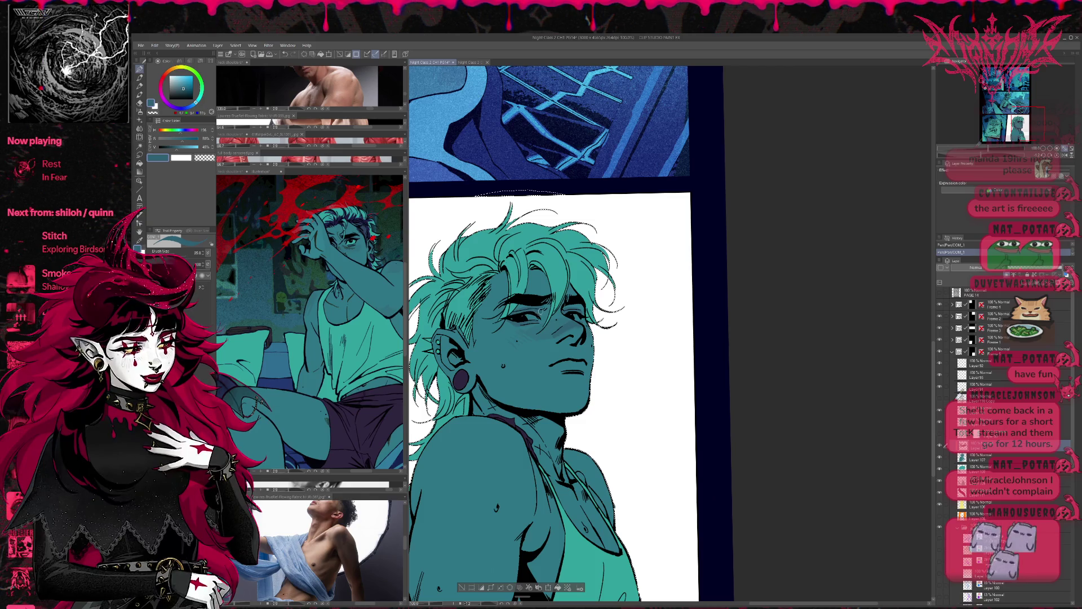
Shade the shadow under the chin and neck darker teal, then mirror the view back to normal
left_click_drag(553, 355, 562, 349)
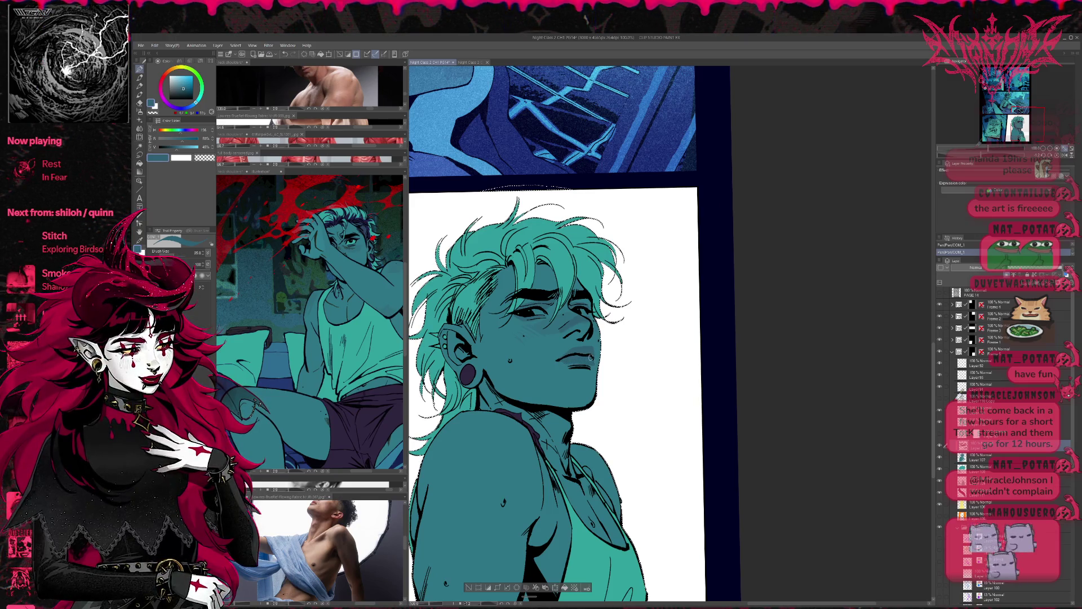
left_click_drag(564, 360, 676, 335)
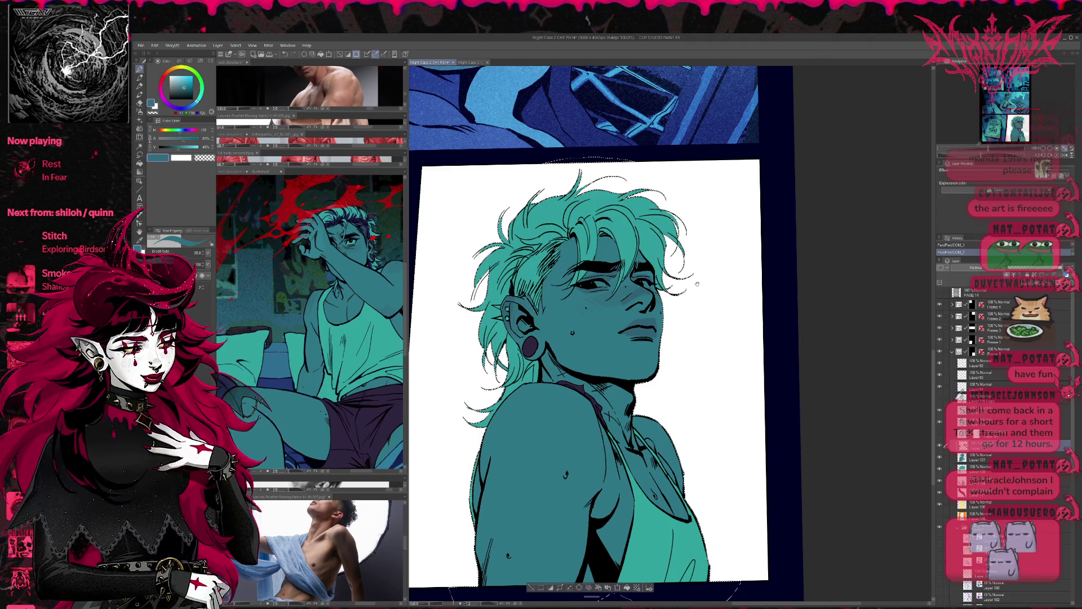
left_click_drag(487, 354, 457, 325)
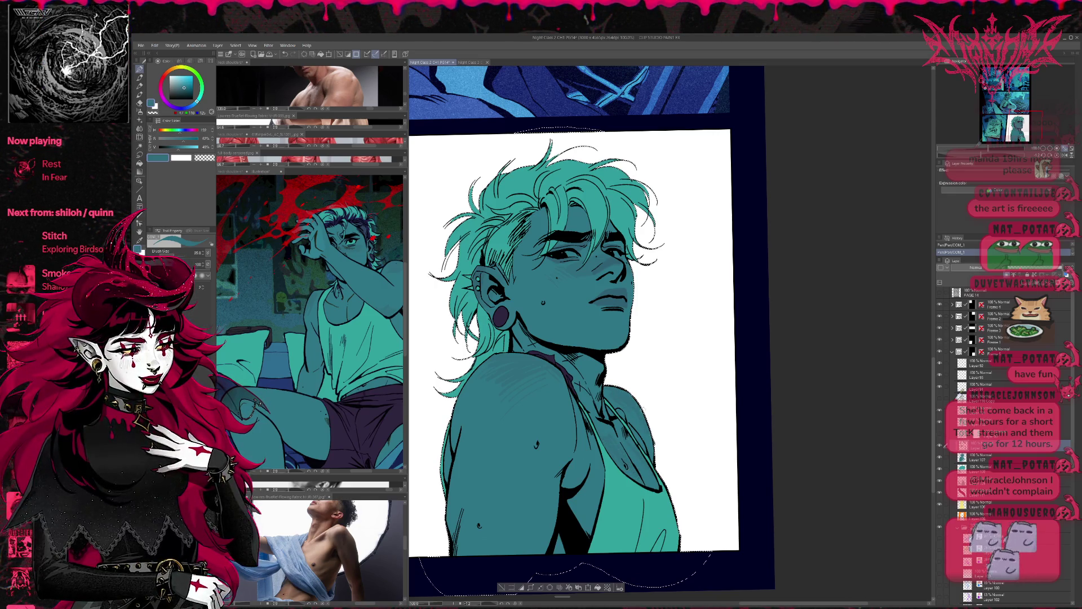
scroll(562, 299, "up", 2)
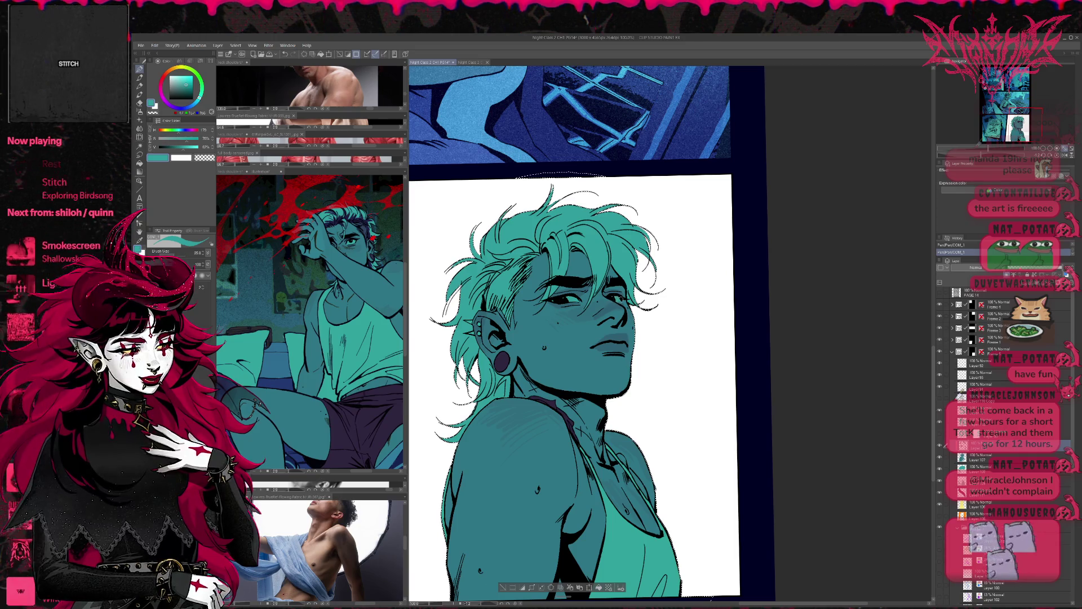
scroll(567, 339, "down", 1)
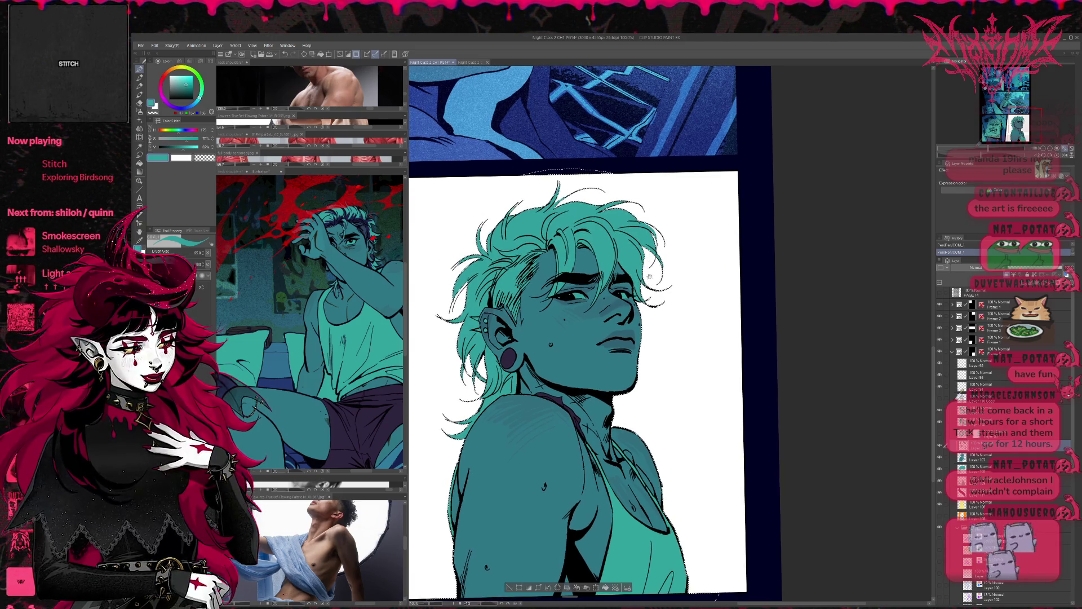
scroll(636, 260, "up", 1)
scroll(646, 258, "up", 1)
scroll(660, 256, "up", 1)
scroll(676, 252, "up", 1)
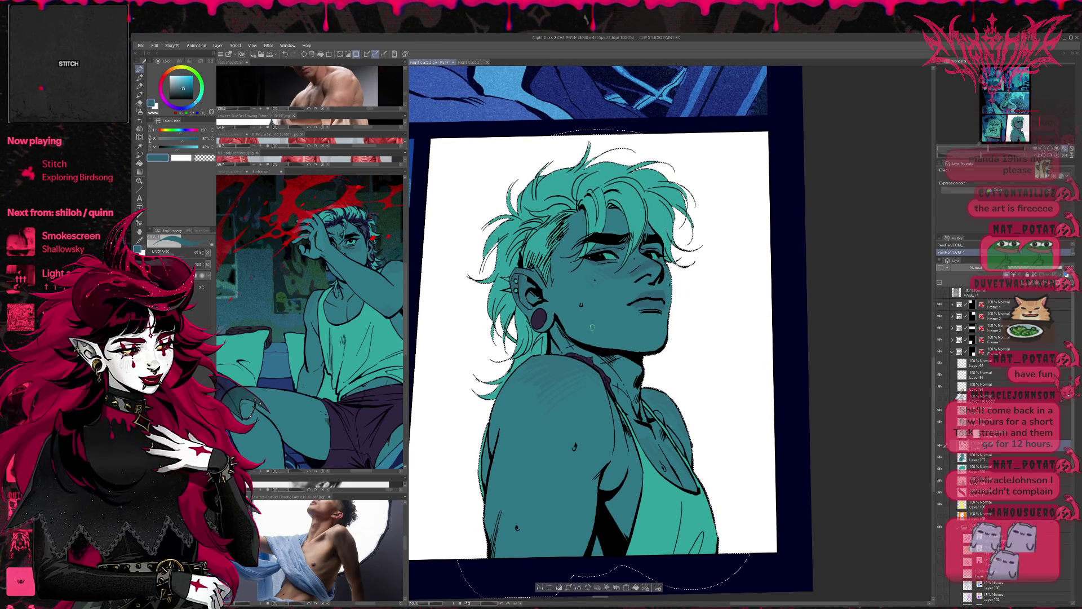
left_click_drag(659, 345, 596, 347)
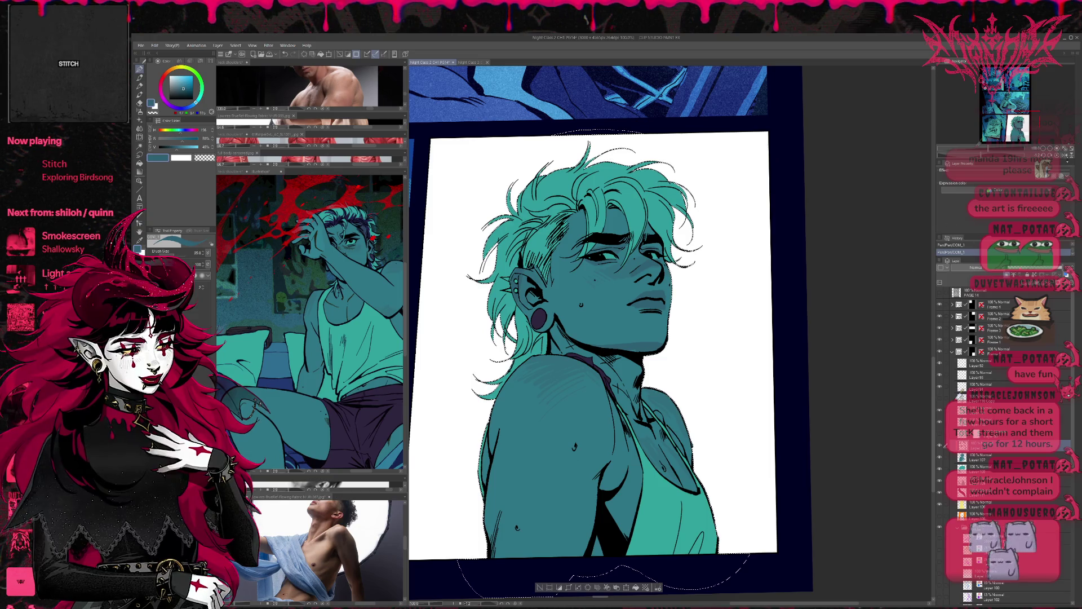
key("h")
scroll(529, 388, "up", 2)
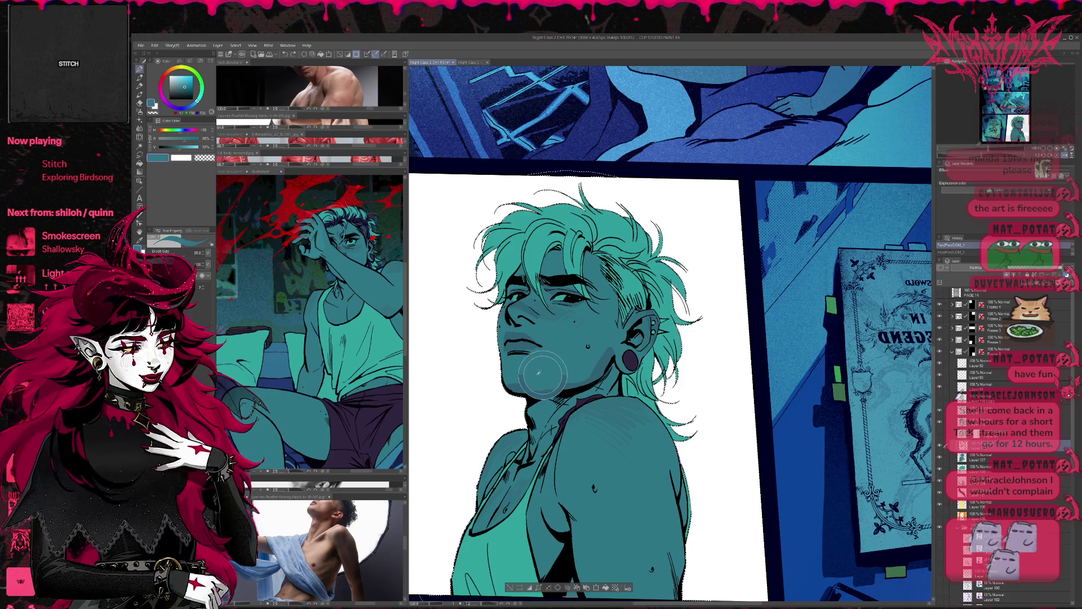
key("ctrl+y")
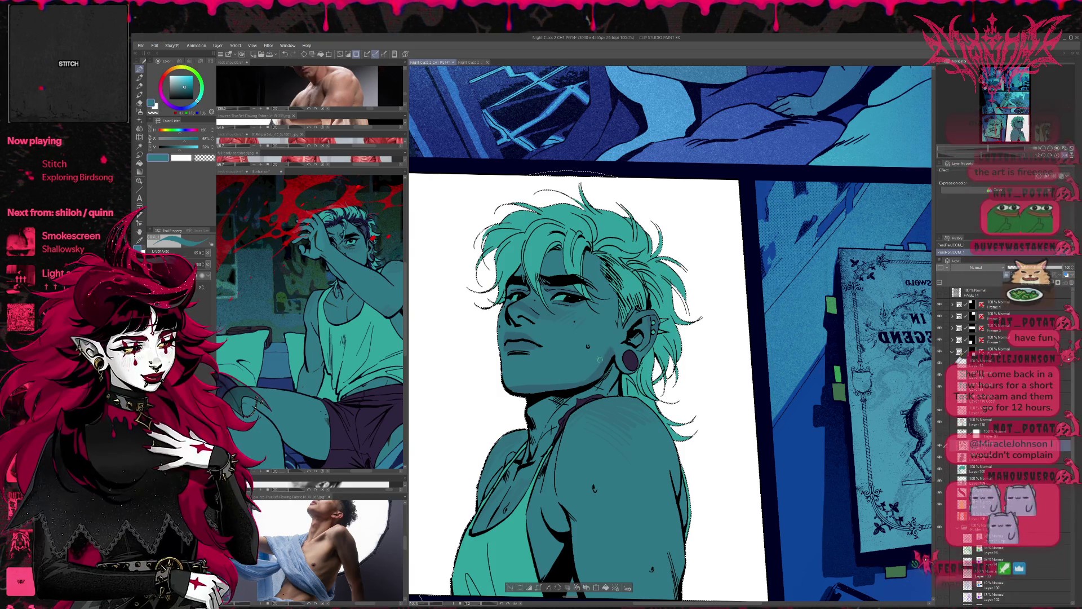
scroll(611, 348, "up", 1)
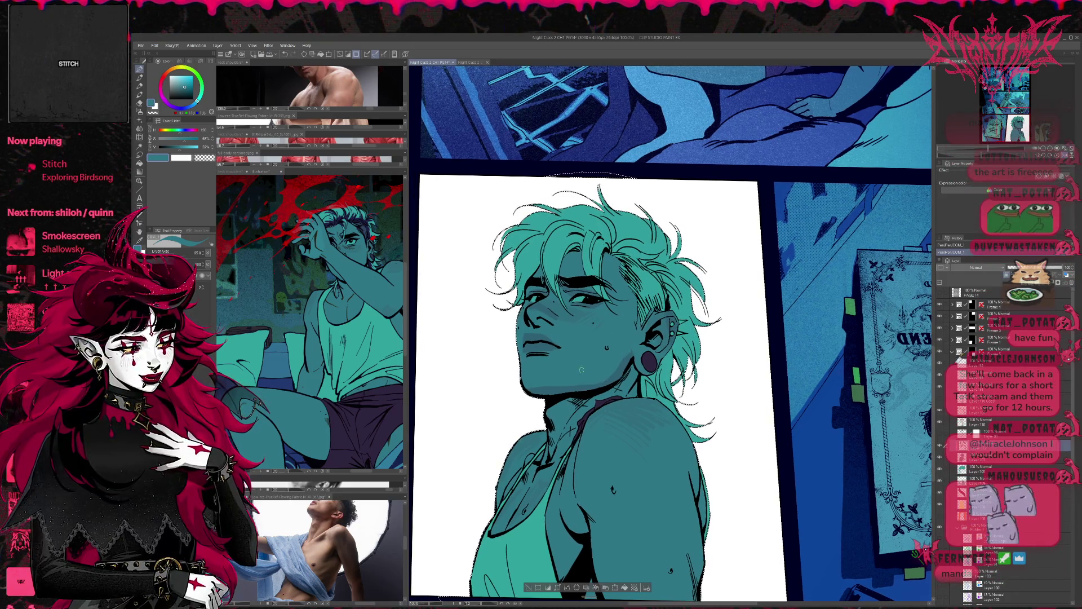
scroll(565, 397, "down", 1)
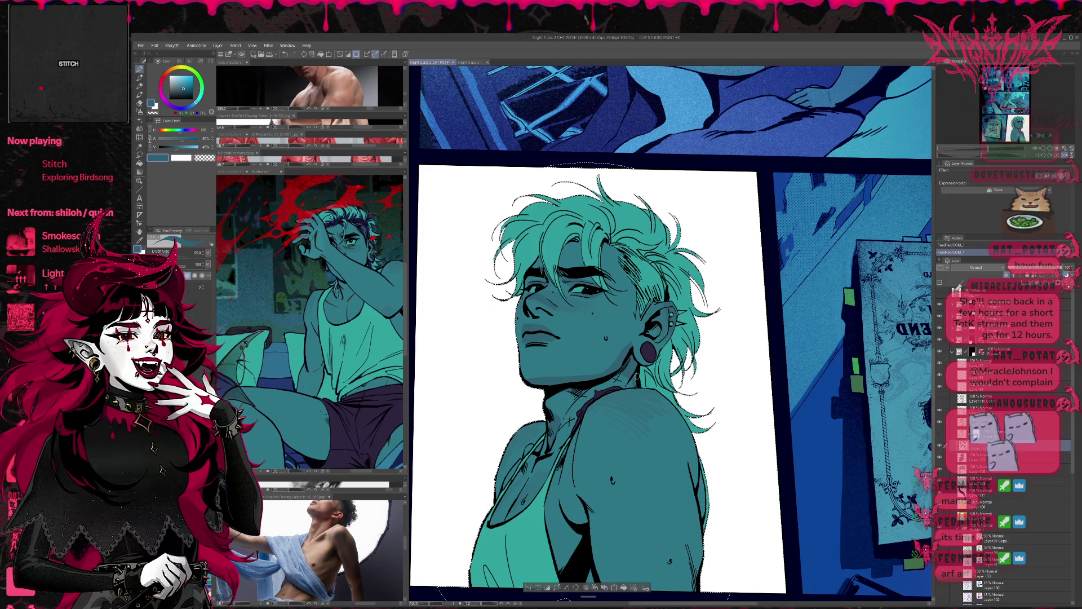
left_click_drag(591, 381, 624, 355)
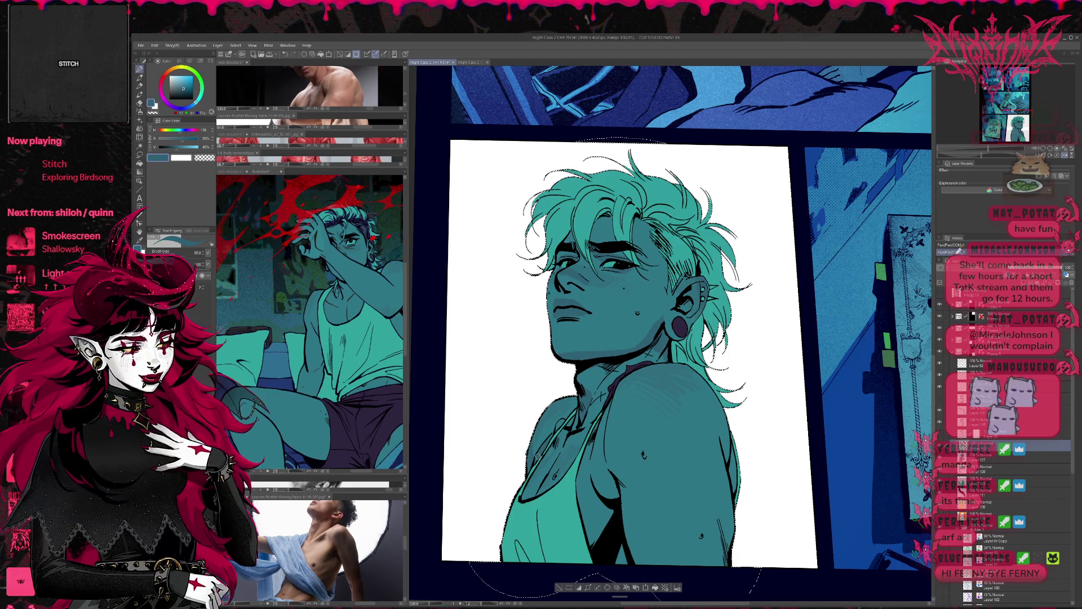
key("h")
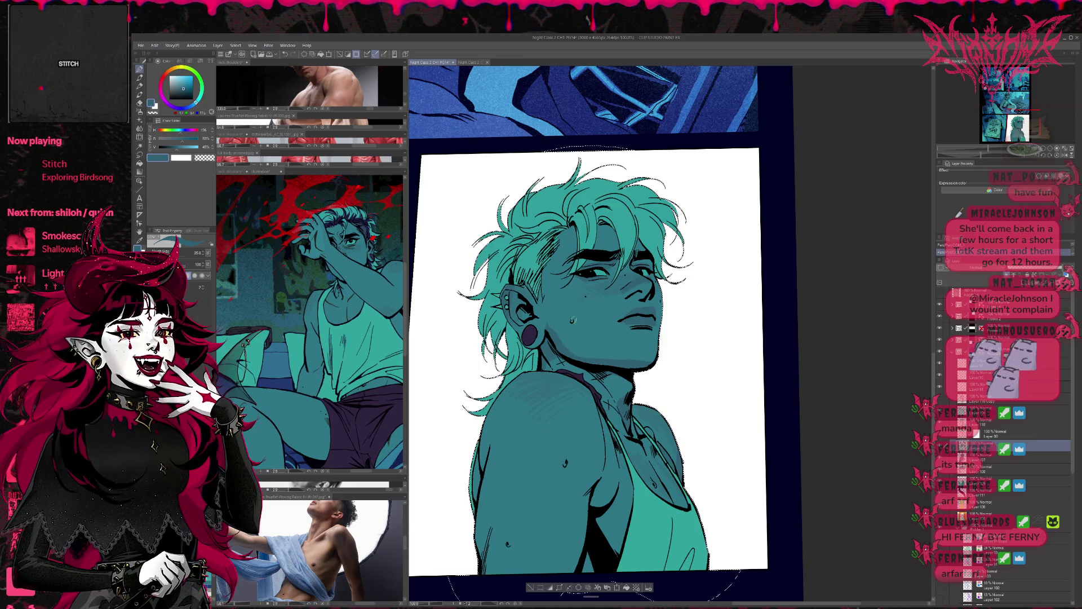
key("bracketright")
key("bracketright")
key("bracketright")
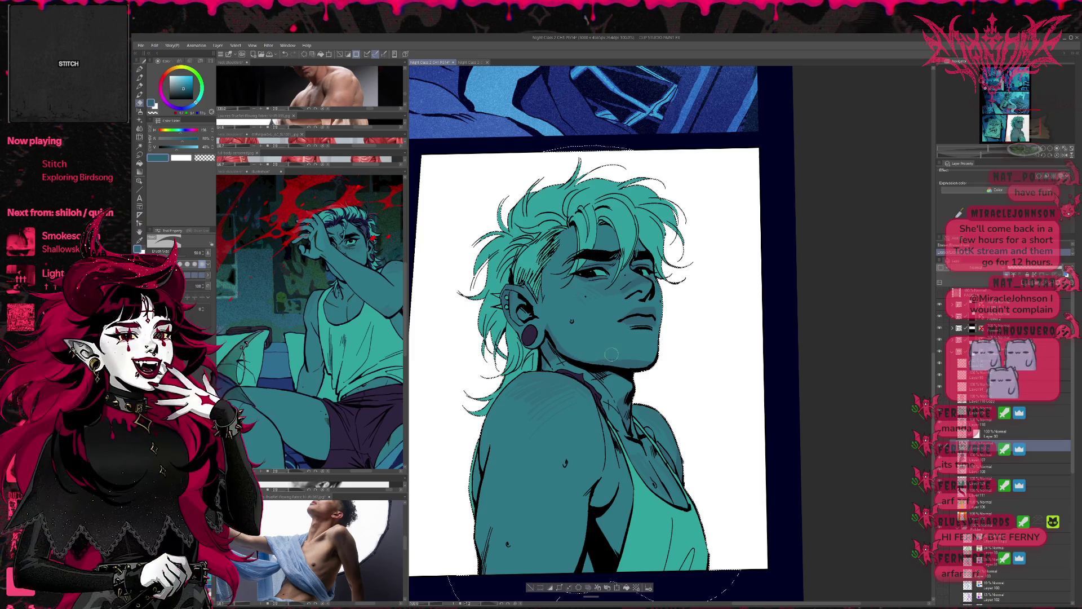
key("bracketleft")
key("bracketleft")
key("bracketleft")
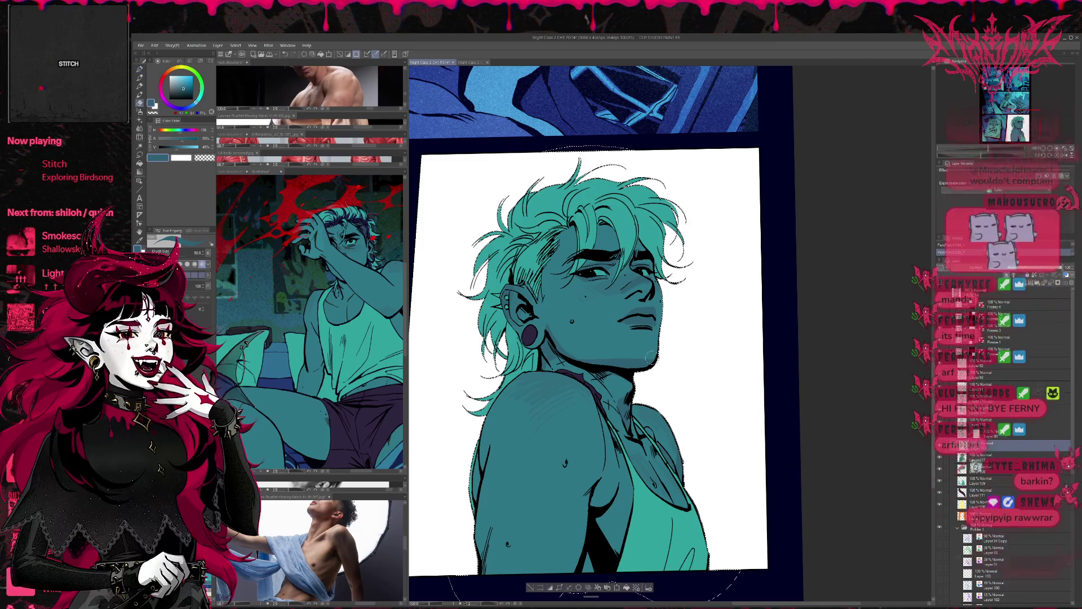
key("e")
left_click_drag(673, 336, 615, 365)
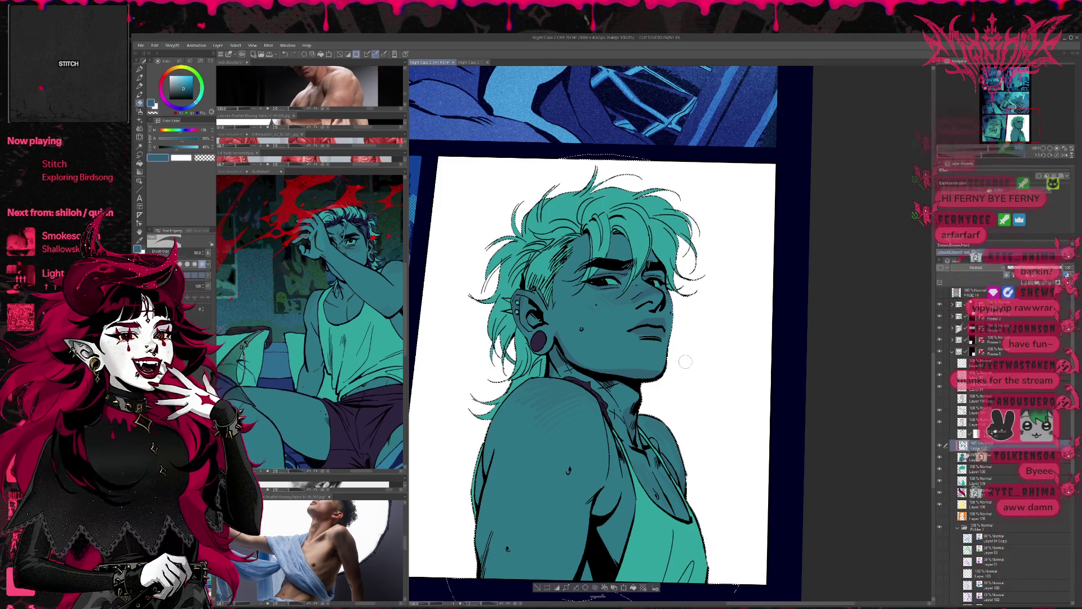
scroll(437, 388, "down", 1)
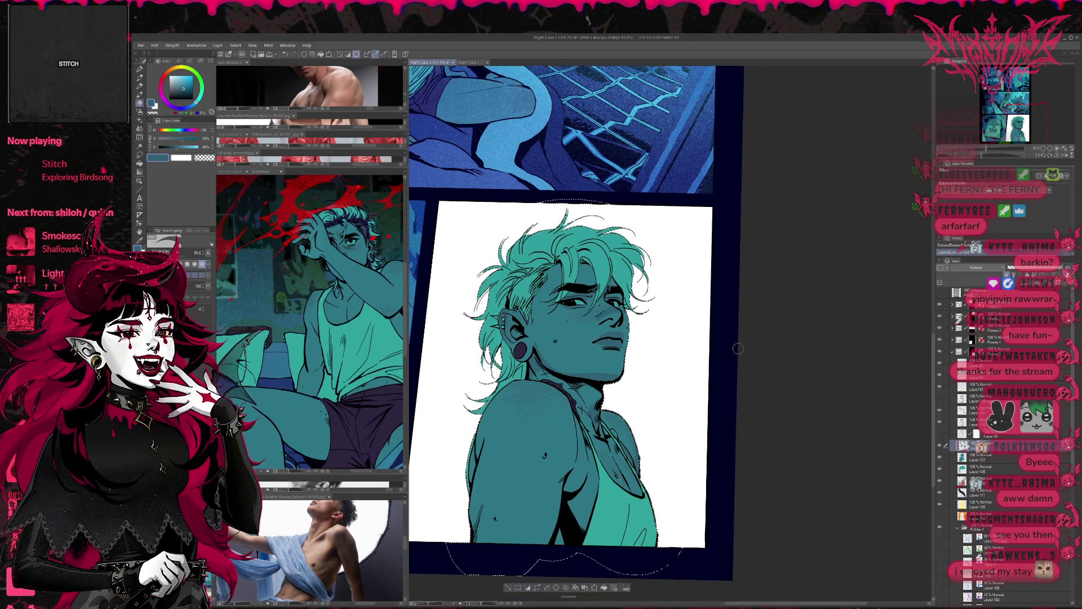
Pan the page so both bottom panels are in view together
left_click_drag(558, 372, 609, 372)
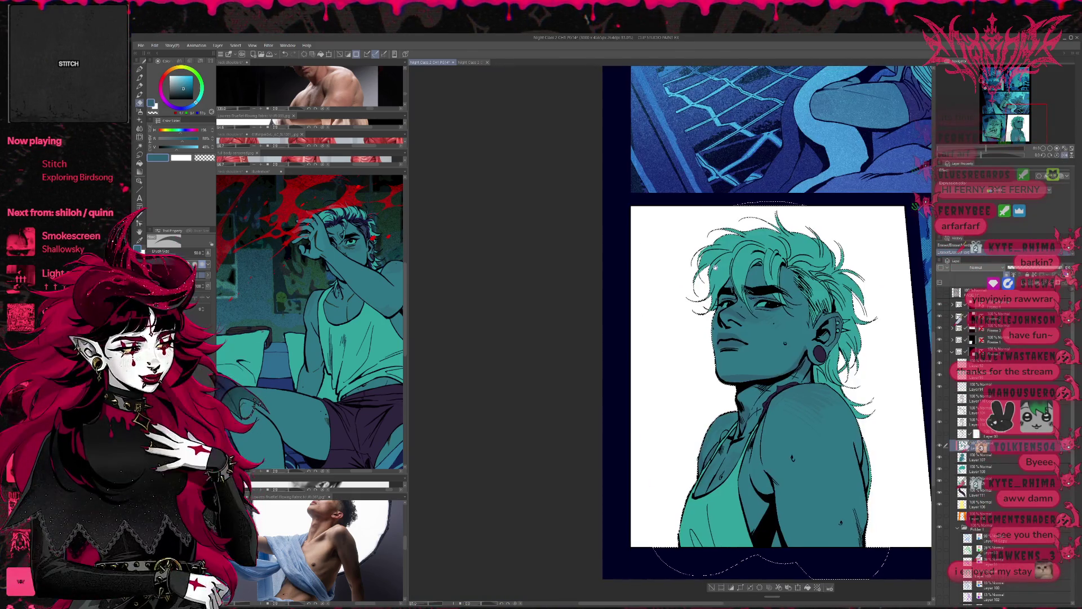
scroll(685, 318, "down", 1)
left_click_drag(685, 319, 702, 349)
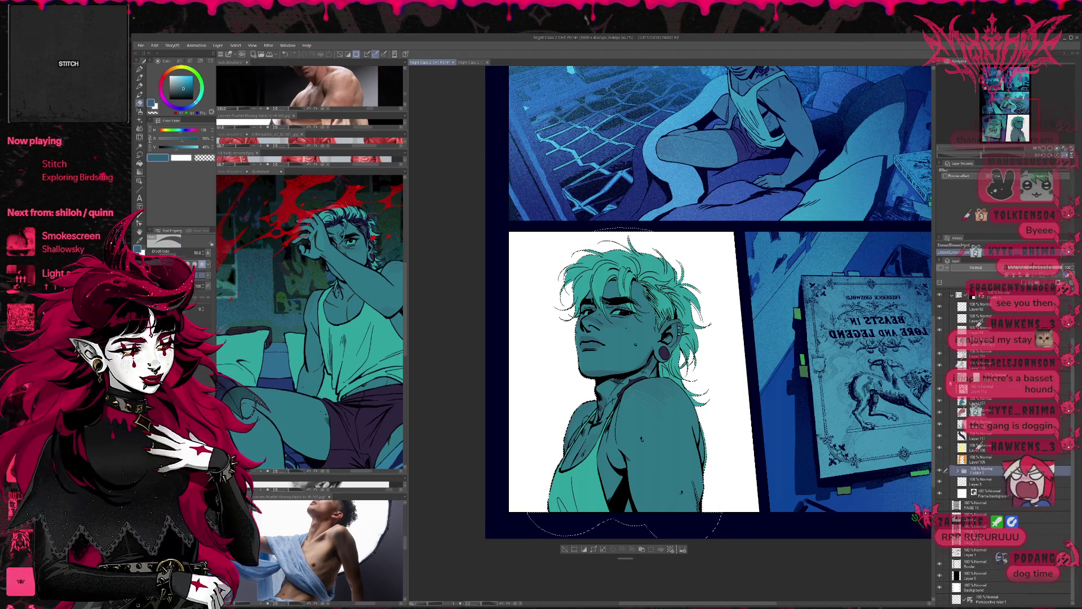
scroll(639, 399, "down", 1)
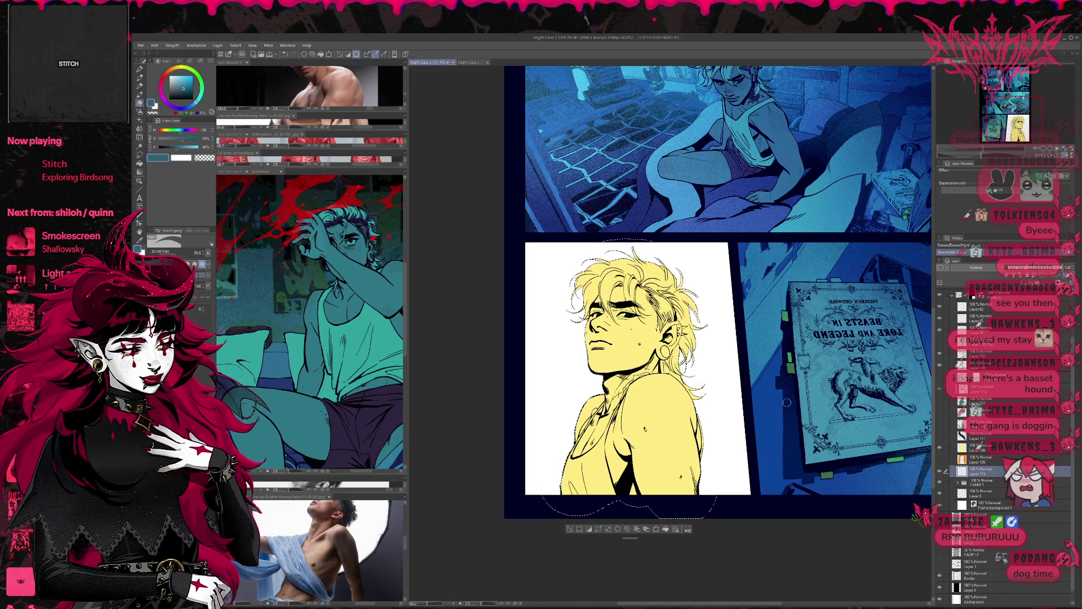
scroll(702, 296, "up", 1)
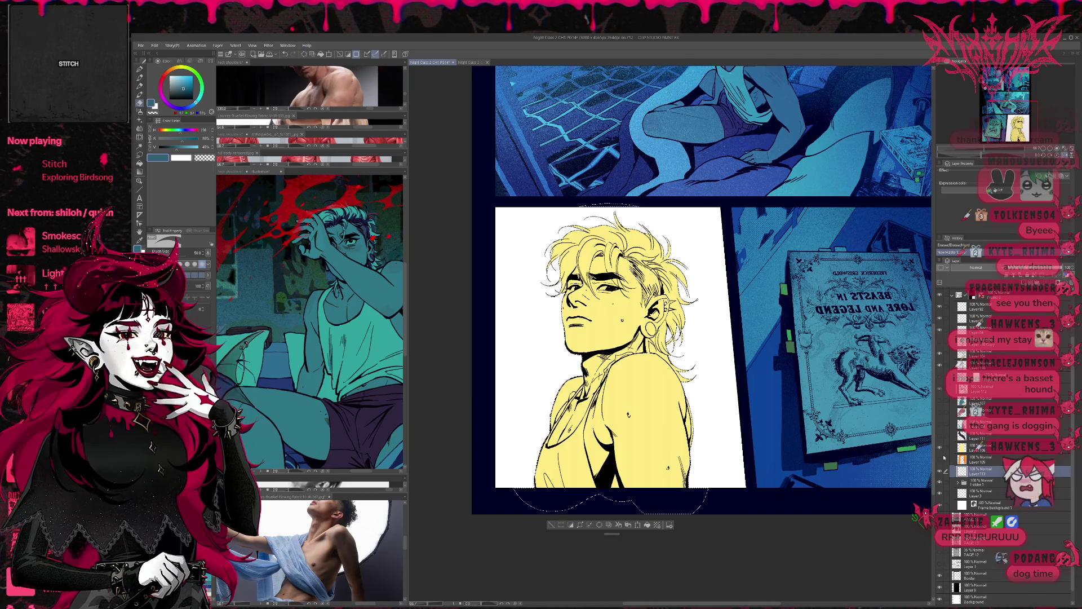
Turn the figure back to teal, expand Folder 1 and toggle the teal flats layer's visibility
left_click(941, 396)
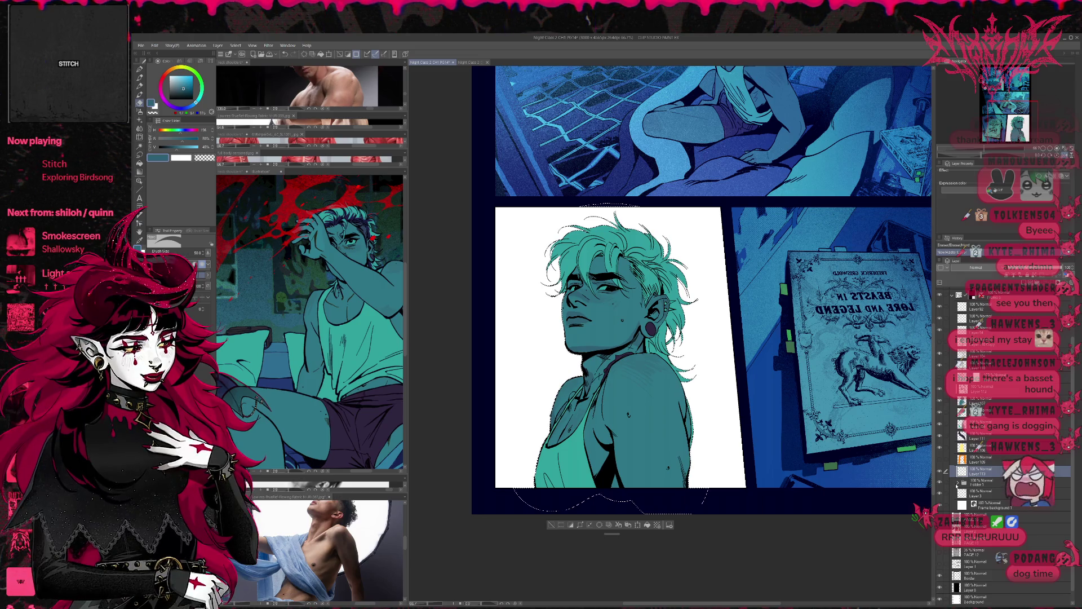
left_click(957, 483)
scroll(964, 440, "down", 3)
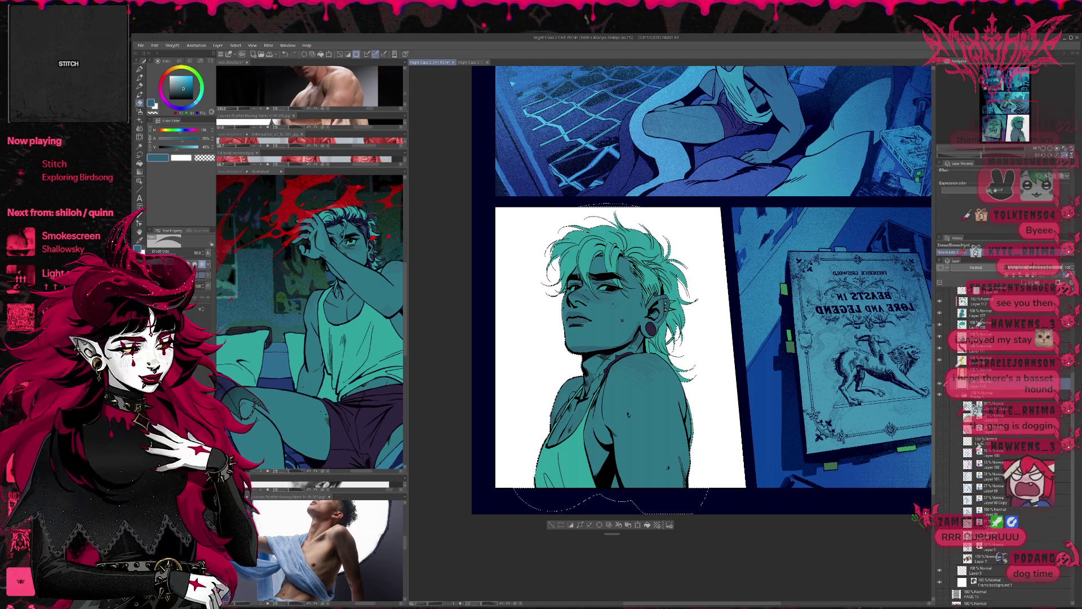
left_click_drag(542, 482, 553, 326)
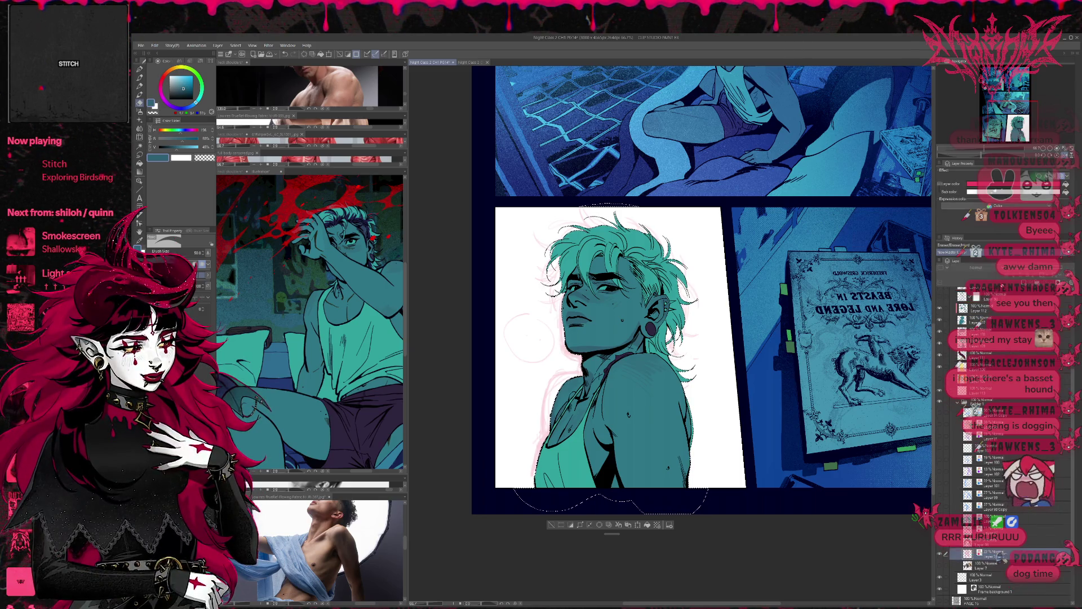
left_click(980, 322)
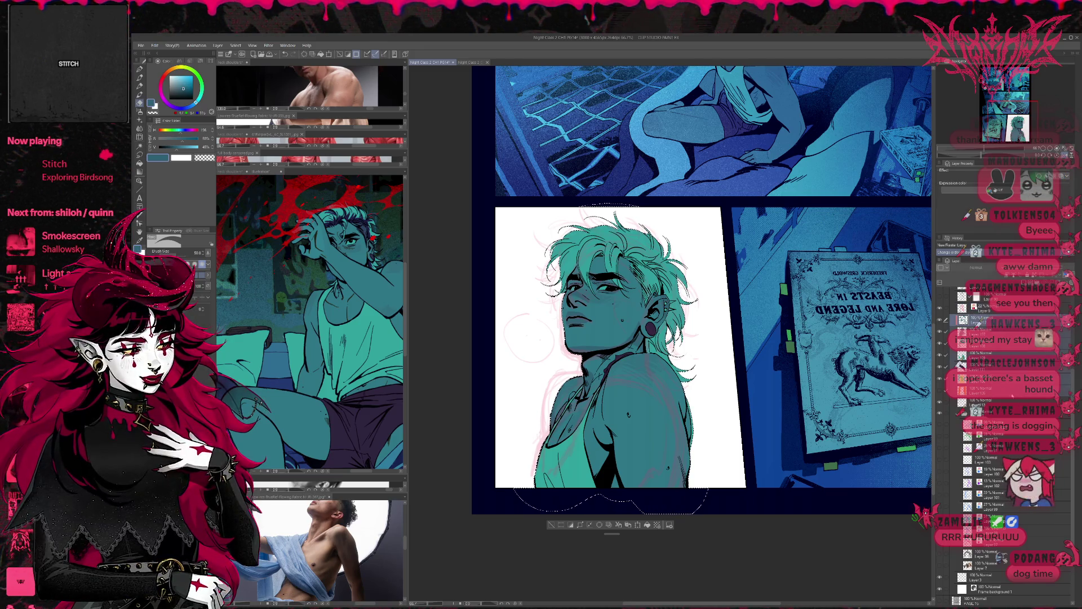
left_click(941, 320)
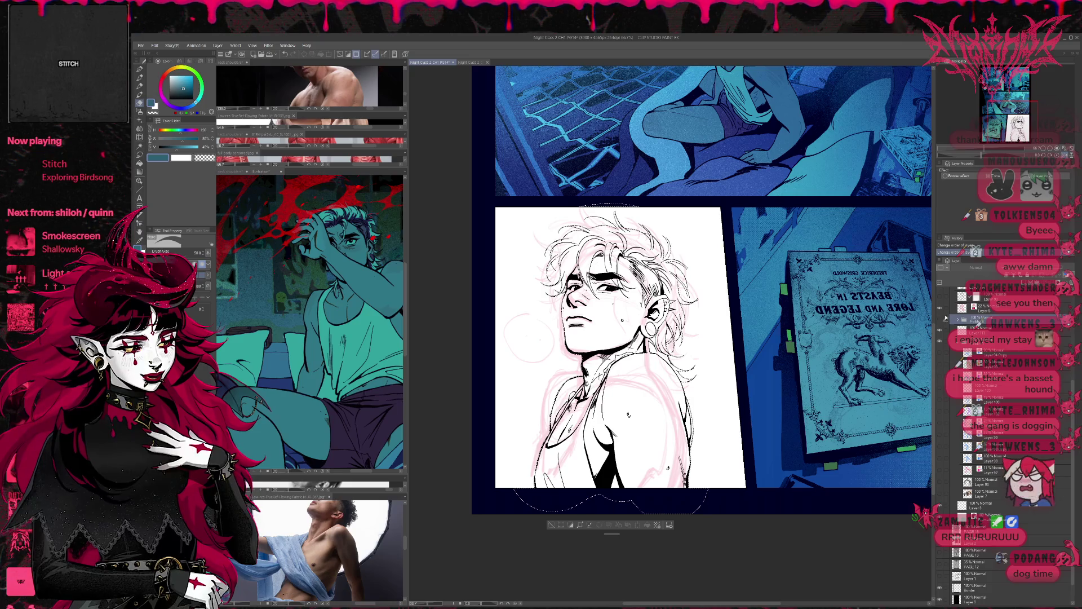
left_click(941, 320)
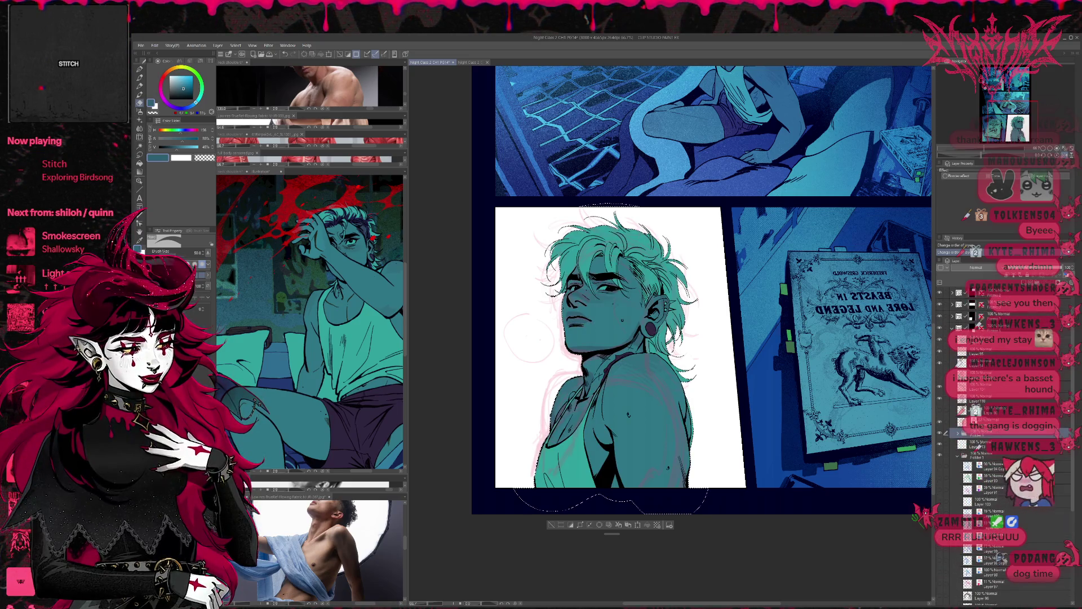
Expand the line-art folders and hide the coloured line art so the pink sketch shows
left_click(958, 432)
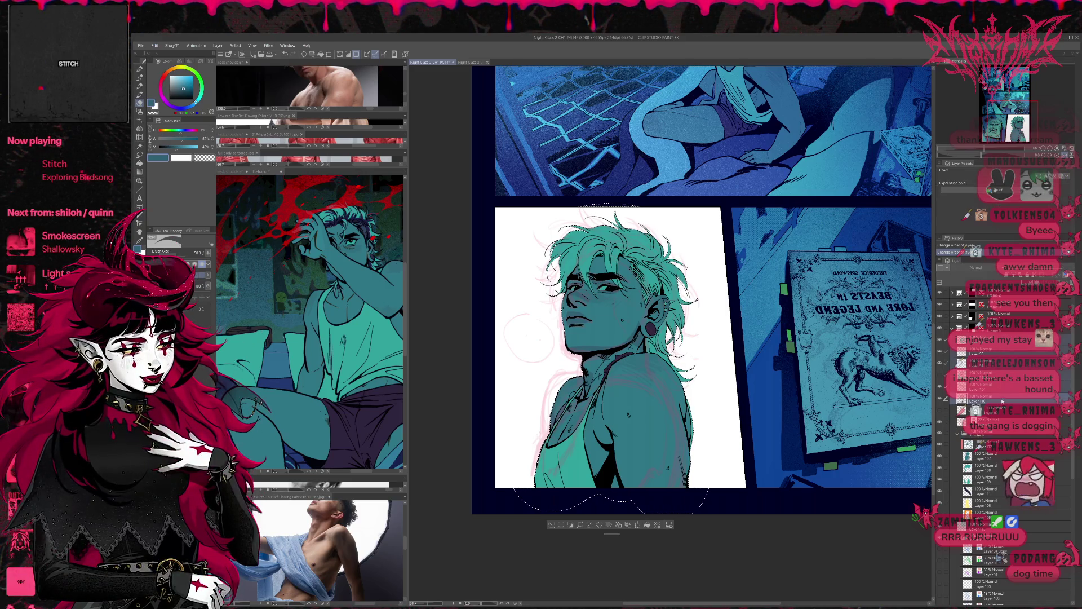
left_click(957, 362)
left_click(959, 362)
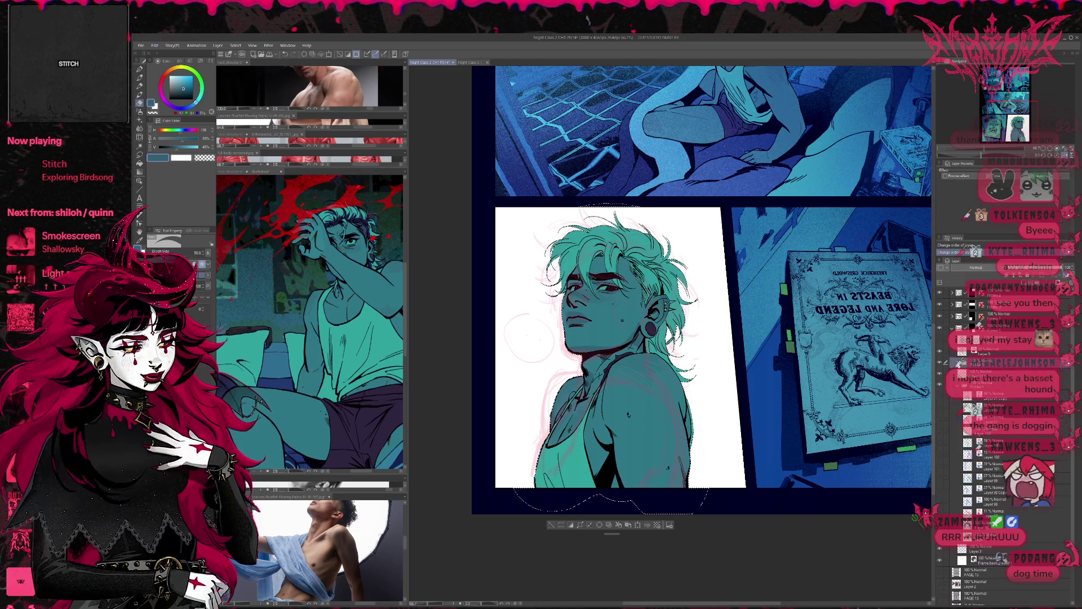
left_click(944, 363)
left_click(960, 348)
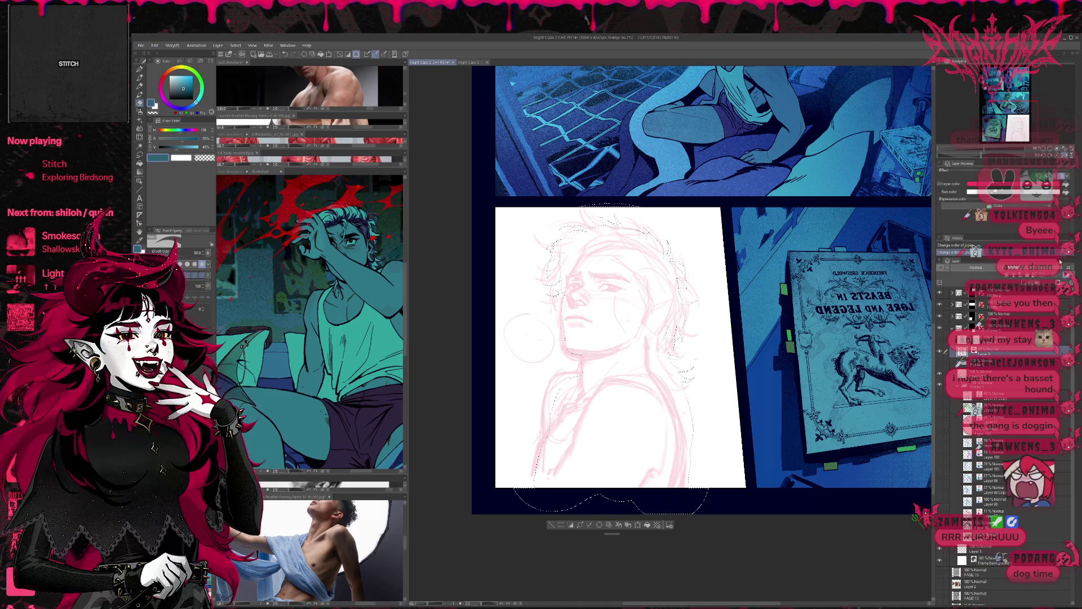
Check the History list, then raise the pink sketch layer to 100% opacity
left_click(1039, 269)
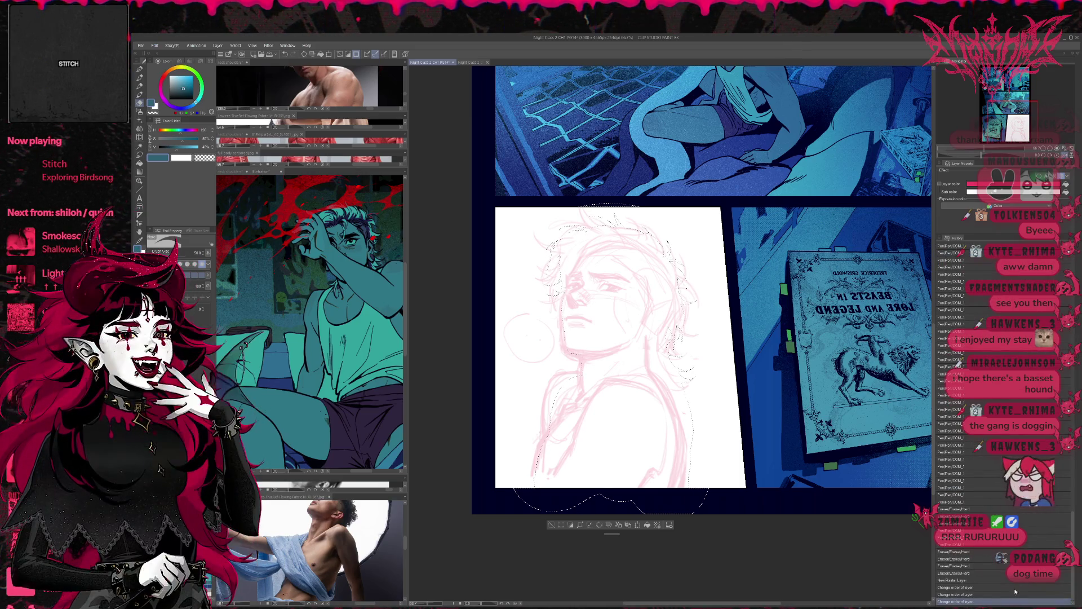
left_click(1014, 435)
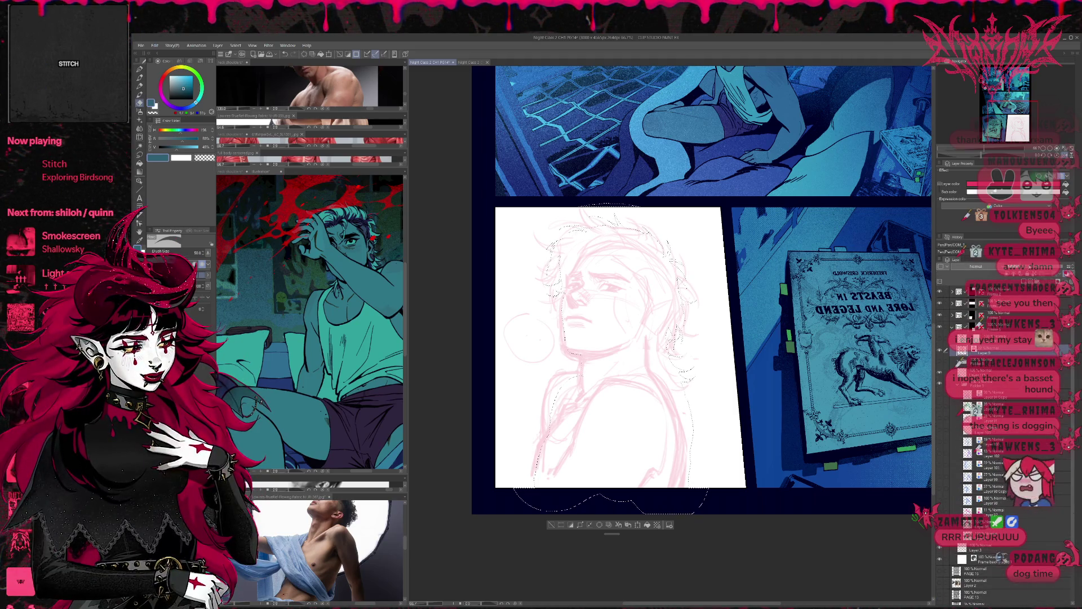
mouse_move(699, 344)
left_mouse_down()
mouse_move(720, 329)
mouse_move(709, 430)
left_mouse_up()
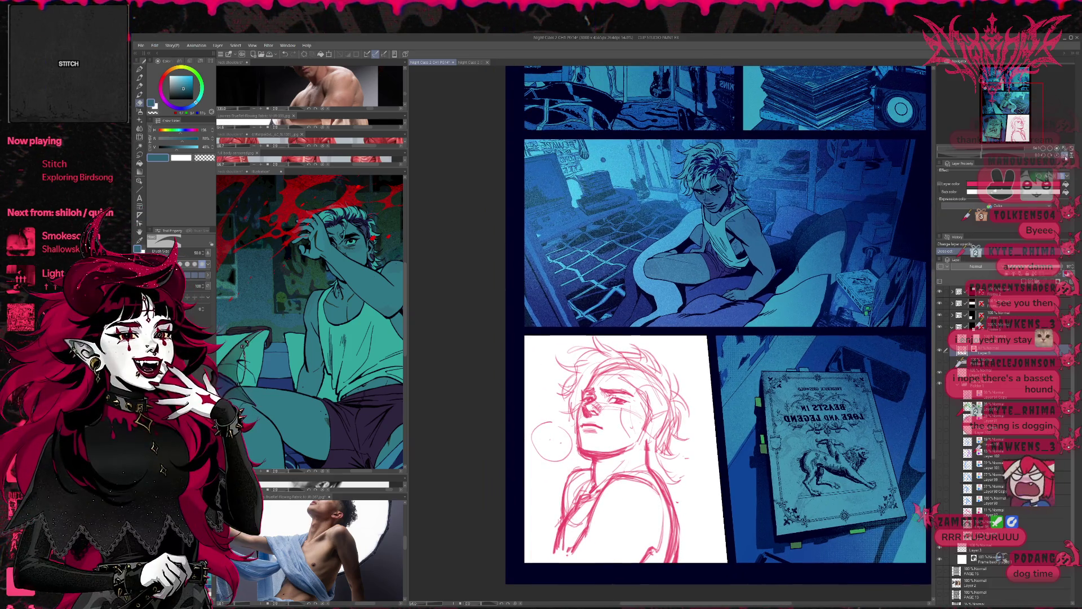
Flip the view back, zoom on the face, glance at the thumbnail document and return to the comic page
key("h")
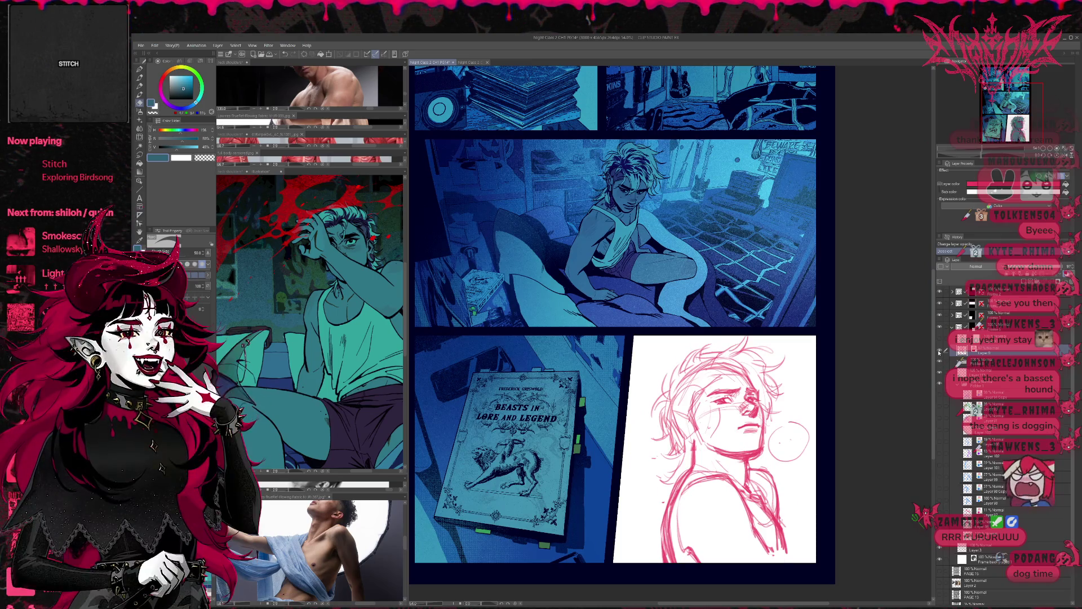
mouse_move(829, 394)
left_mouse_down()
mouse_move(804, 347)
mouse_move(753, 369)
left_mouse_up()
scroll(764, 369, "up", 3)
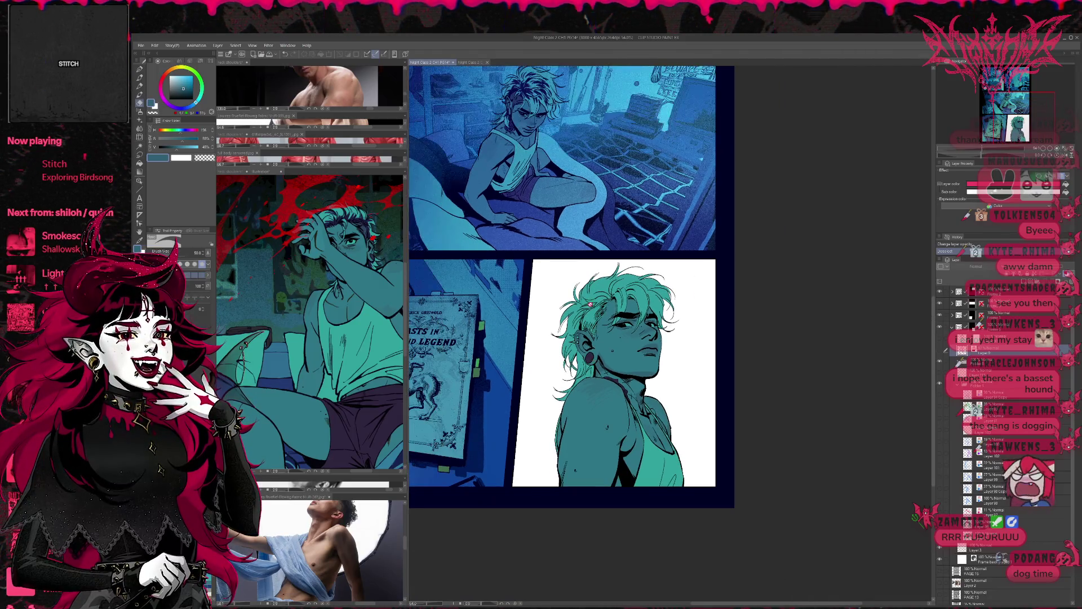
left_click(475, 62)
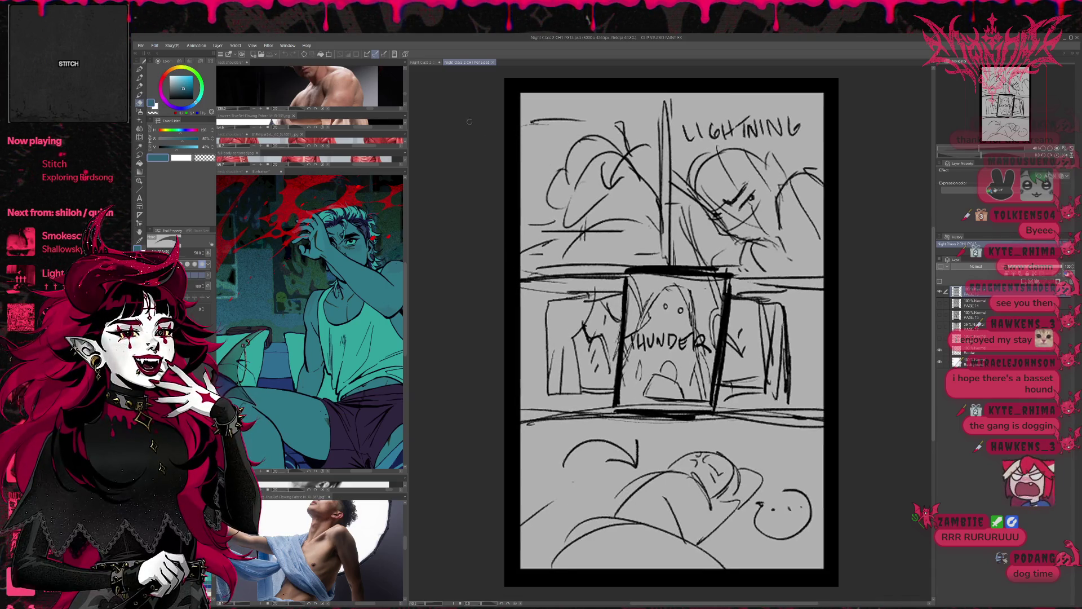
left_click(420, 63)
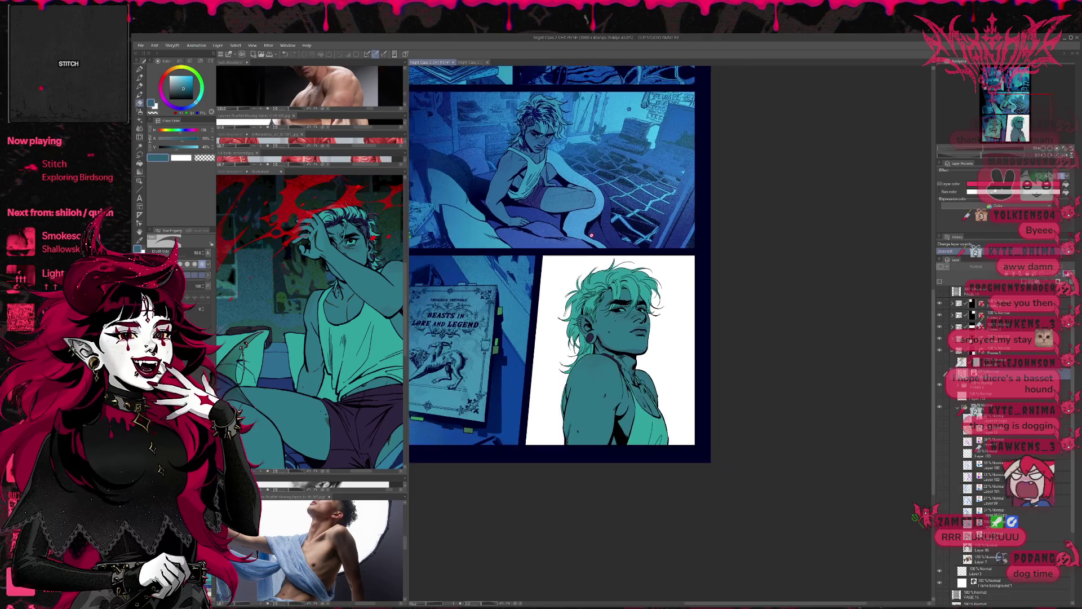
scroll(597, 249, "up", 5)
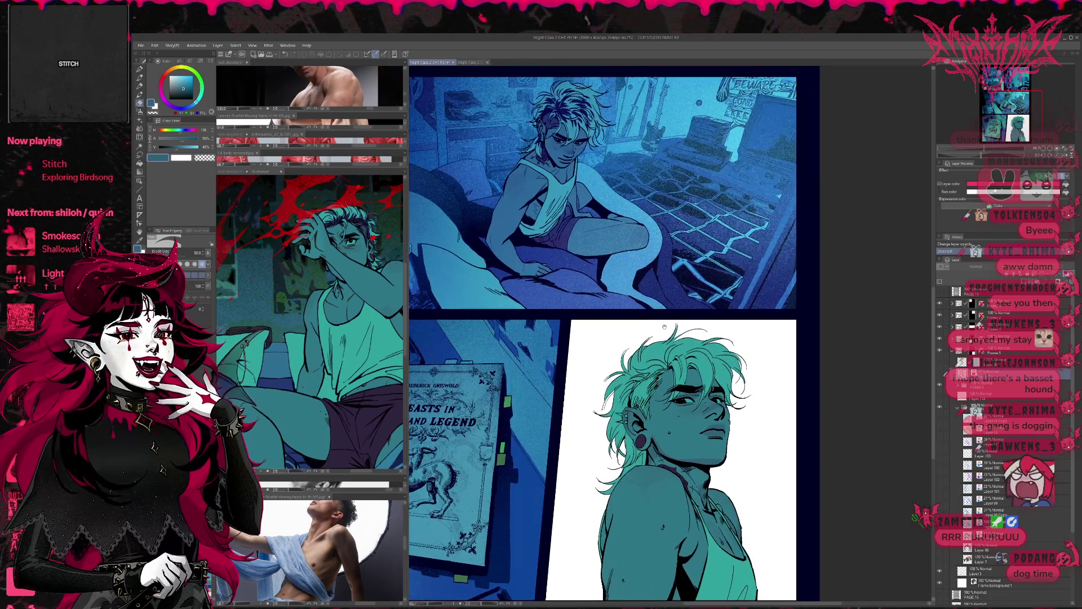
scroll(718, 292, "up", 1)
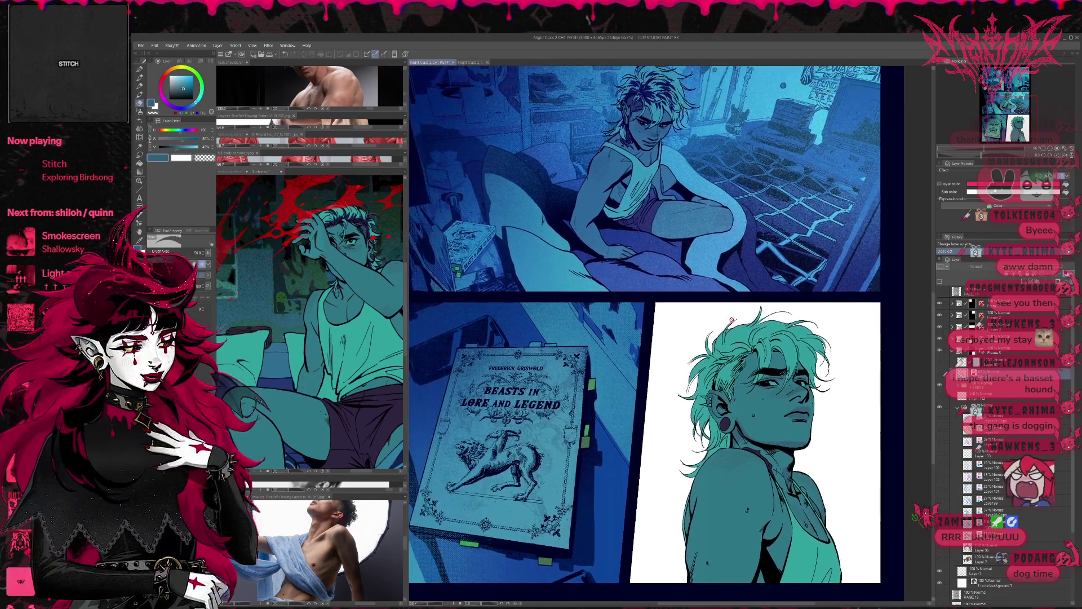
scroll(731, 295, "down", 2)
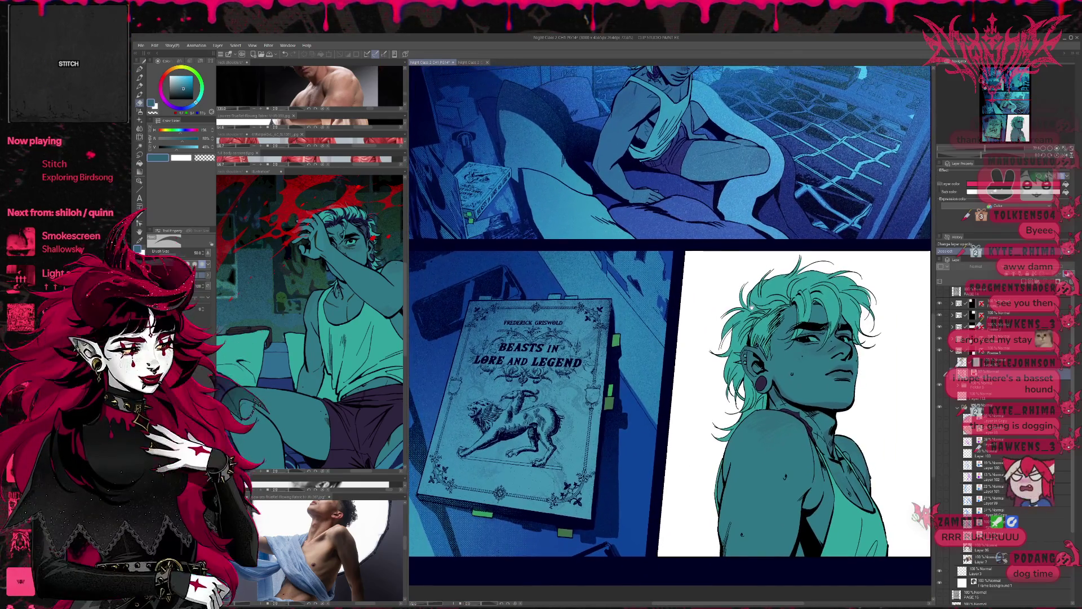